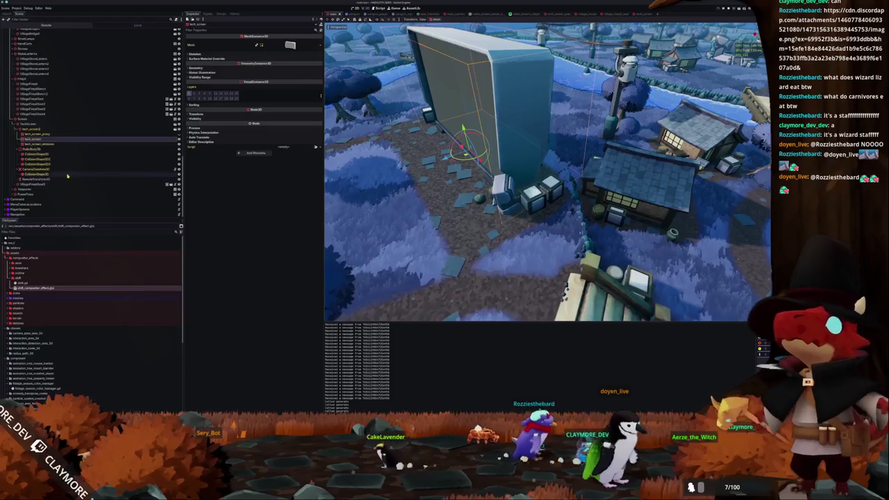
Step: Select CameraZoneArea3D and expand its Collision, Audio Bus, Wind, Gravity, Linear Damp and Angular Damp groups
click(203, 140)
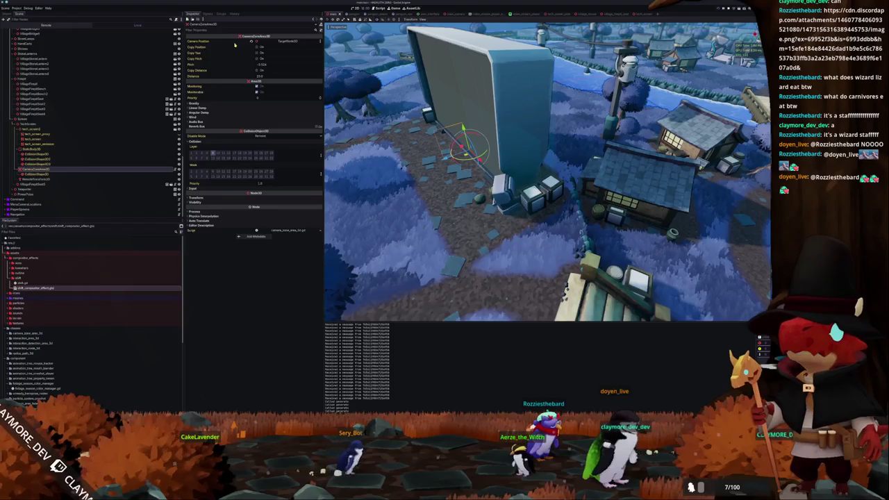
click(203, 123)
click(206, 117)
click(199, 113)
click(198, 108)
click(197, 103)
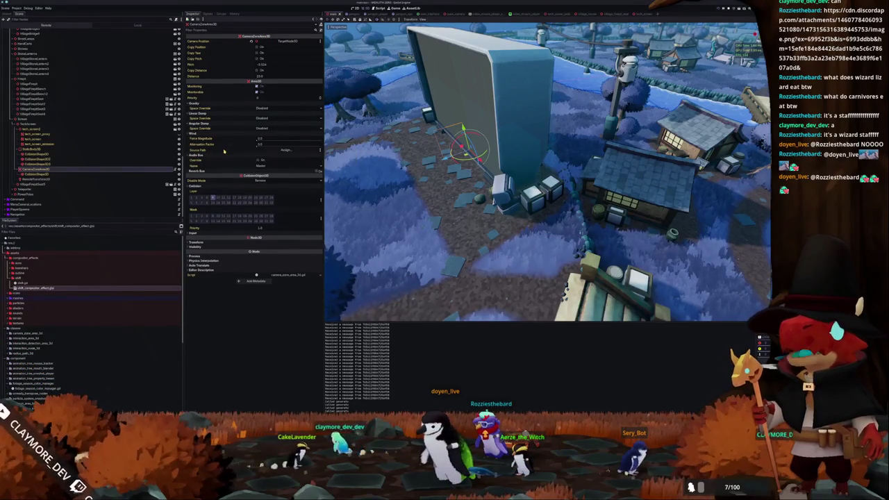
key(alt+Tab)
mouse_move(386, 341)
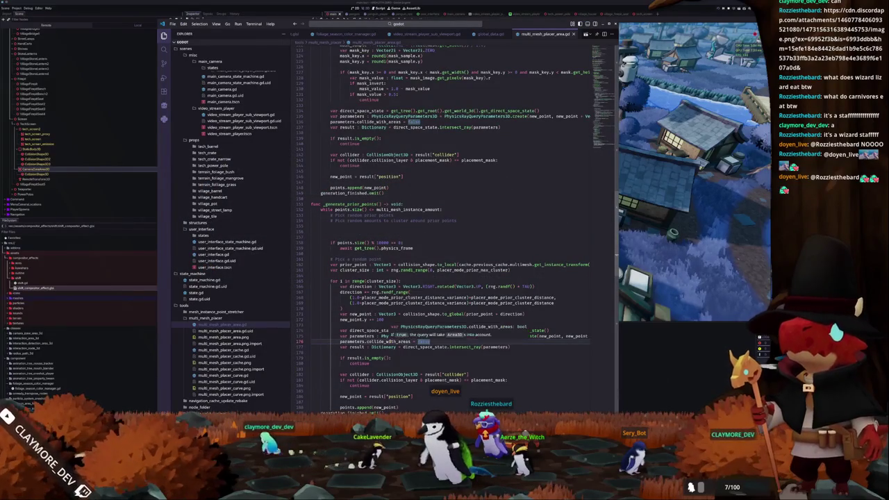
Step: Highlight uses of collide_with_areas and open multi_mesh_placer_curve.gd
click(387, 341)
scroll(390, 341, down, 1)
scroll(390, 340, down, 9)
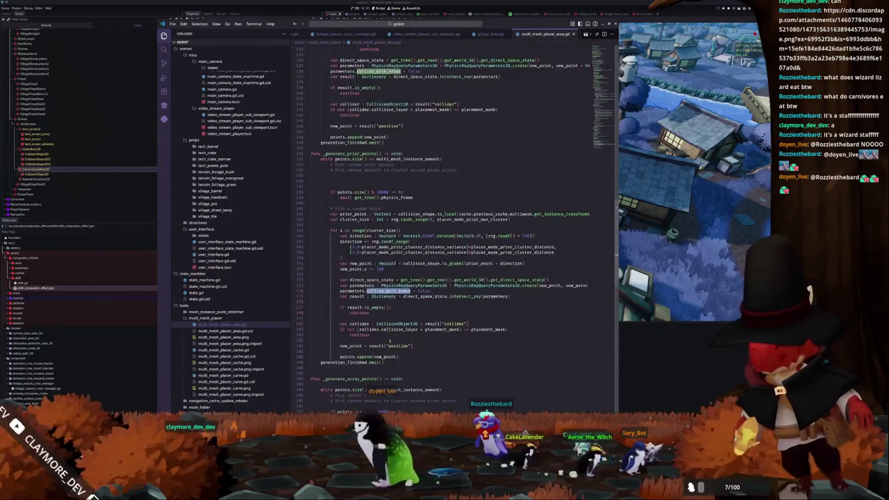
scroll(390, 340, down, 14)
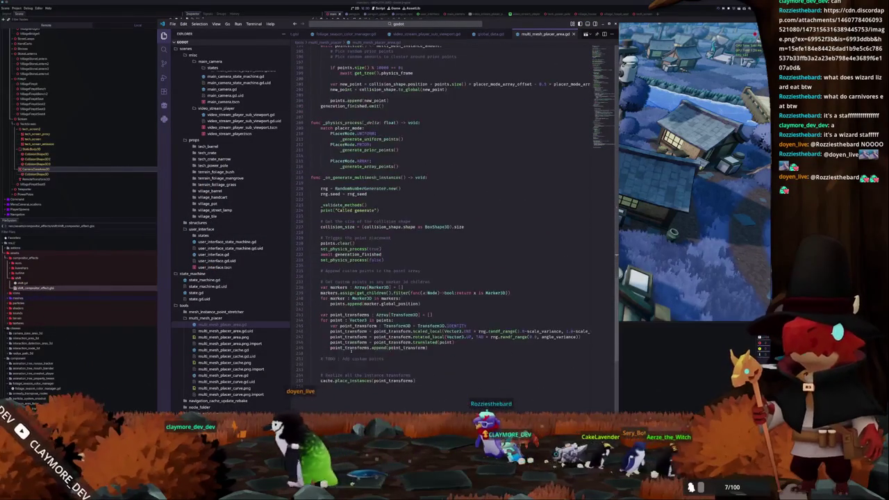
click(228, 351)
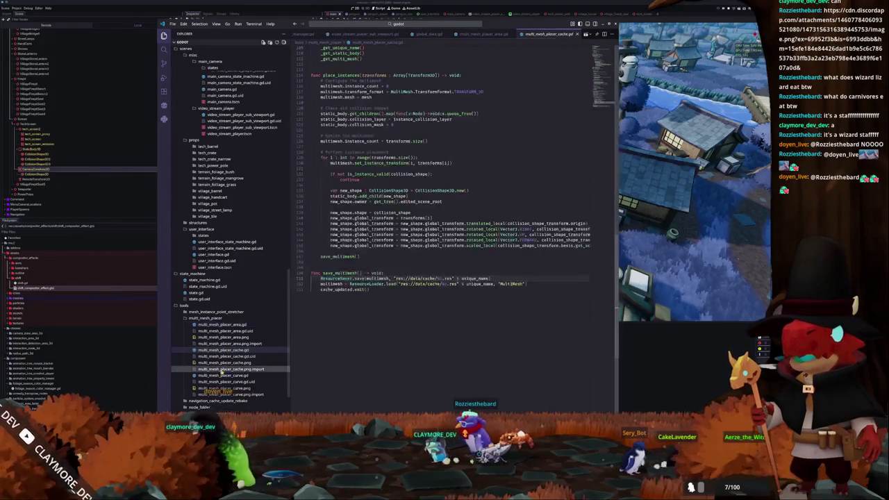
click(220, 376)
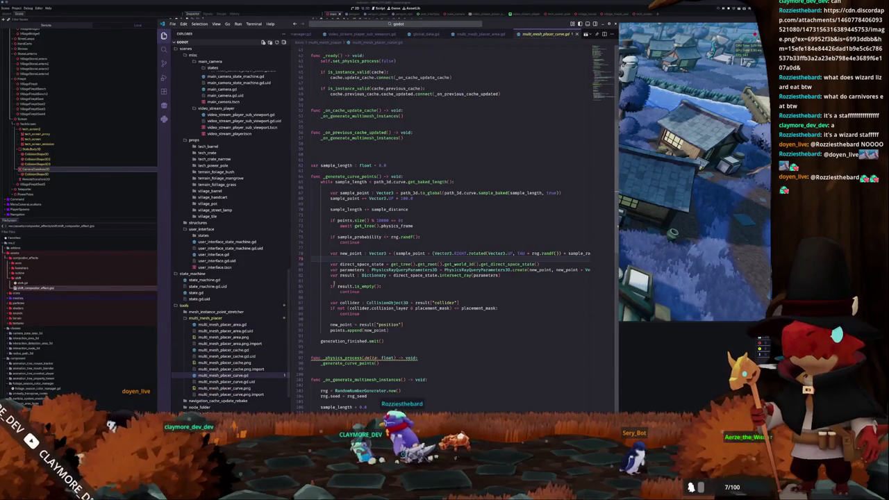
Step: Insert 'parameters.collide_with_areas = false' above the intersect_ray line at line 82
click(331, 275)
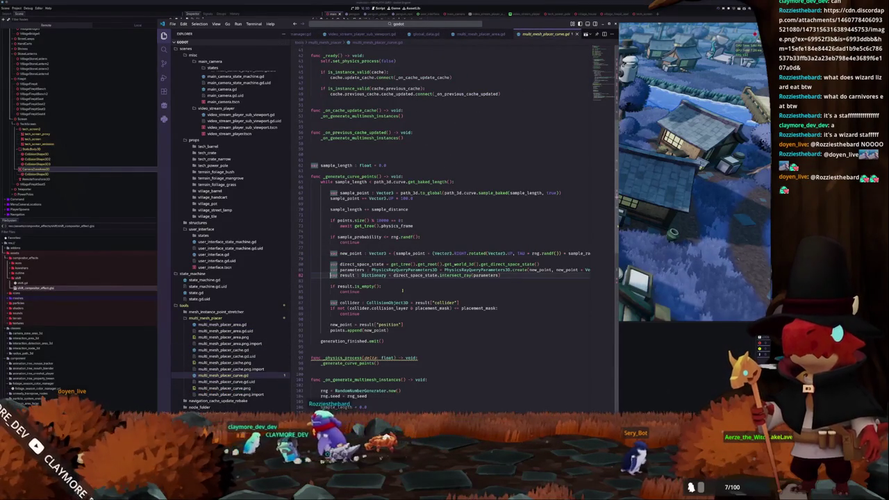
key(Return)
key(Up)
key(shift+Tab)
key(shift+Tab)
key(Down)
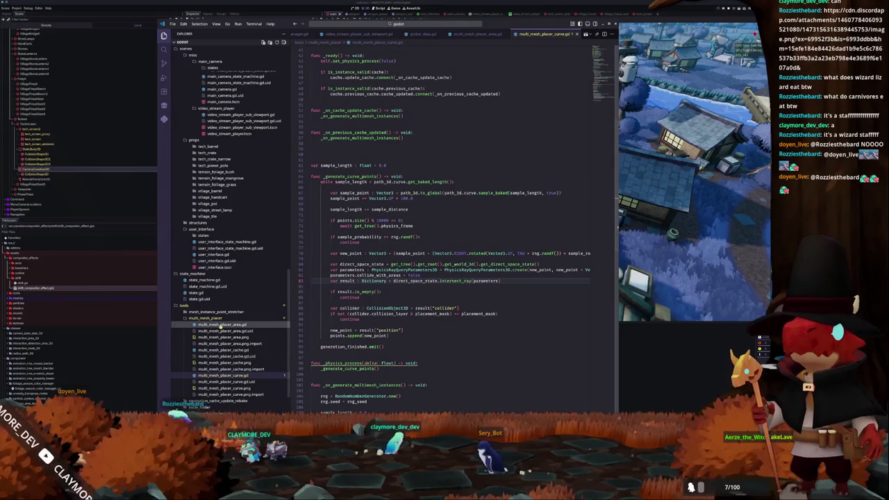
Step: Reopen multi_mesh_placer_area.gd, then bring the Godot editor back to the front
click(223, 324)
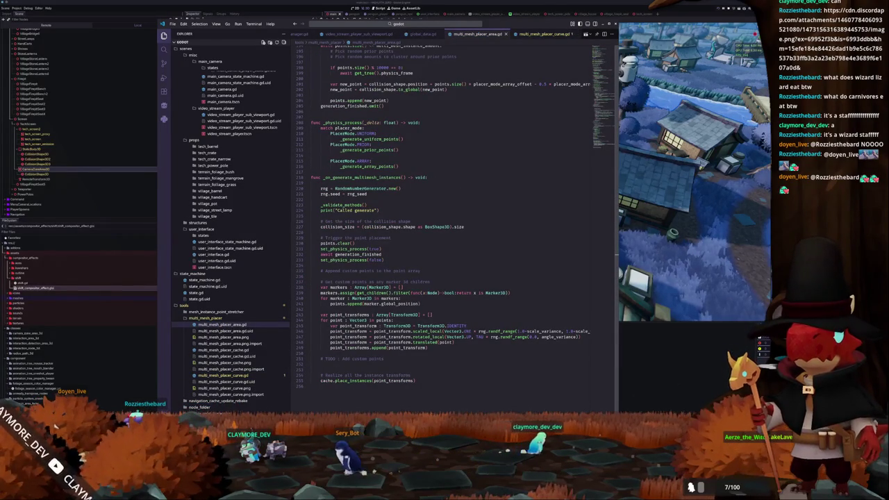
key(alt+Tab)
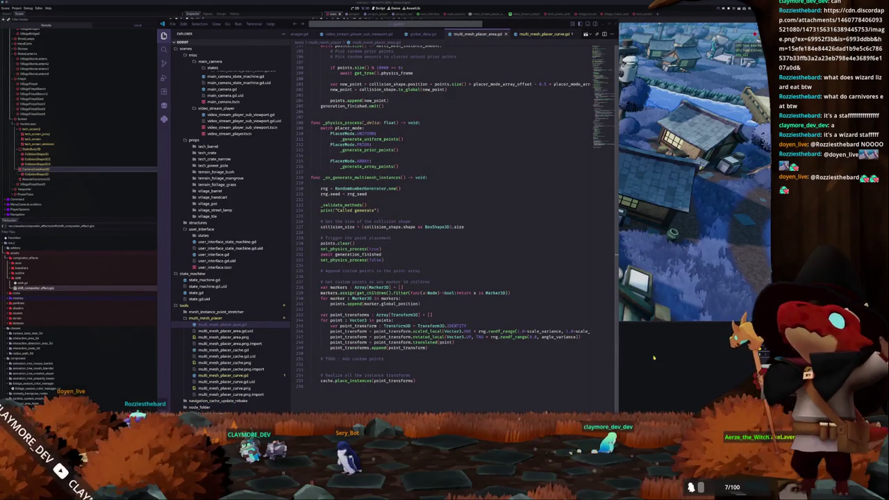
click(654, 358)
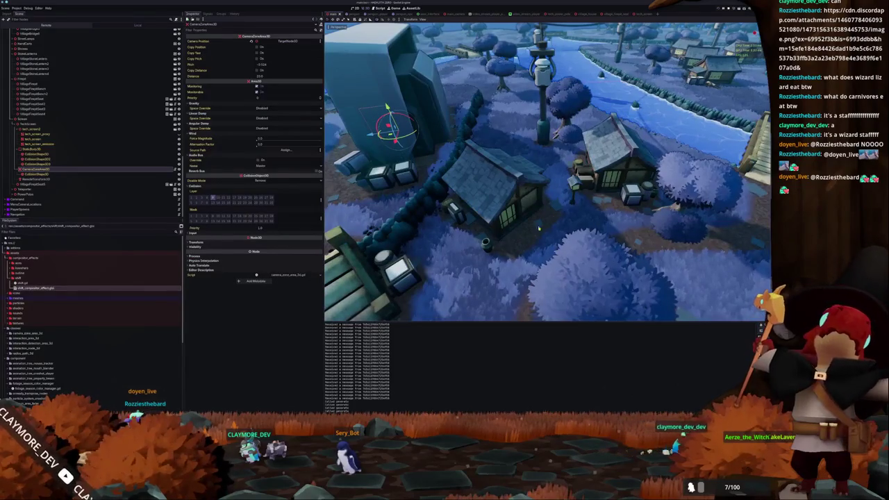
Step: Orbit over the village island, save the scene, and refocus the area script in VS Code
mouse_move(537, 227)
mouse_down()
mouse_move(464, 257)
mouse_move(542, 214)
mouse_move(529, 217)
mouse_up()
key(ctrl+s)
drag(581, 281, 562, 251)
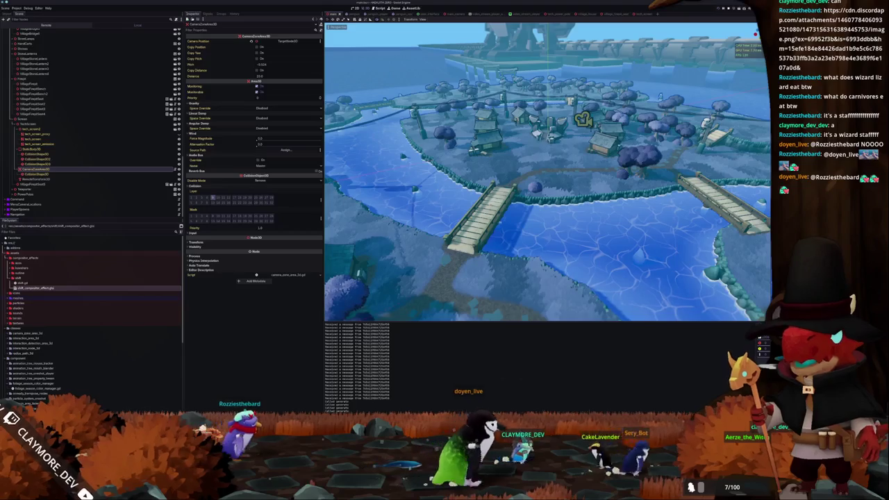
key(alt+Tab)
click(317, 342)
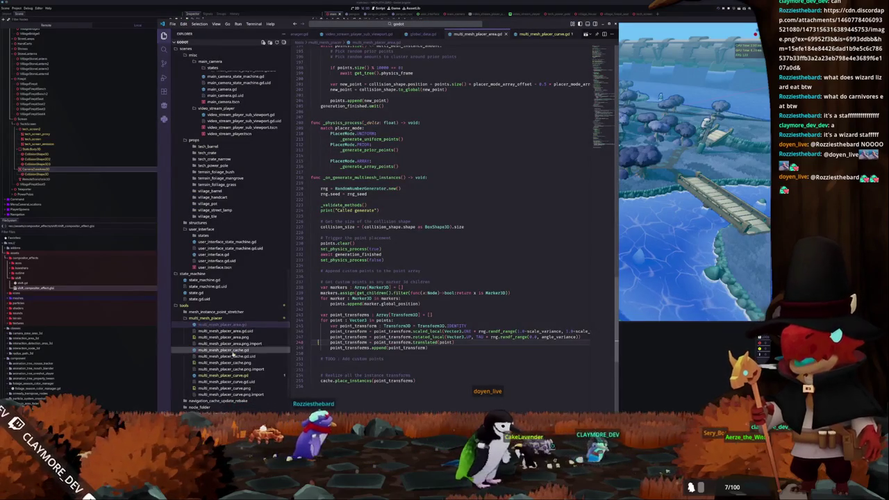
click(219, 375)
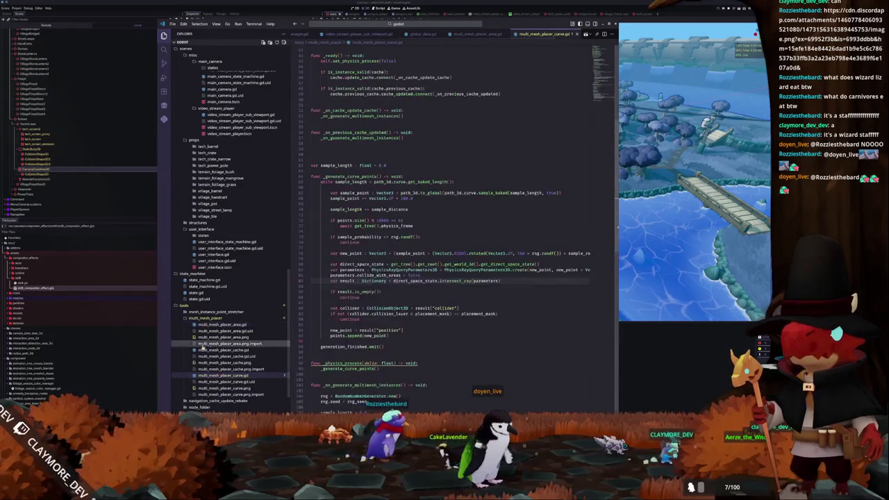
click(224, 325)
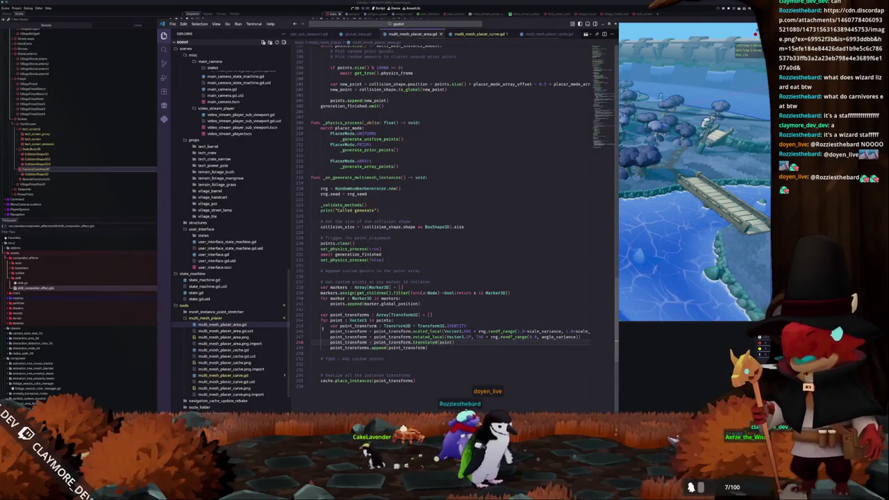
scroll(319, 333, up, 5)
scroll(319, 333, up, 6)
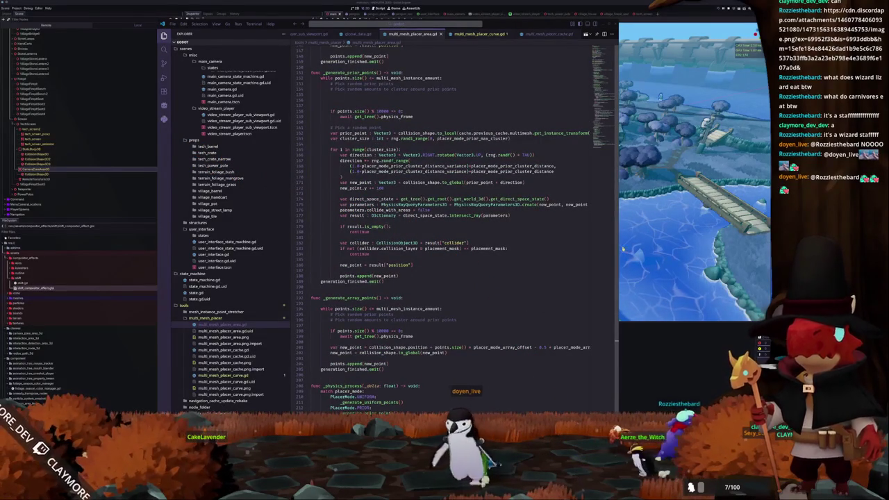
scroll(325, 313, up, 12)
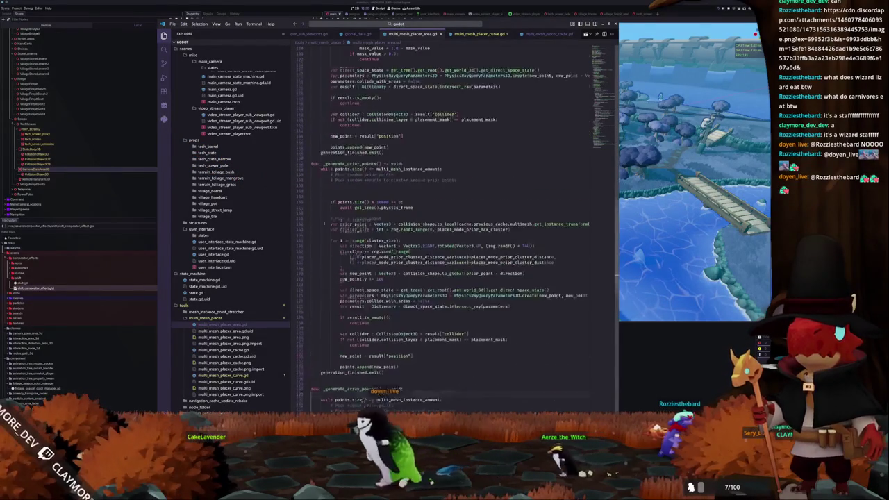
scroll(320, 202, up, 6)
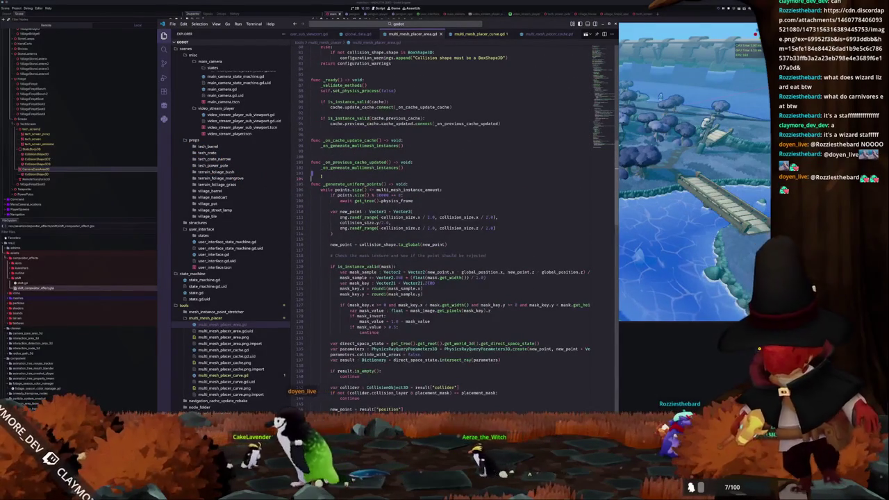
Step: Add a func _gather_scene_tree_area_rids header with a placeholder 'return []' body
key(Return)
text(func)
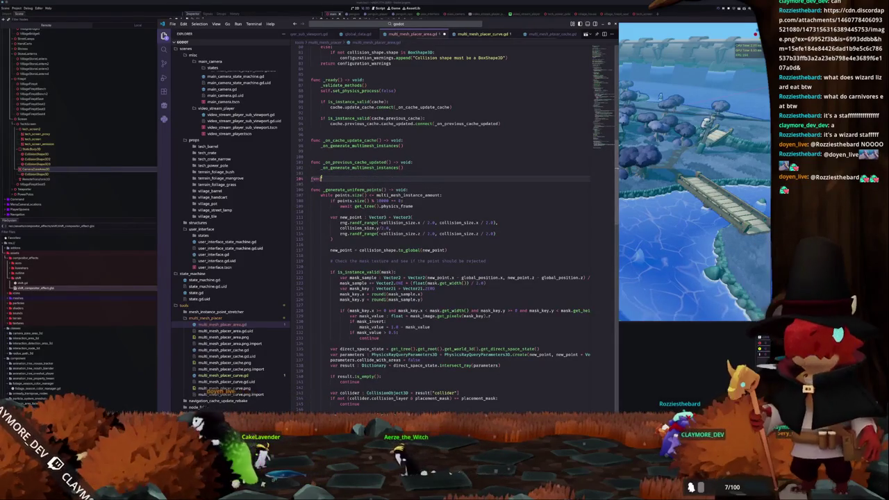
text( _gather_are)
key(BackSpace)
key(BackSpace)
key(BackSpace)
text(scene_tree_area_rids() -> Array[RID]:)
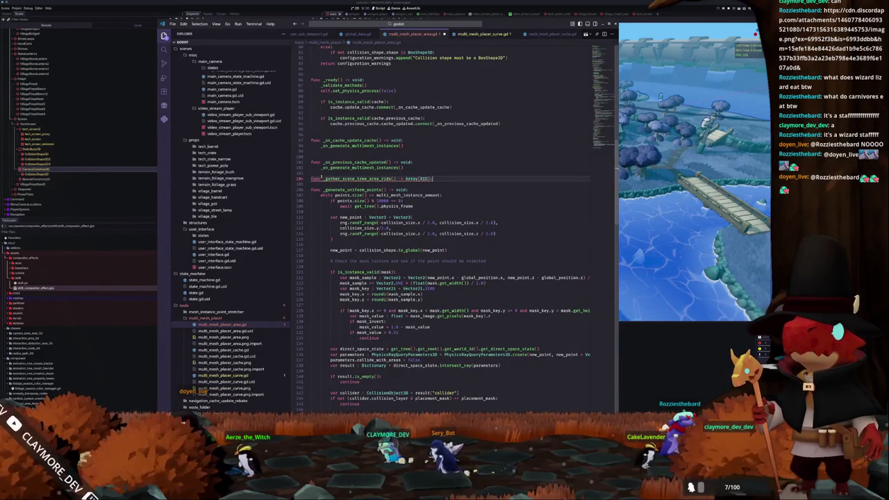
key(Return)
text(return [])
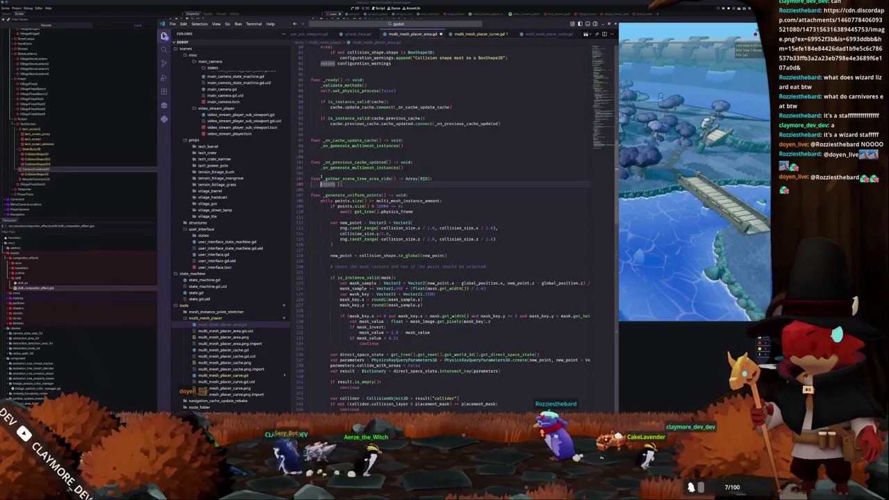
Step: Declare 'var area_rids : Array[RID] = []' and change the return to area_rids
key(Home)
key(Return)
key(Return)
key(Up)
key(Up)
text(var area)
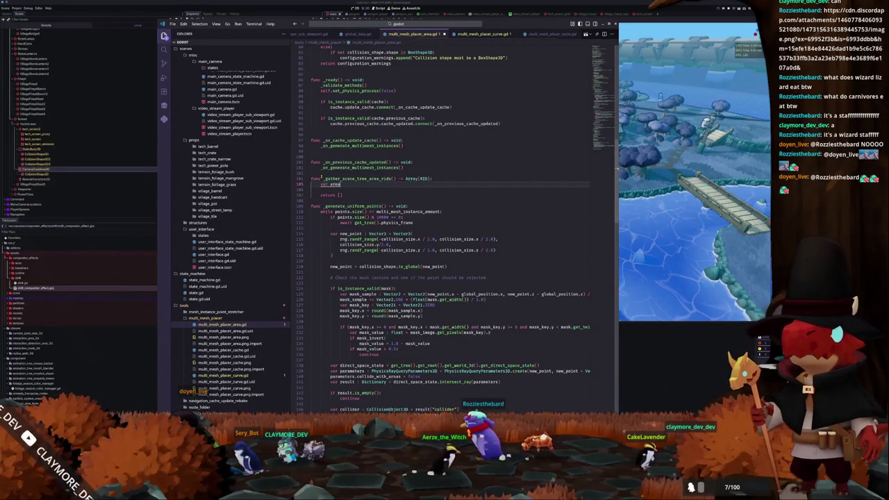
text(_rids :)
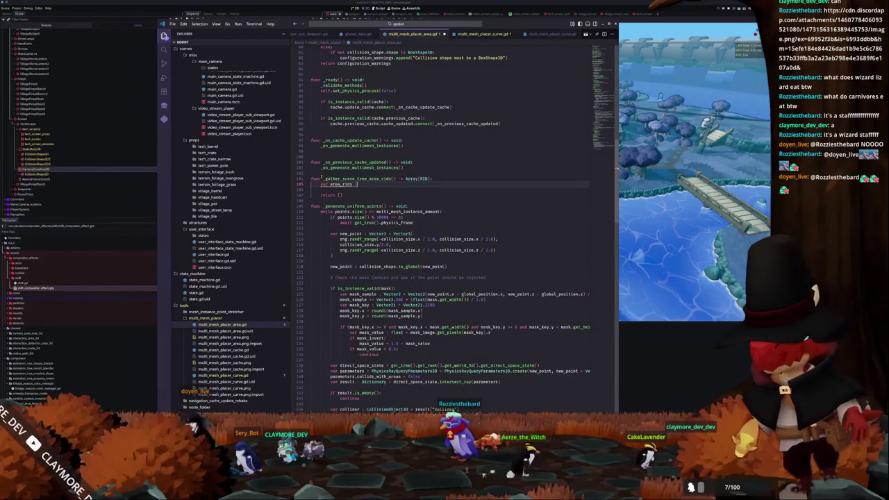
text( Array[RID])
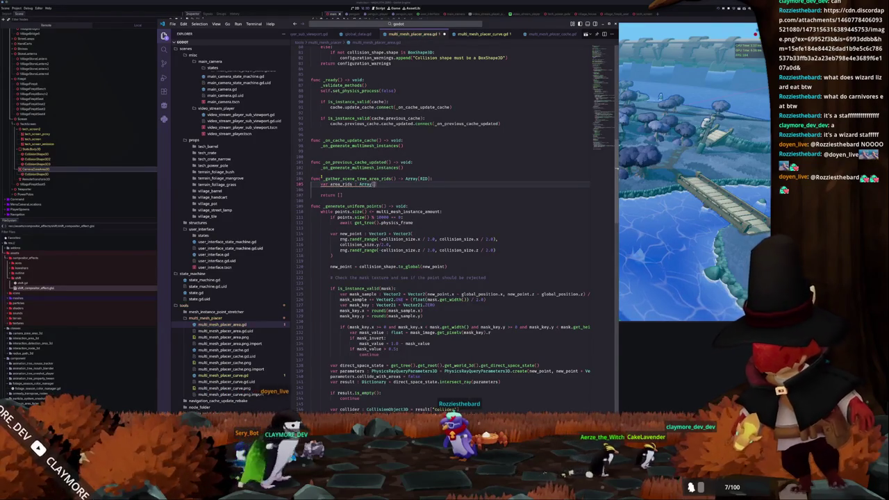
text( = [])
key(Return)
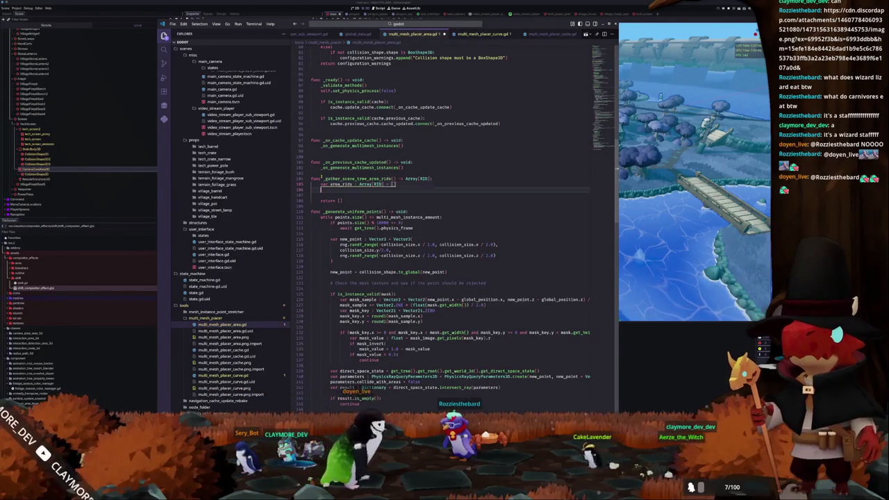
key(Down)
key(End)
key(BackSpace)
key(BackSpace)
text(area_ri)
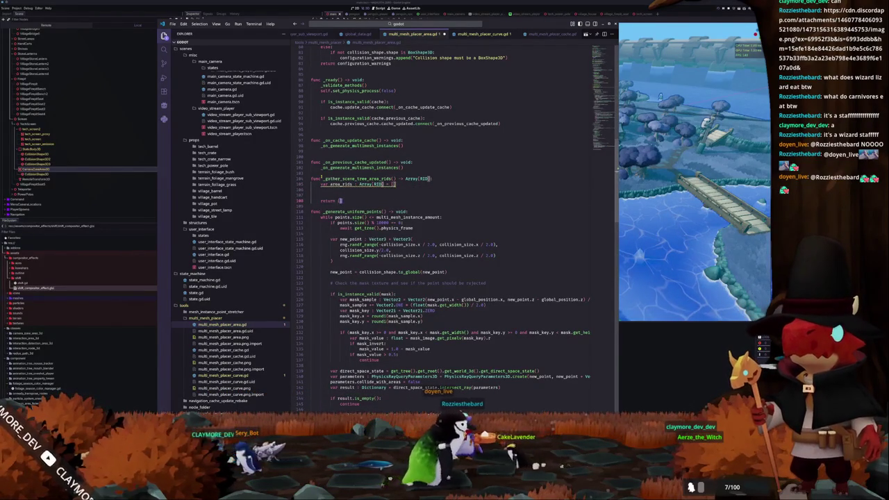
text(ds)
Step: Declare a typed Array[Node] queue seeded with get_tree().root and begin 'while not queue.'
key(Up)
text(var)
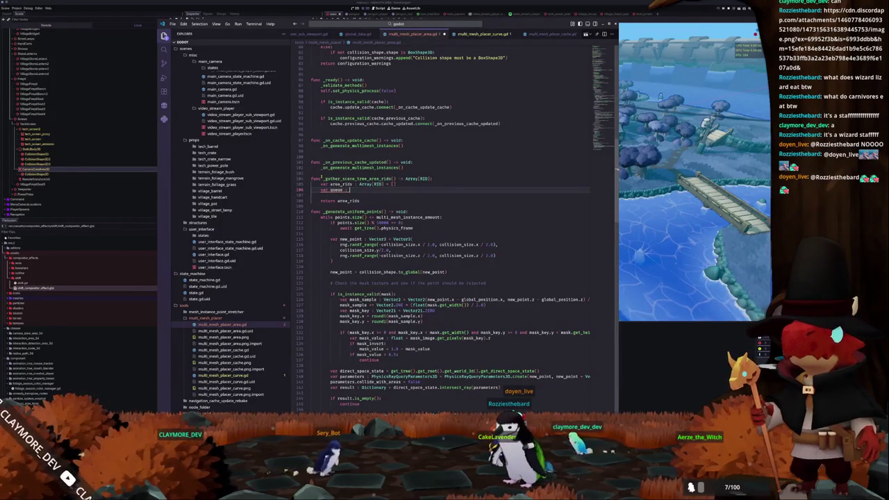
key(Return)
text([Node] = get_tree().root)
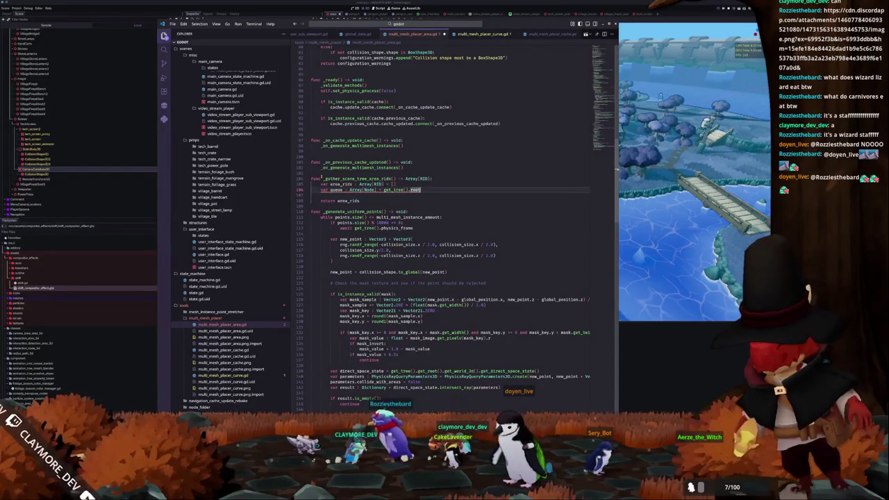
text([Node)
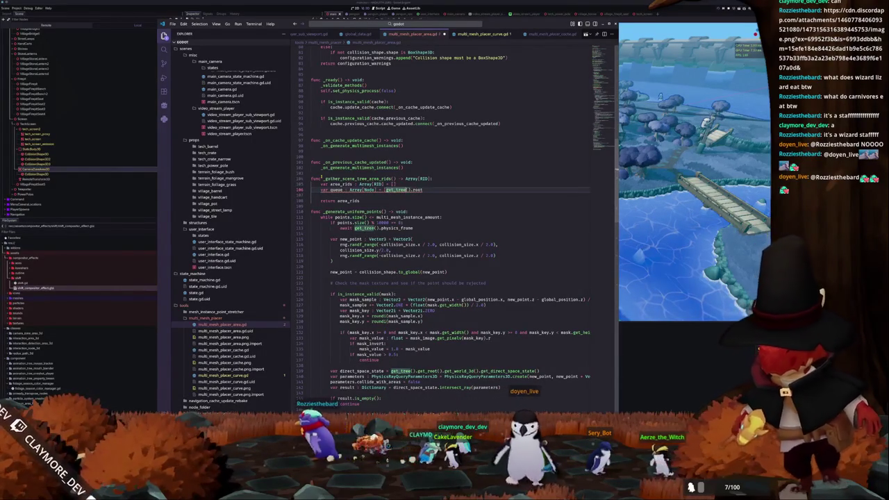
text(])
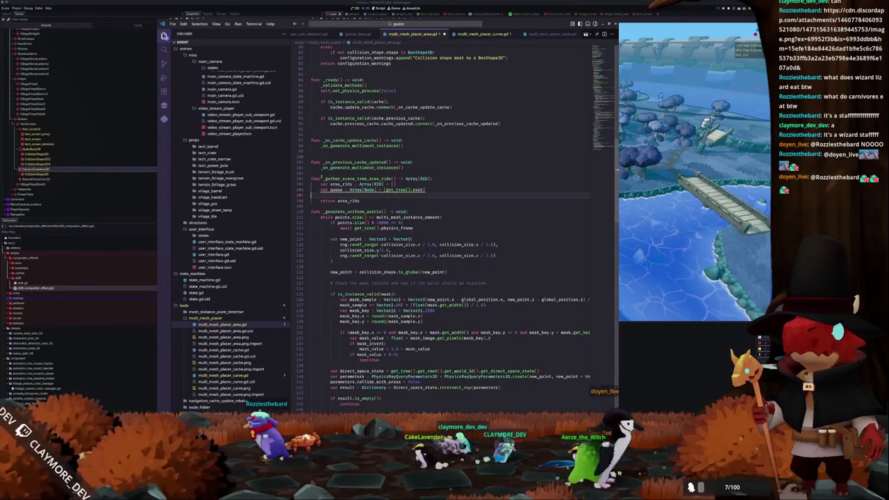
key(Return)
text(while not queue.is_empty():)
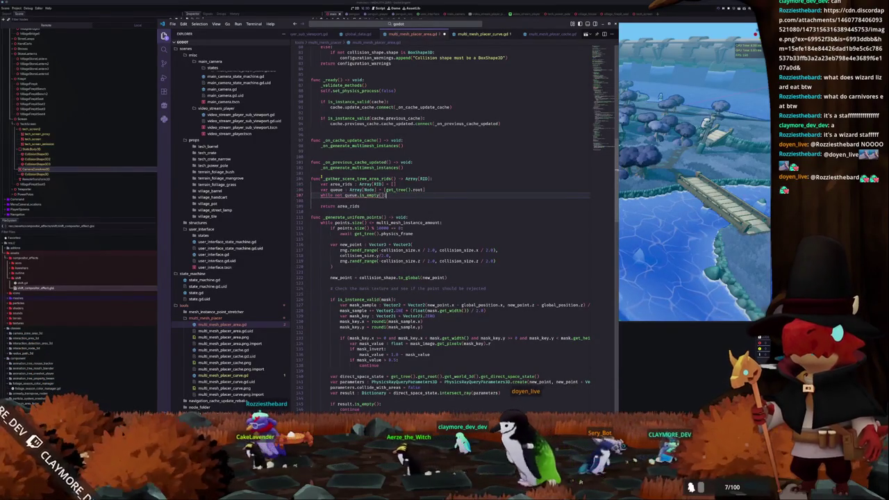
Step: Write the loop body: pop_front the head, append its children, and append get_rid() for Area3D nodes
key(Return)
text(var head : Node = queu)
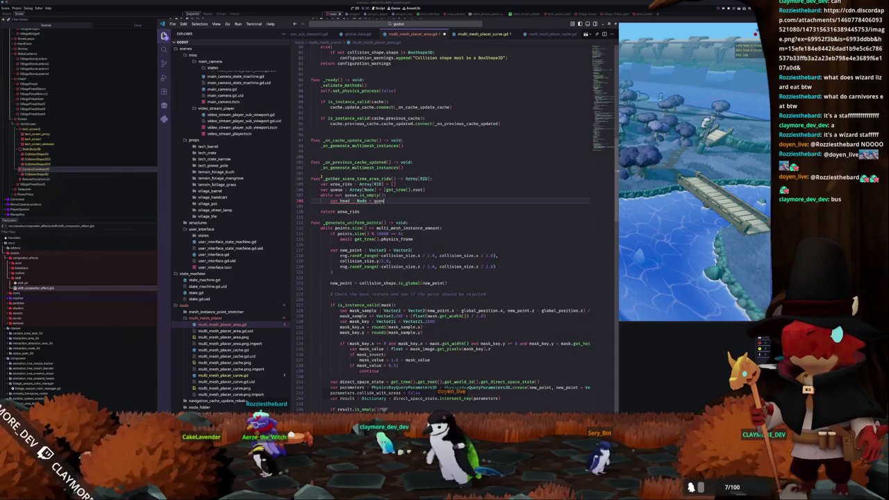
text(e.pop_front())
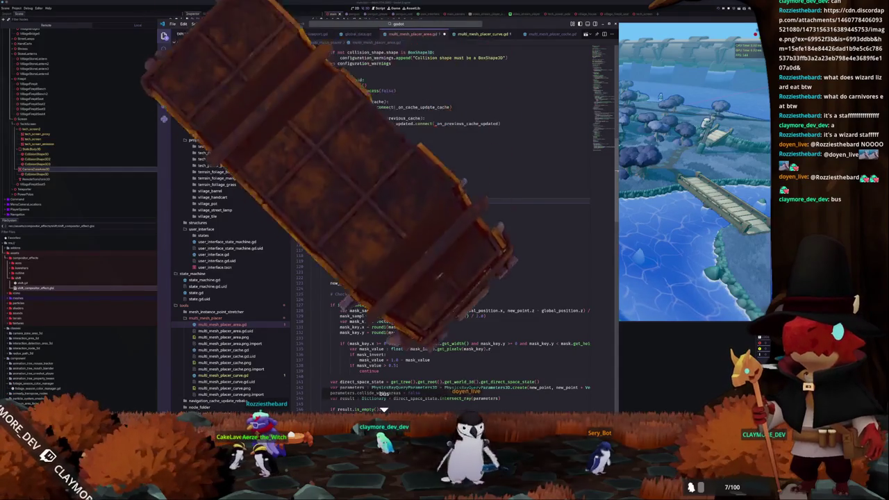
key(Return)
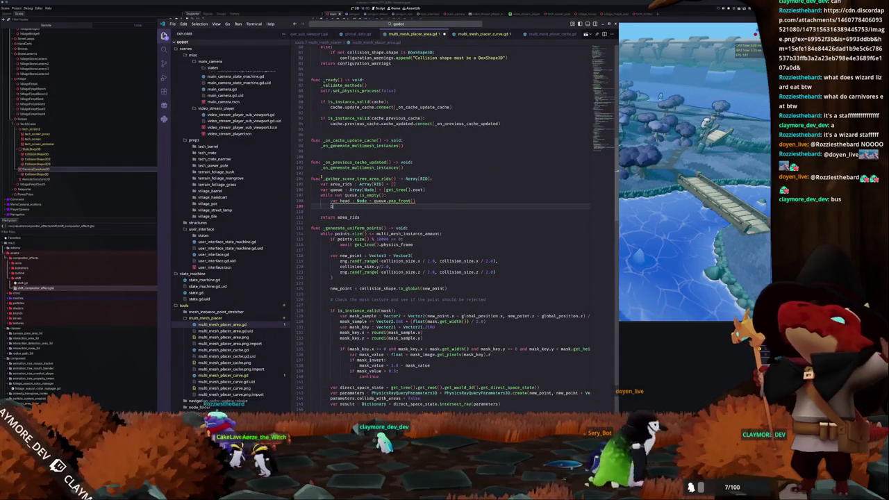
text(queue.append_array)
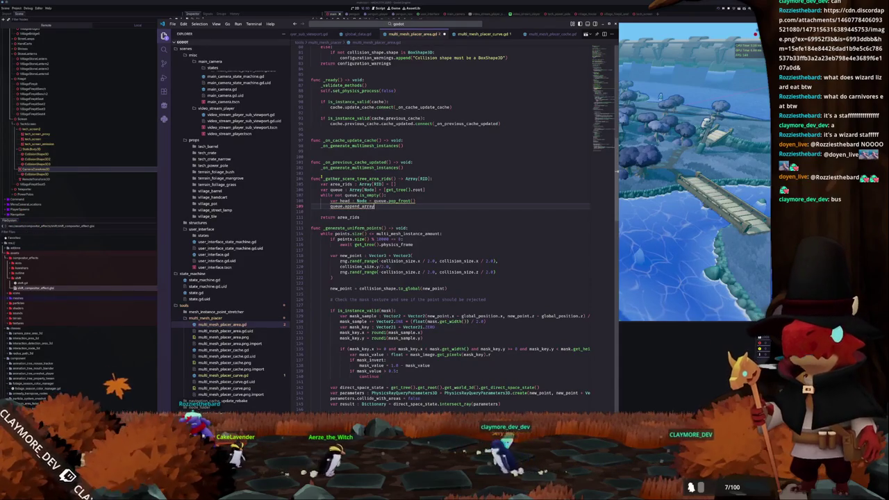
text((head.get_)
text(children()
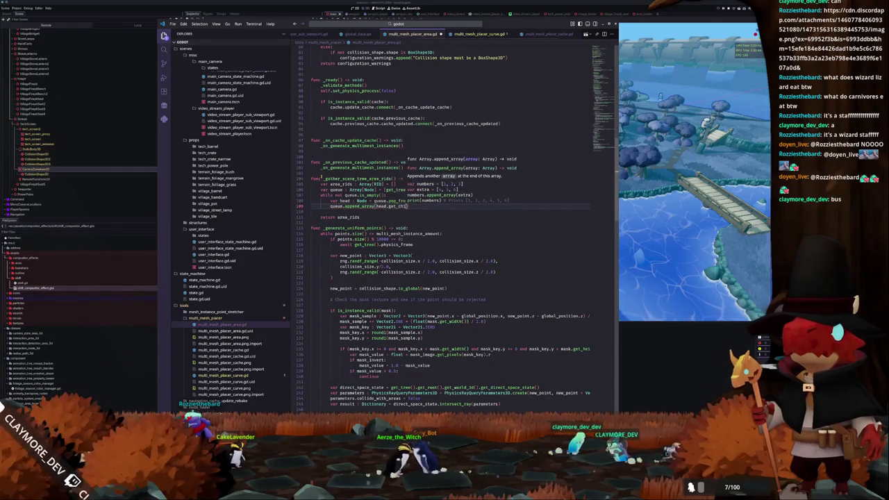
text()))
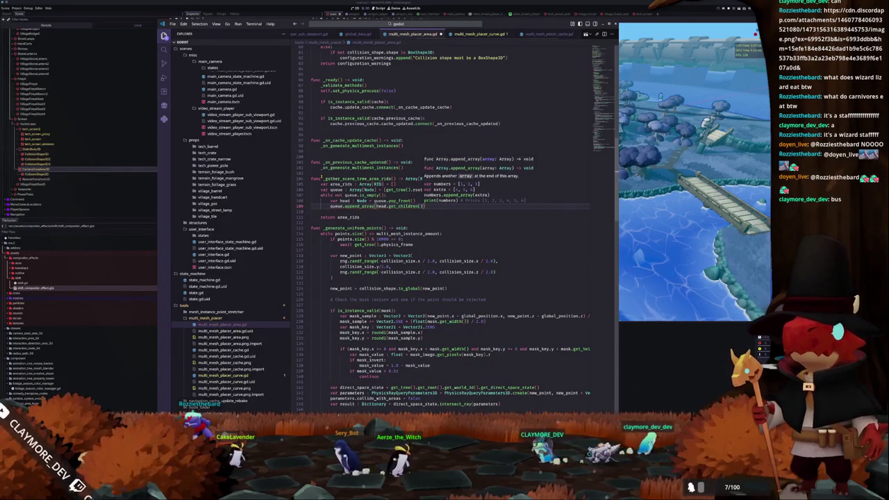
key(Return)
text(if head is Area3D:)
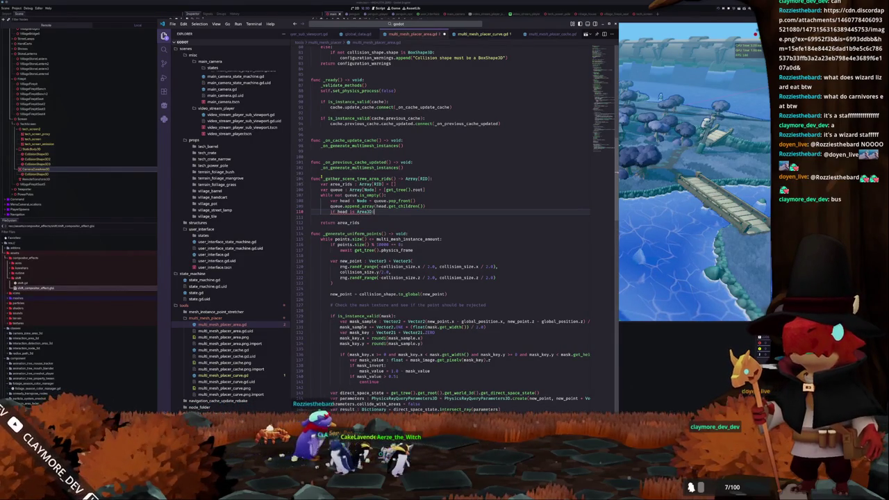
key(Return)
text(area_rids.appen)
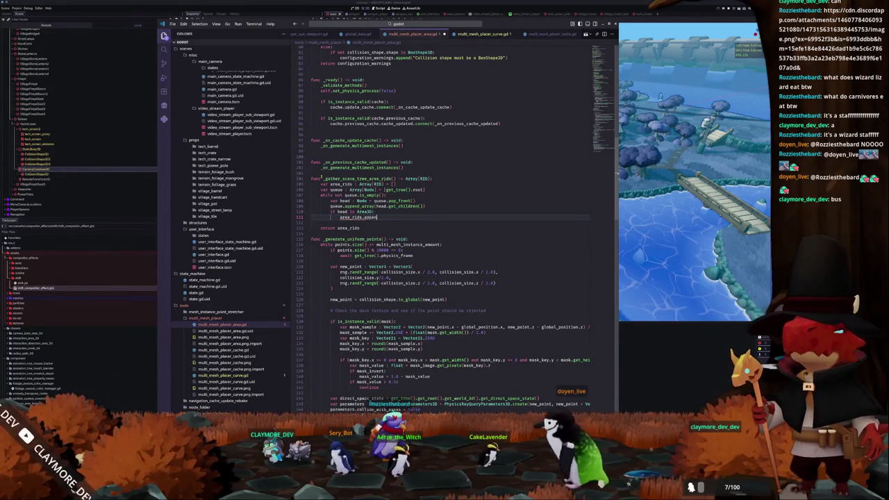
text(d(head.get_rid)
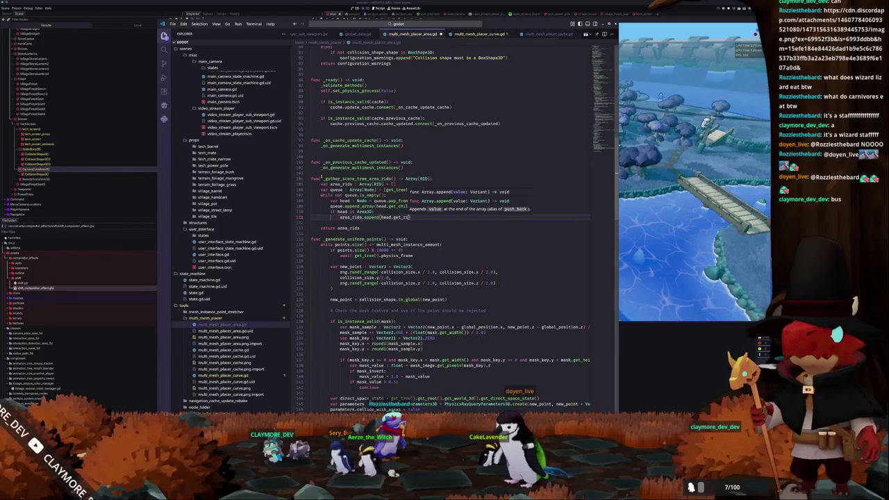
text(()
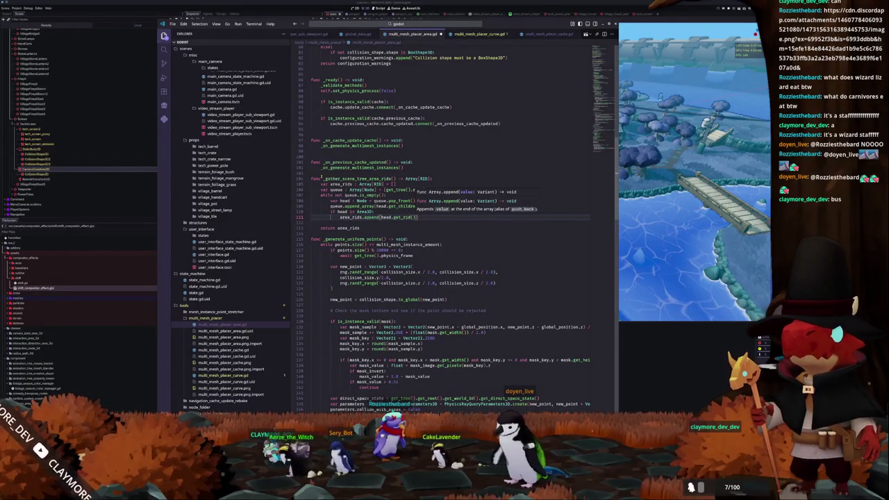
key(Down)
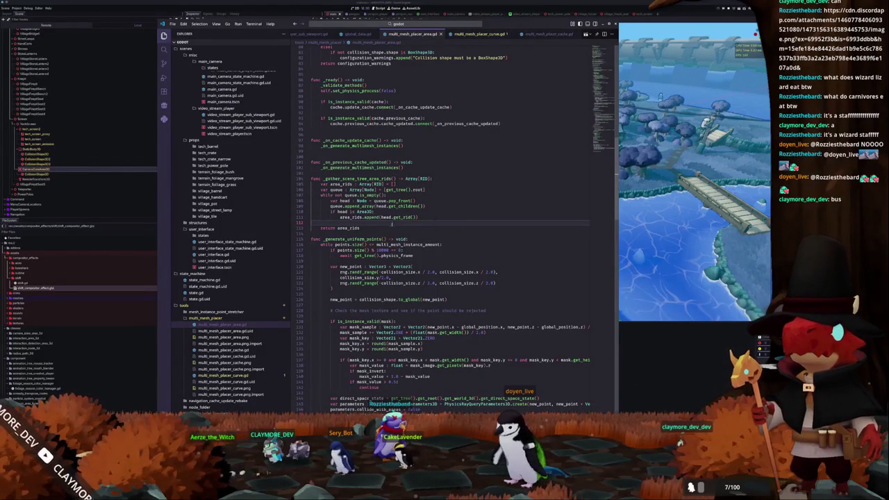
Step: Check the get_rid documentation tooltip and move to blank line 150
mouse_move(395, 218)
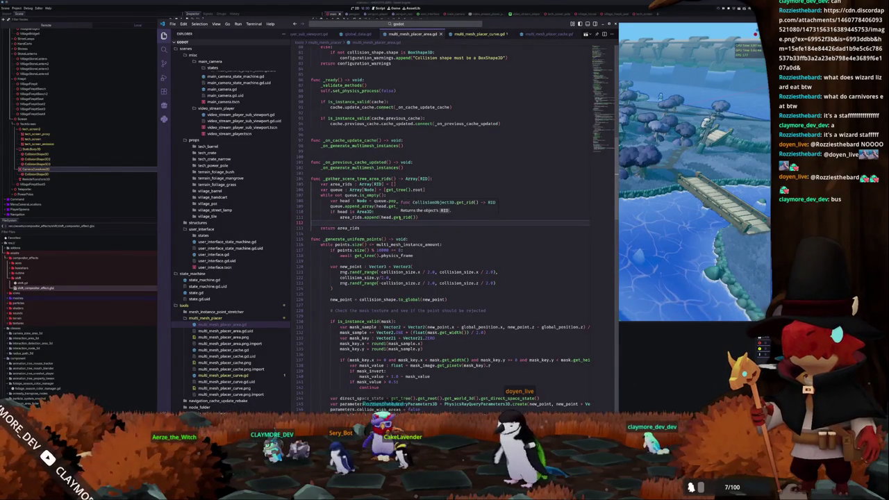
click(398, 217)
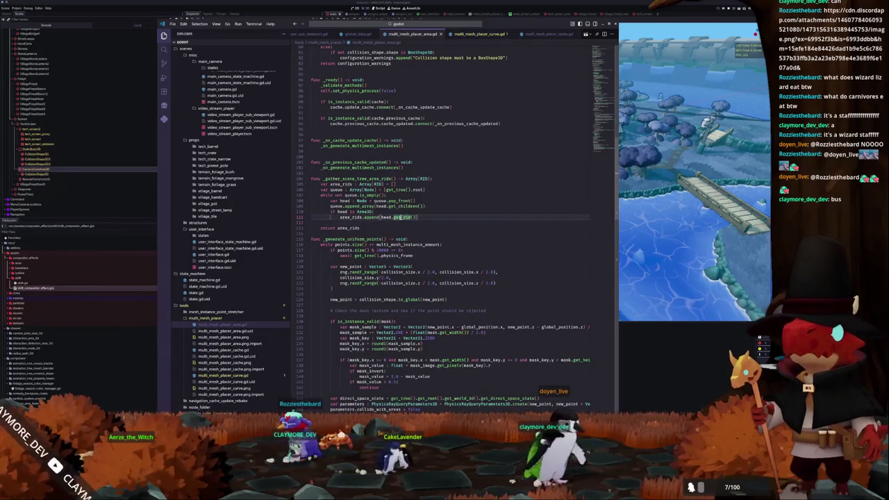
mouse_move(399, 217)
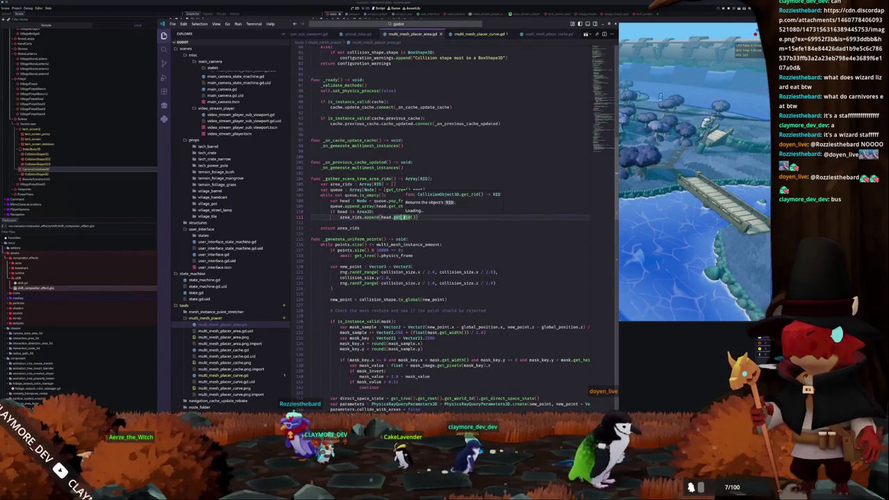
scroll(400, 217, down, 5)
mouse_move(518, 303)
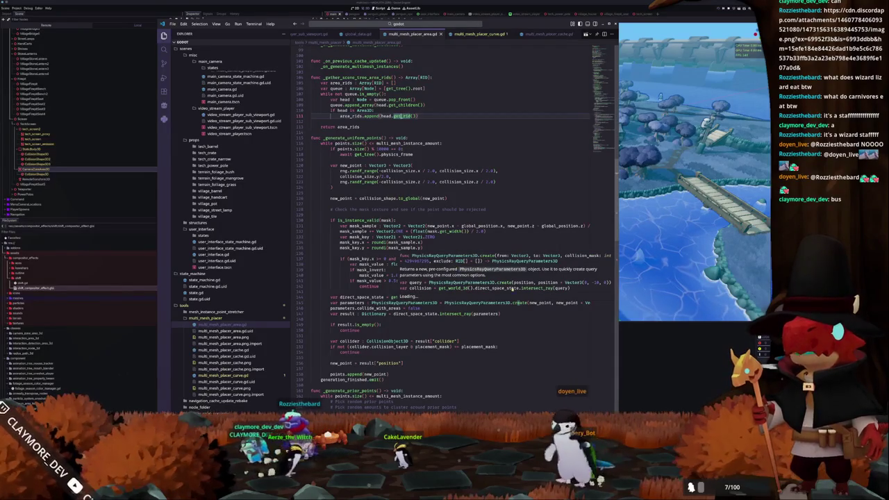
mouse_move(368, 308)
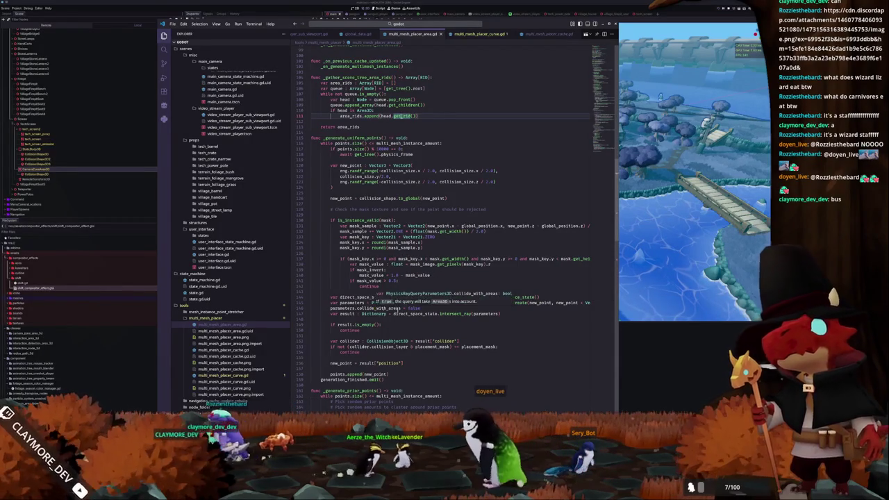
mouse_move(451, 314)
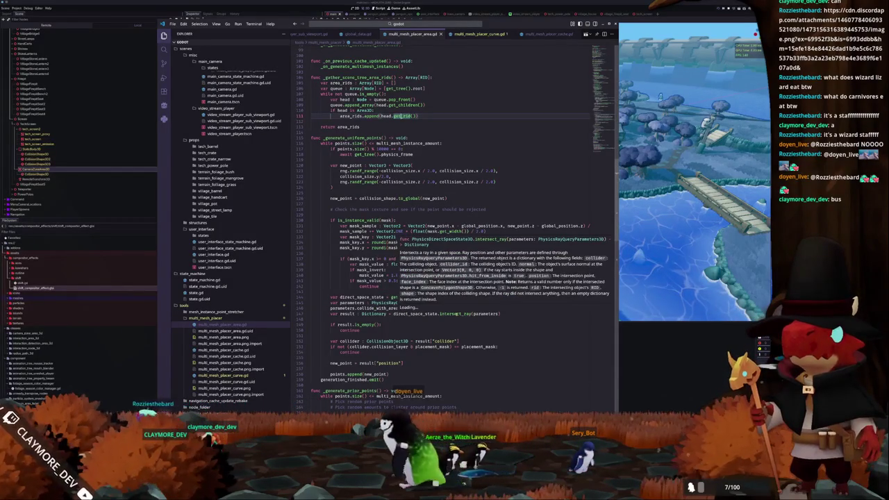
click(393, 320)
Step: Replace the inline exception list on the ray query line with collision_exception_rids
click(551, 298)
key(Down)
key(End)
shift+click(553, 300)
key(ctrl+shift+Left)
key(ctrl+shift+Left)
key(ctrl+shift+Left)
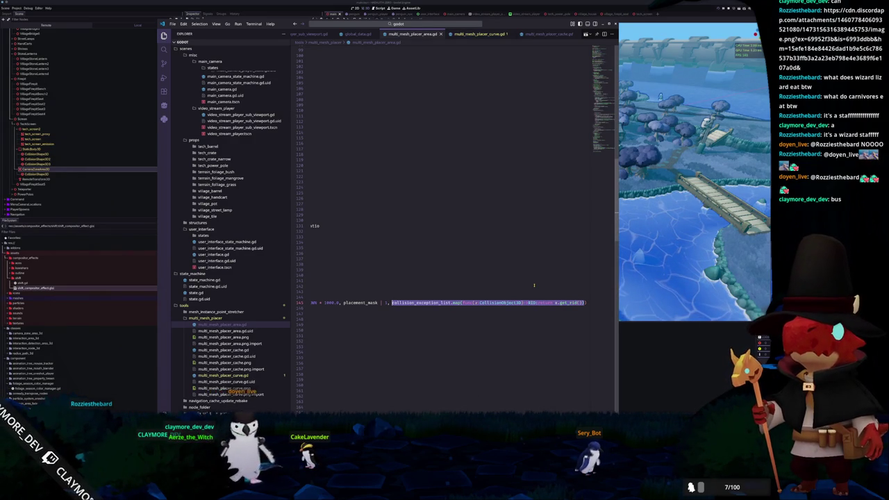
text(coll)
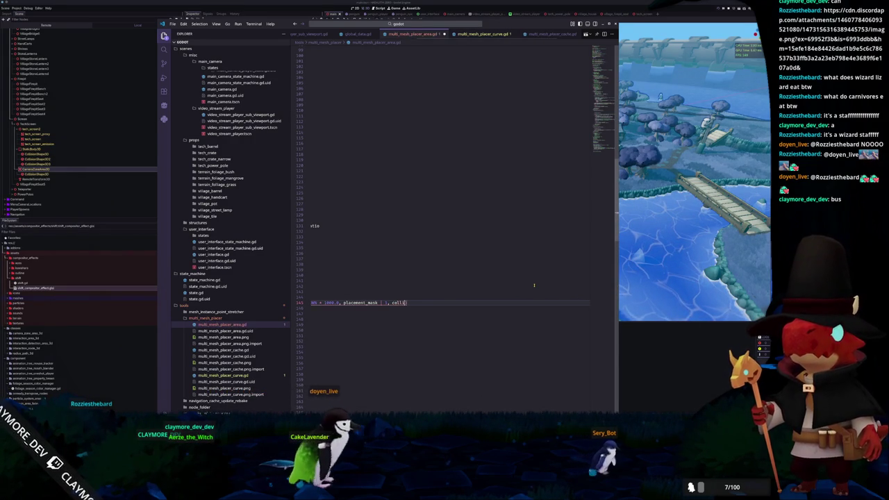
text(ision_exception_rids)
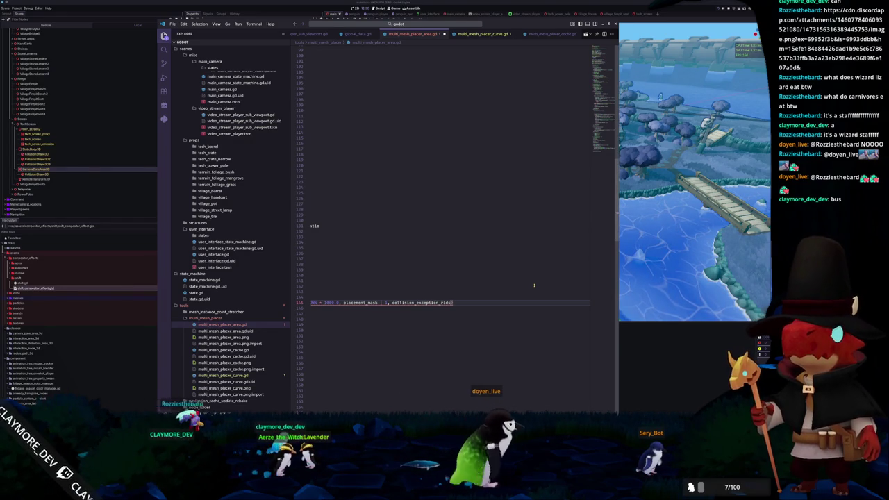
key(Tab)
Step: Declare collision_exception_rids : Array[RID] from the mapped list and append _gather_scene_tree_area_rids()
key(Up)
key(Return)
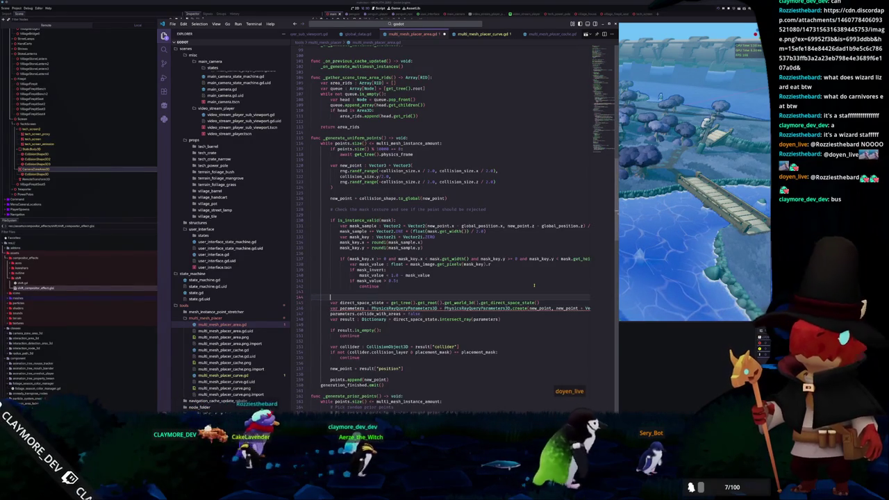
key(Return)
text(var colli)
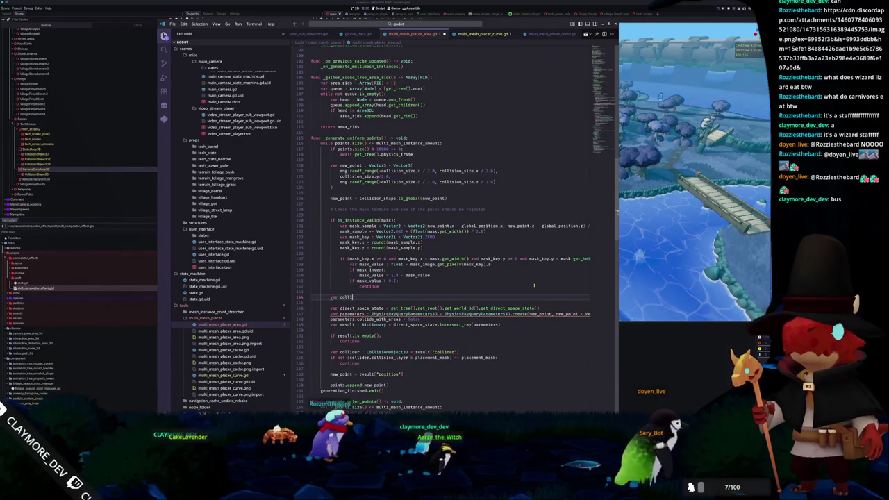
text(sion_exceptio)
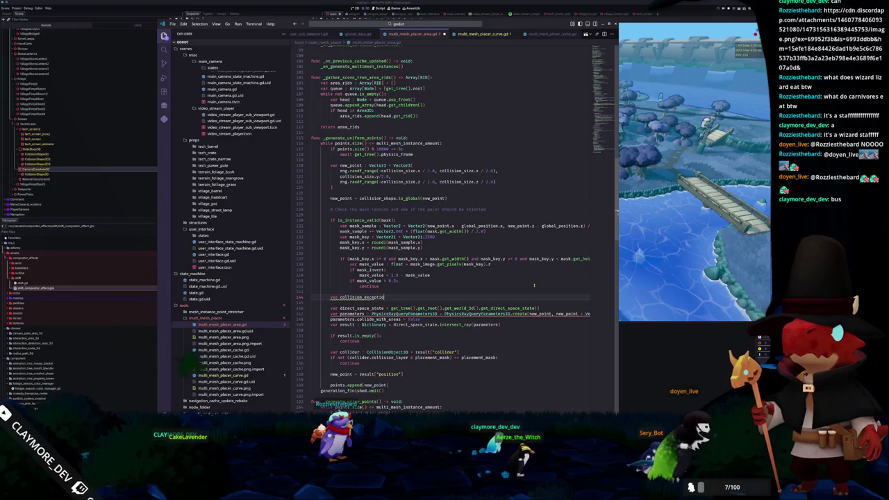
text(n_rids : Ar)
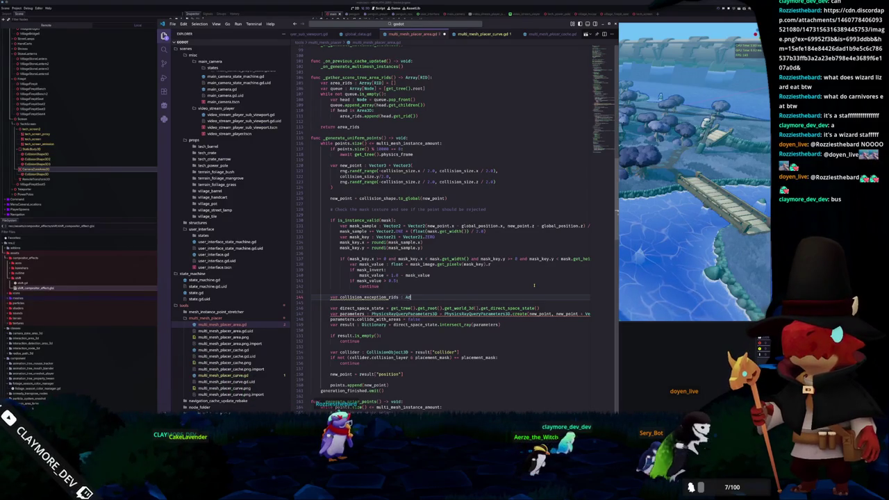
text(ray[RID])
text(collision_exception_list.map(func(x:CollisionObject3D)->RID:return x.get_rid()))
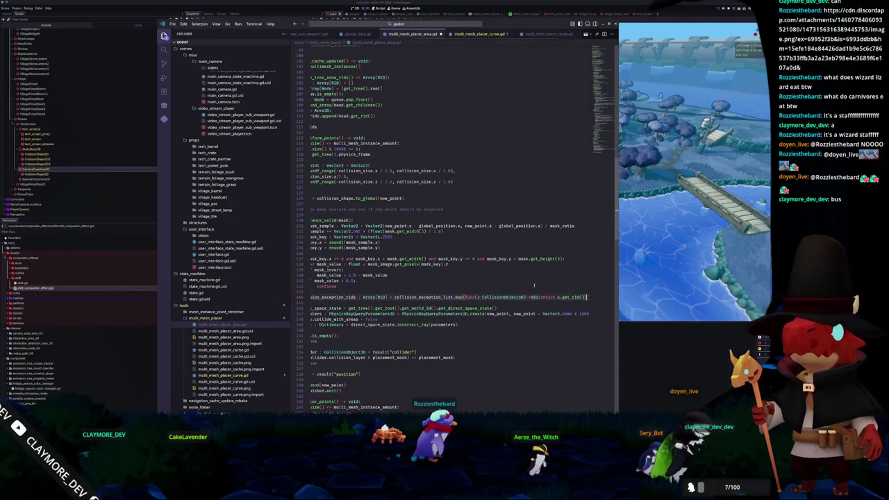
key(Return)
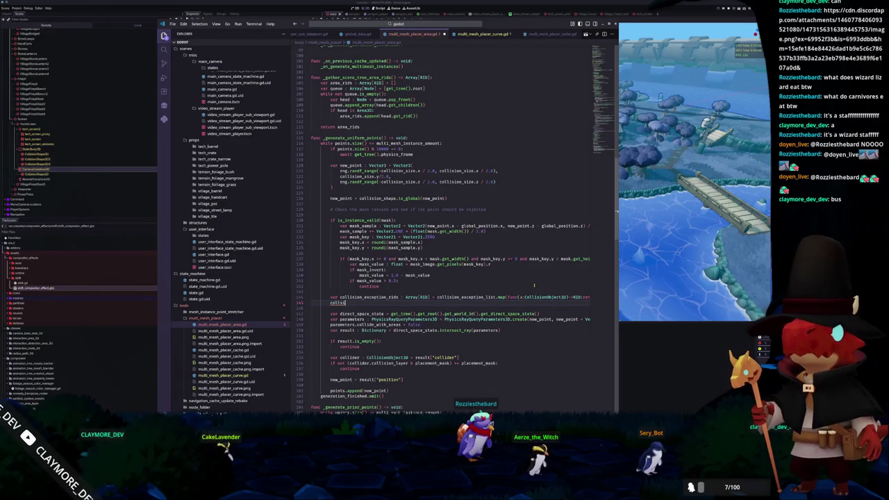
text(collision_exc)
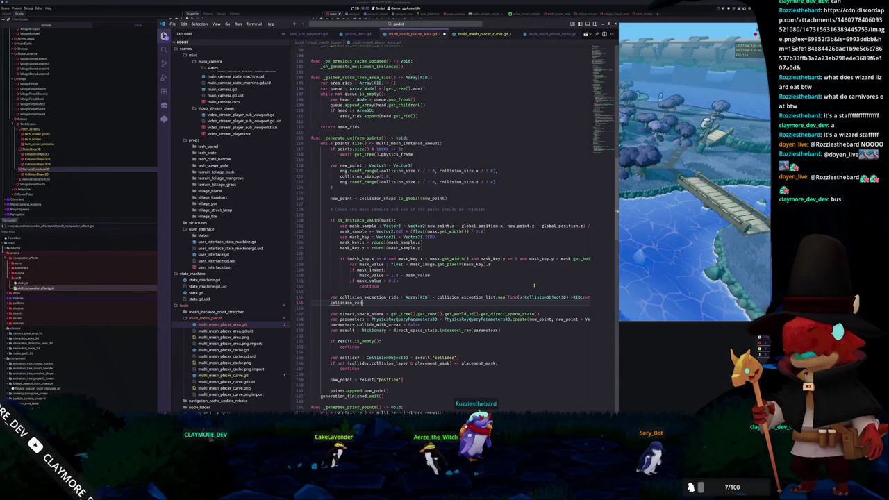
text(eption)
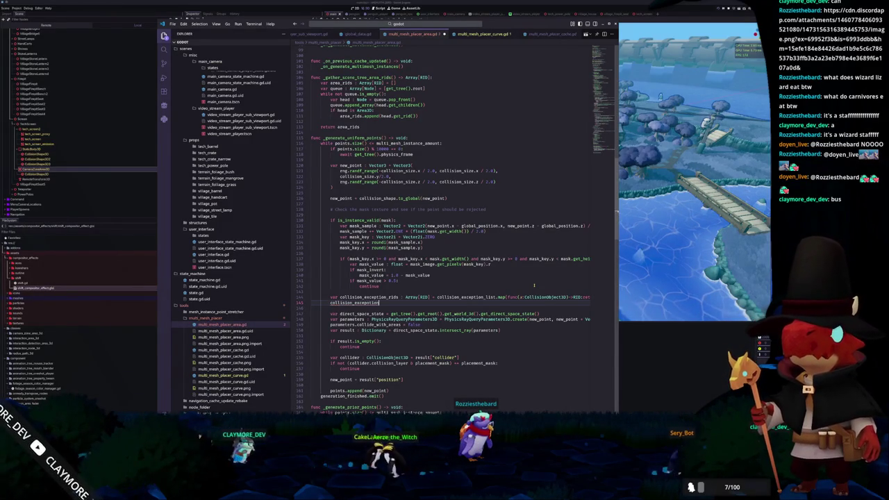
text(_rids.append_array)
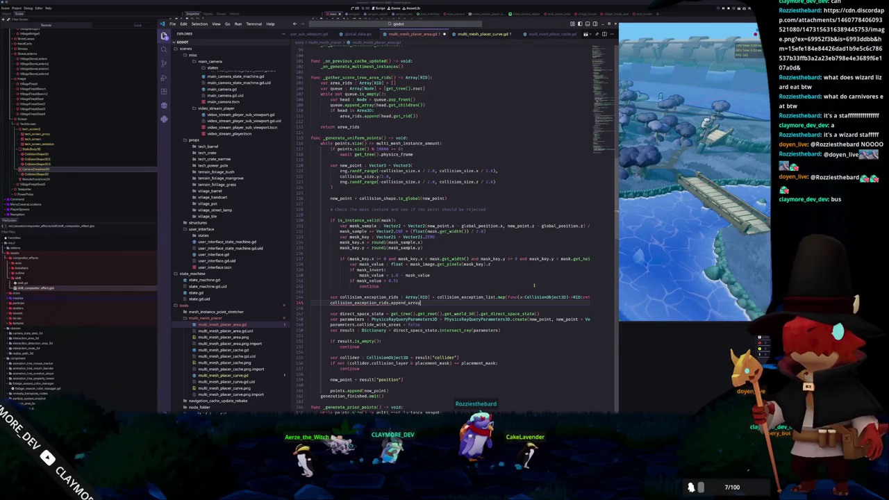
text((_gather_scene_tree_area_rids()
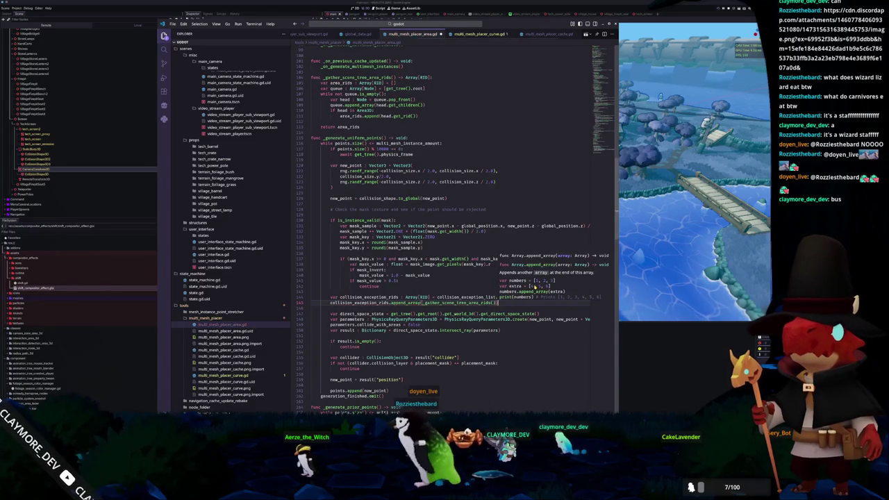
Step: Copy the two collision exception lines into the prior-points loop at line 187, indented
key(shift+Up)
key(shift+Home)
key(shift+Home)
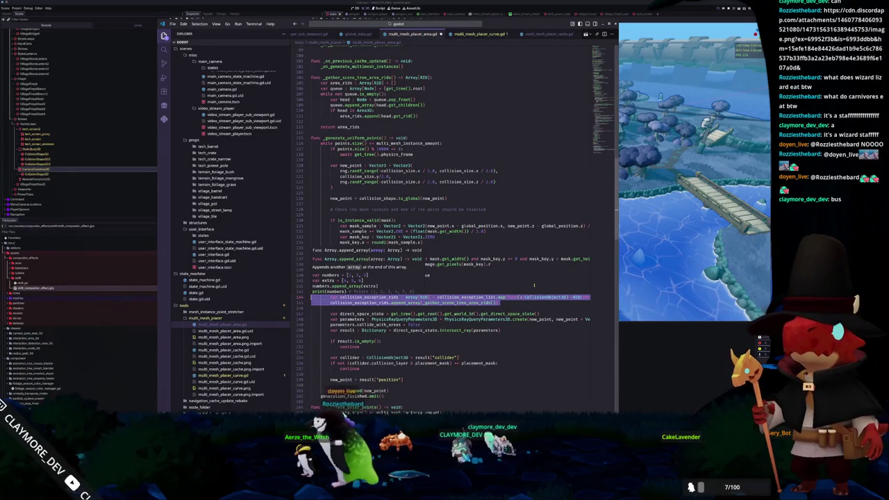
key(Down)
key(Down)
key(Down)
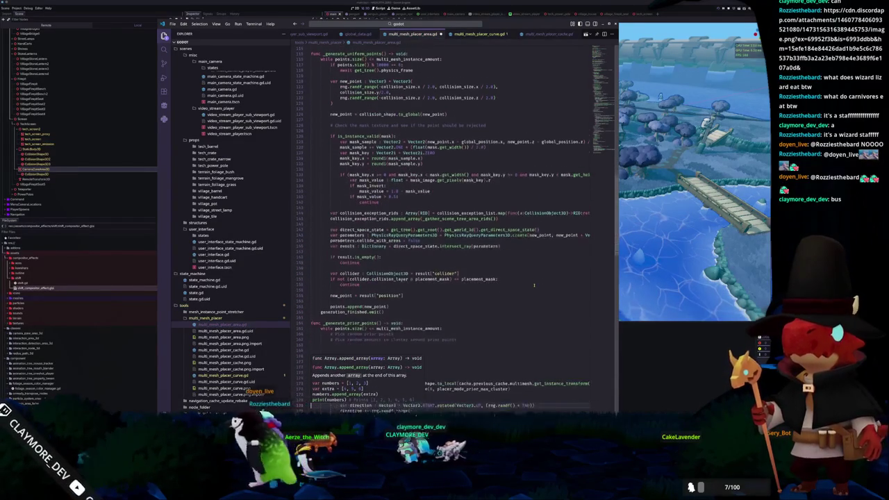
key(Down)
key(Down)
key(Down)
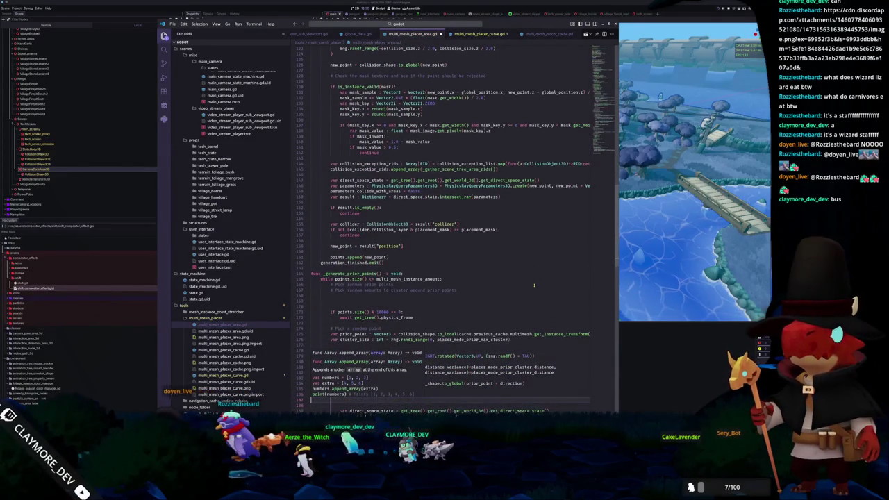
key(ctrl+v)
key(Up)
key(shift+Up)
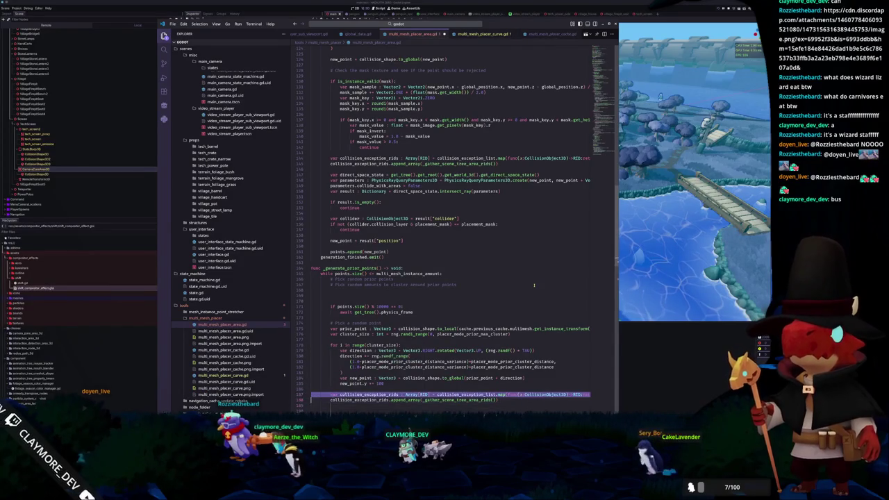
Step: Swap line 191's inline exception map for collision_exception_rids, then return to Godot
key(Down)
key(Down)
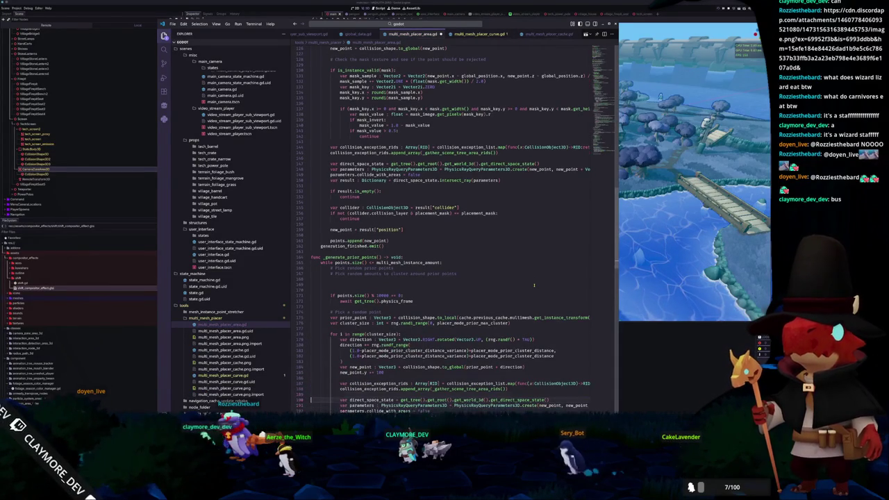
key(Down)
key(Down)
key(ctrl+Right)
key(ctrl+Right)
key(ctrl+Right)
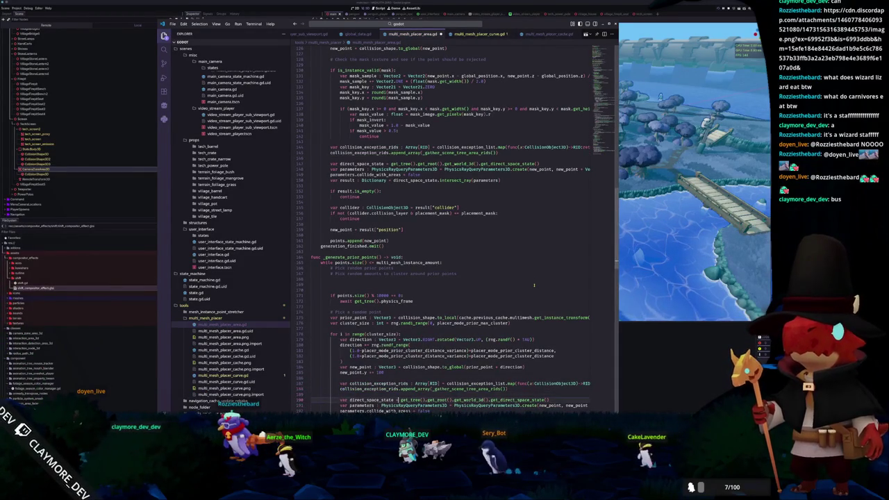
key(End)
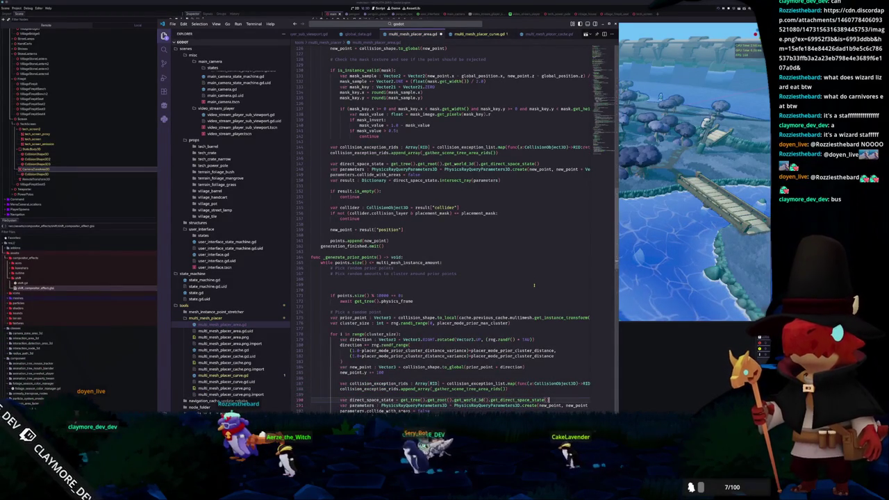
key(Down)
key(End)
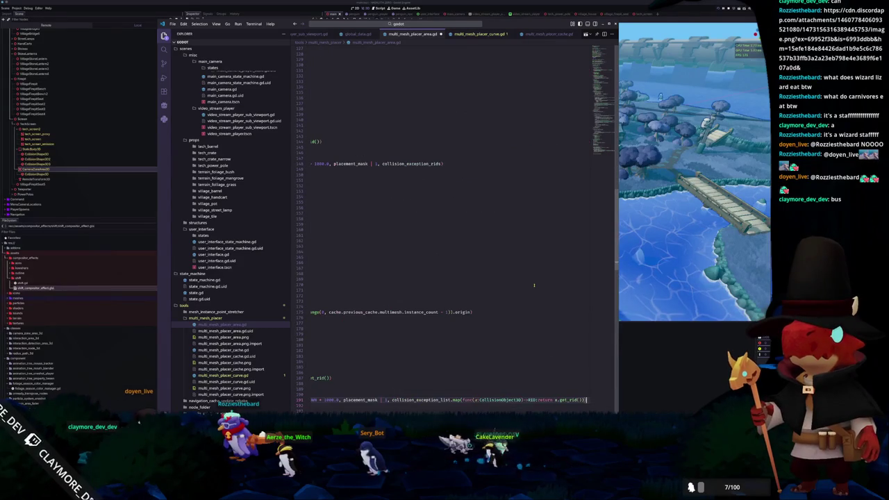
key(ctrl+shift+Left)
key(ctrl+shift+Left)
key(ctrl+shift+Left)
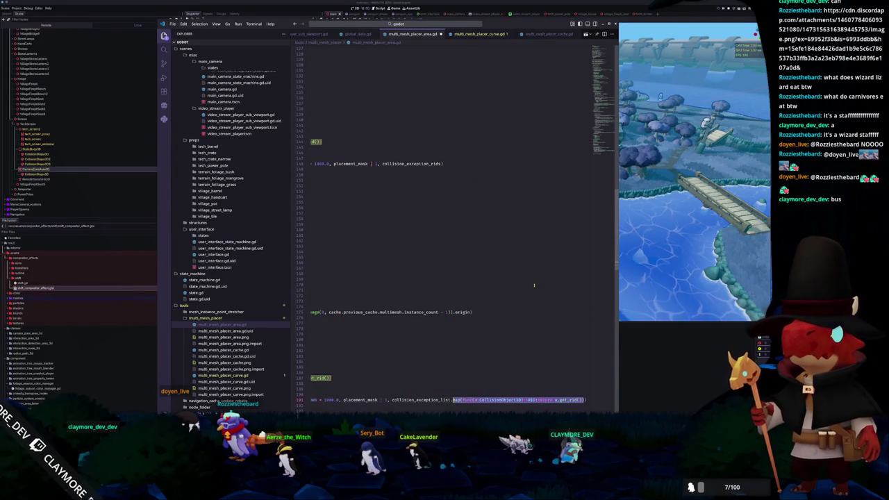
key(Left)
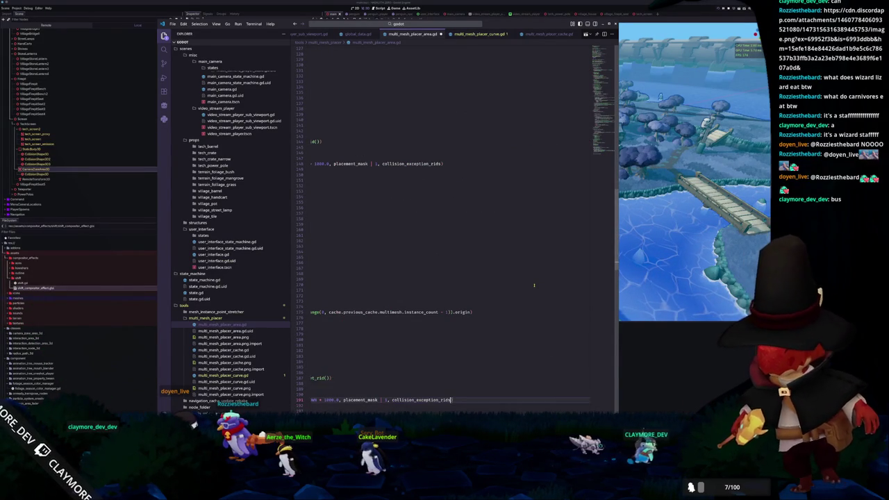
key(Home)
key(Up)
key(Up)
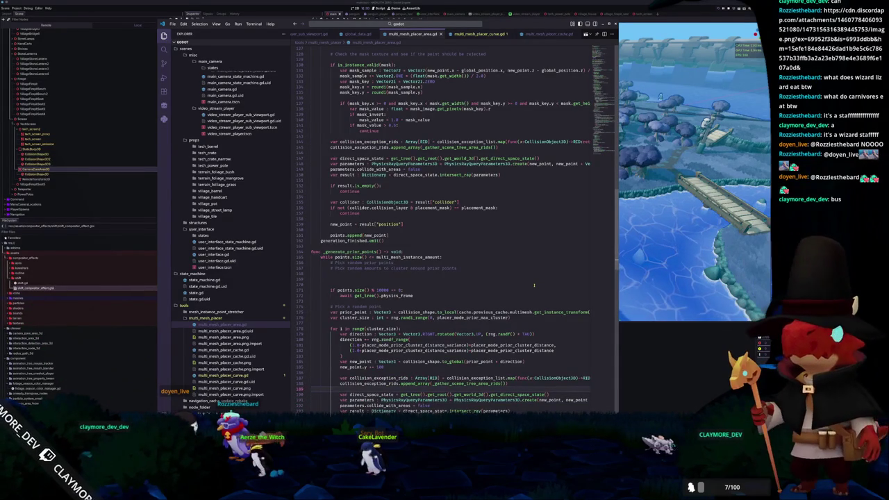
key(alt+Tab)
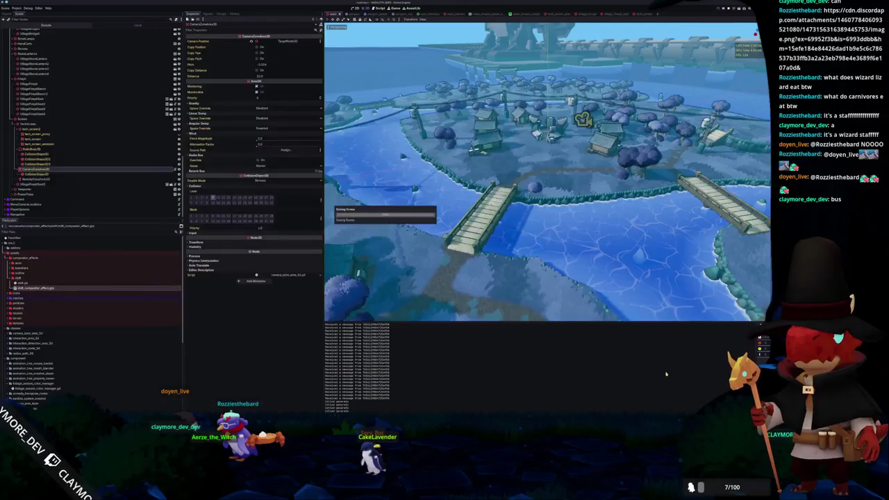
Step: Run Generate MultiMesh Instances on MultiMeshPlacerCache, which fills the output with errors, then return to VS Code
scroll(46, 140, up, 15)
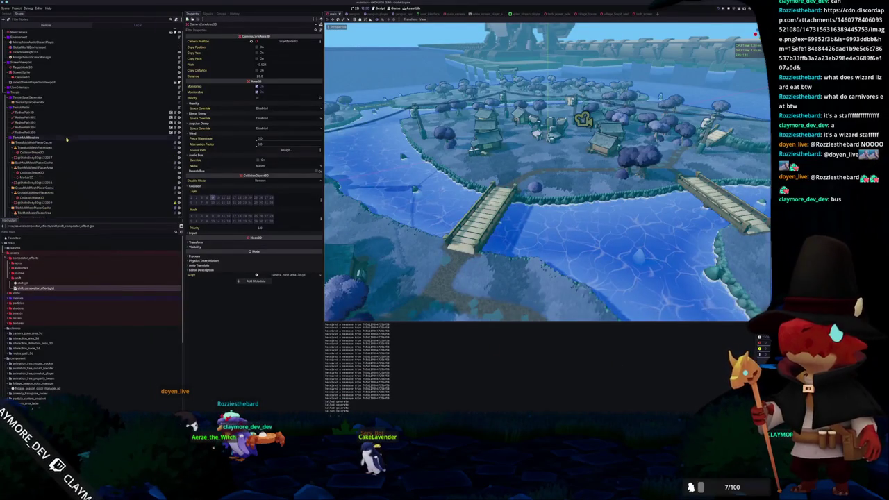
click(37, 141)
click(255, 40)
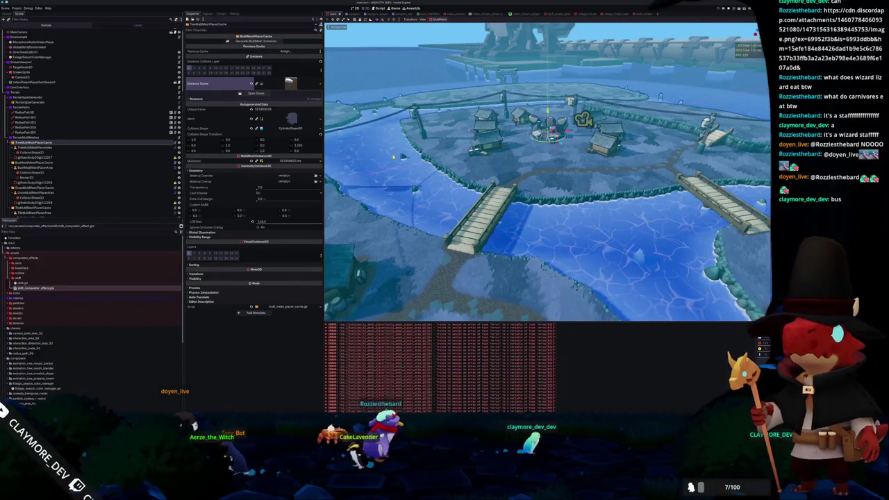
mouse_move(547, 172)
mouse_down()
mouse_move(486, 177)
mouse_move(527, 177)
mouse_up()
key(alt+Tab)
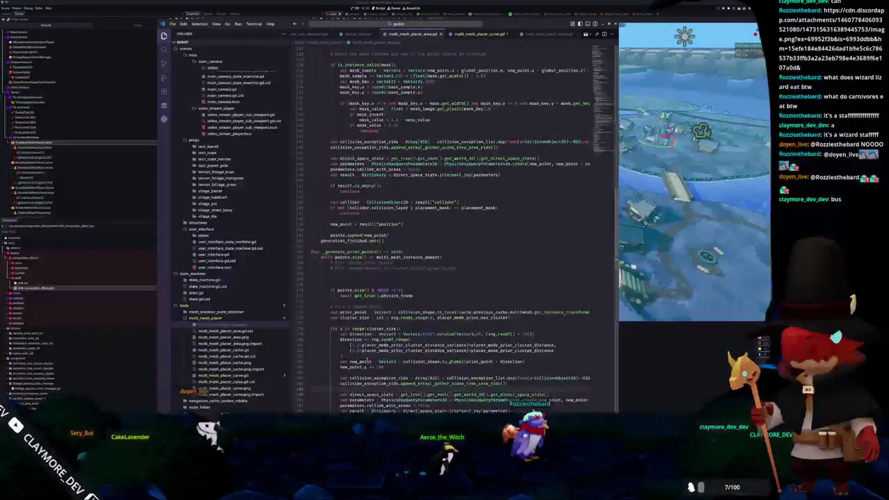
Step: In the uniform-points function, add return to the lambda and split the declaration into '= []' plus assign(...)
scroll(366, 372, down, 2)
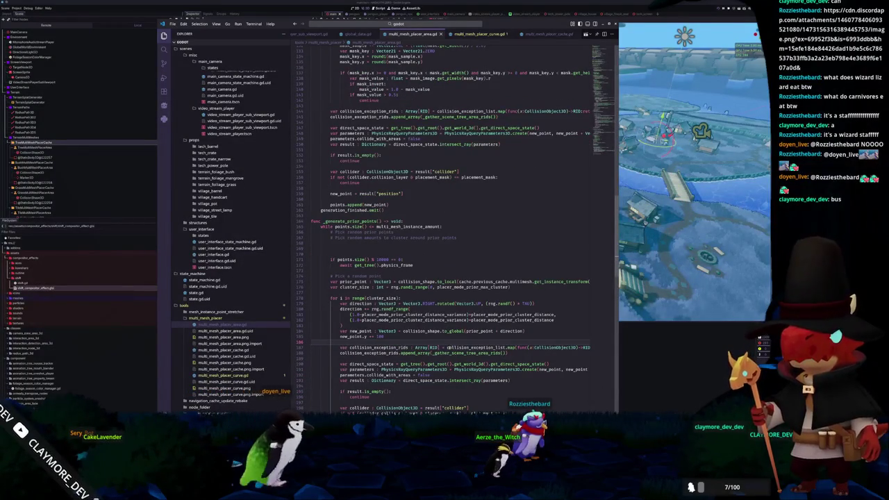
text(:return x.get_rid)
key(ctrl+Left)
key(ctrl+Left)
key(ctrl+Left)
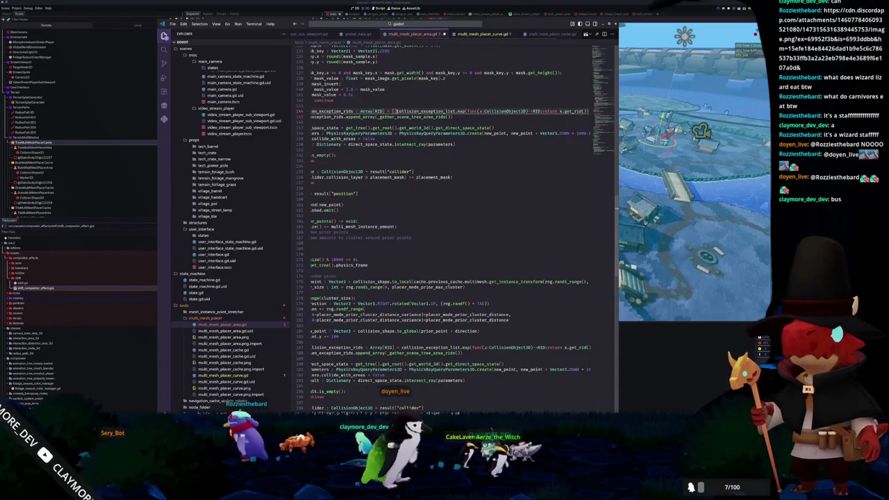
text([])
key(Return)
text(collision_ex)
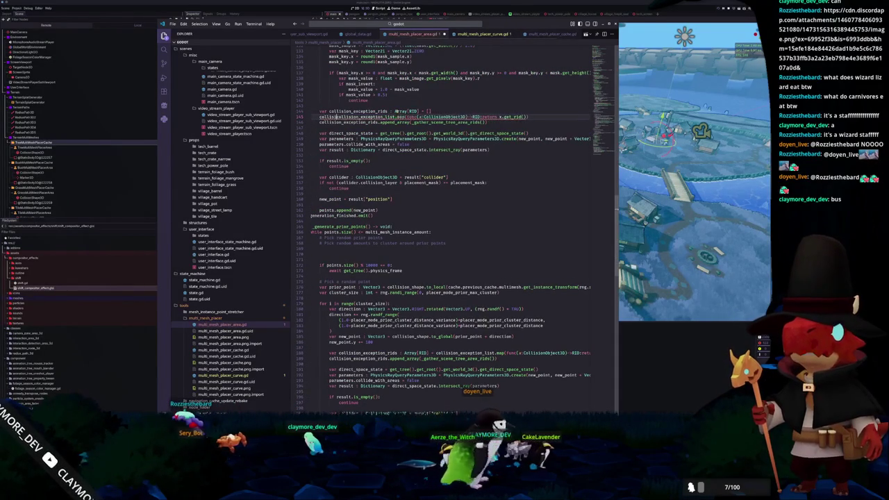
text(ception_rids.)
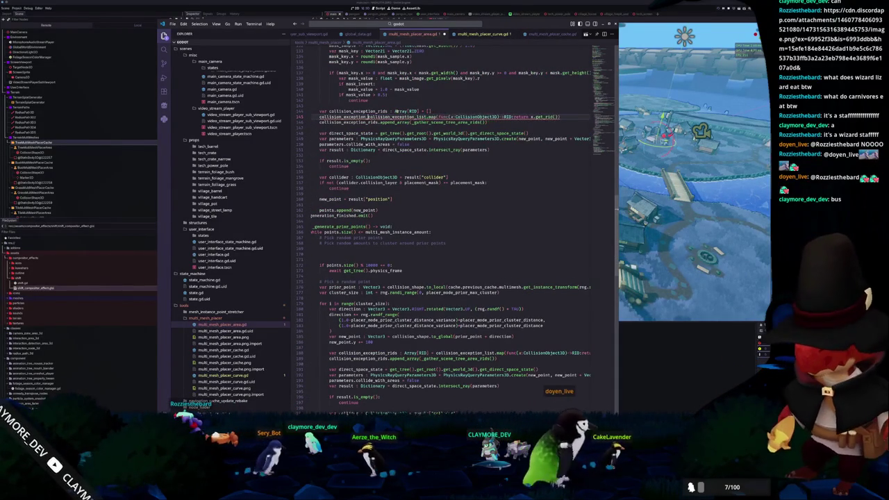
text(assign()
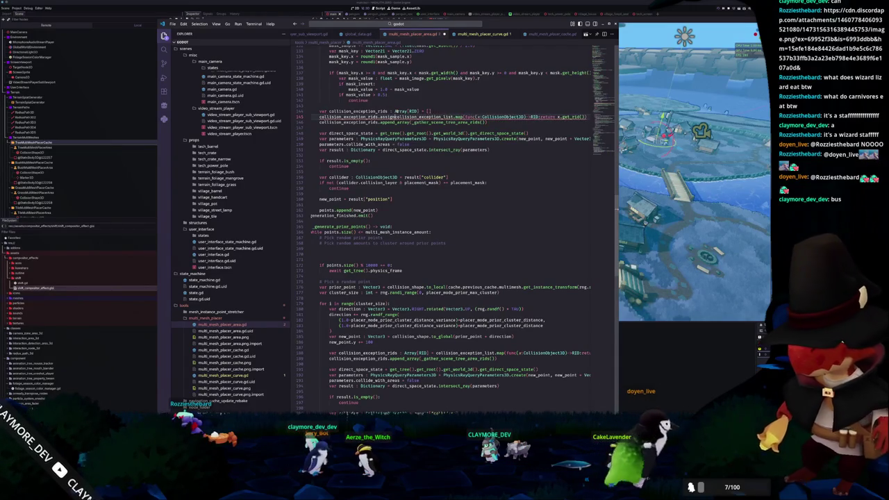
key(End)
text())
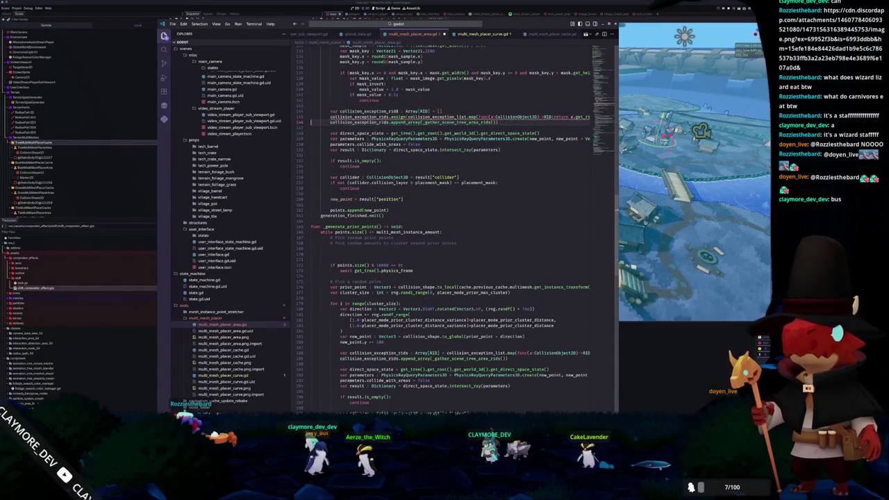
key(Down)
key(Down)
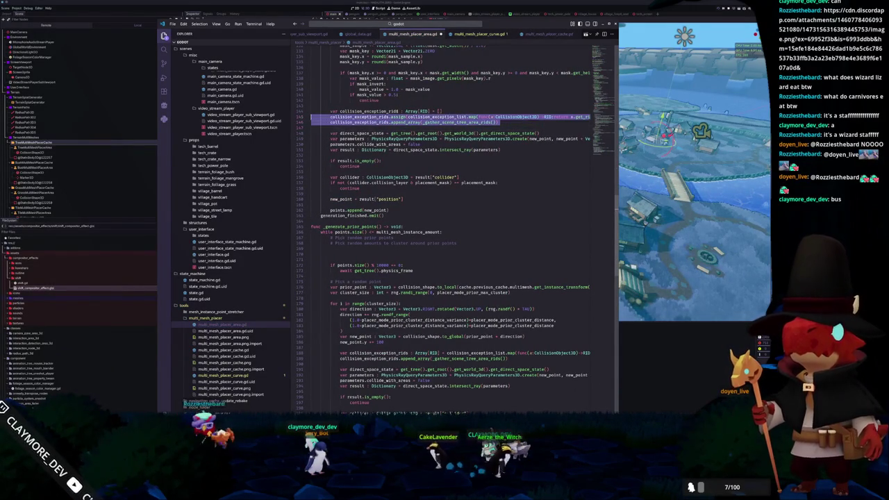
Step: Apply the same empty-array-plus-assign split in the prior-points function and indent the lines
scroll(451, 229, down, 2)
click(341, 333)
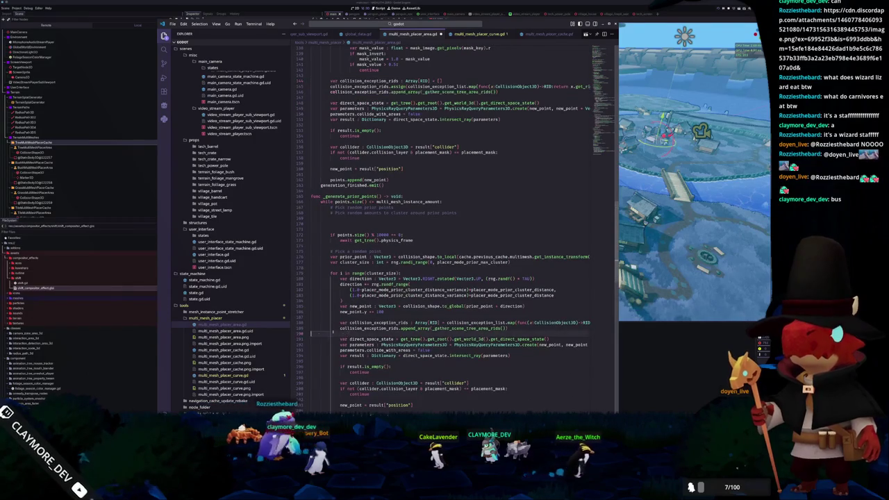
key(Tab)
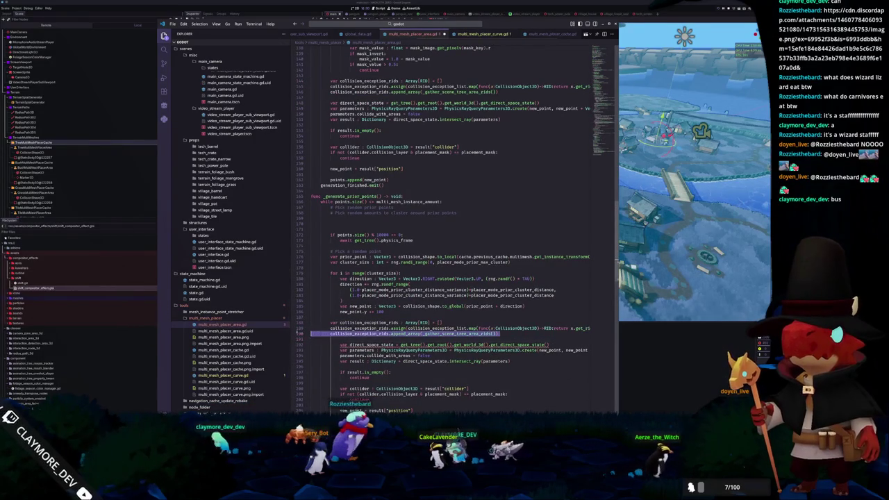
shift+click(322, 325)
key(Tab)
key(ctrl+F2)
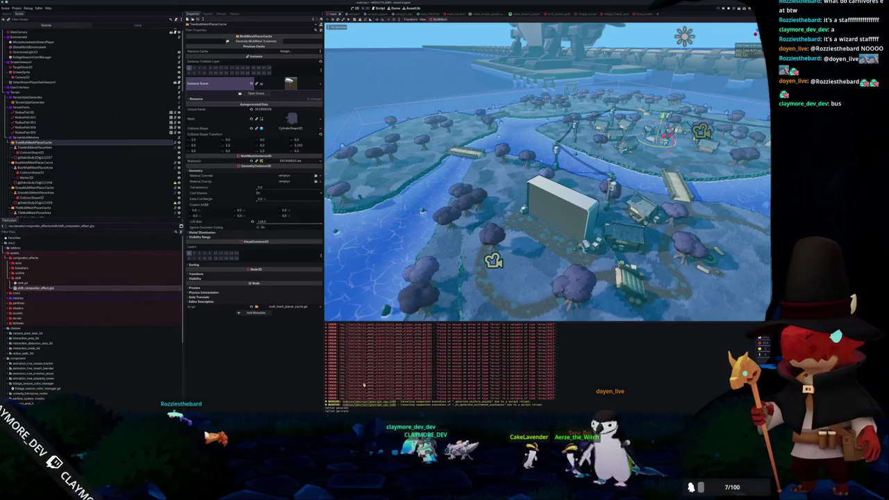
Step: Glance at the git terminal and running game log, return to Godot, then switch to the download client
key(alt+Tab)
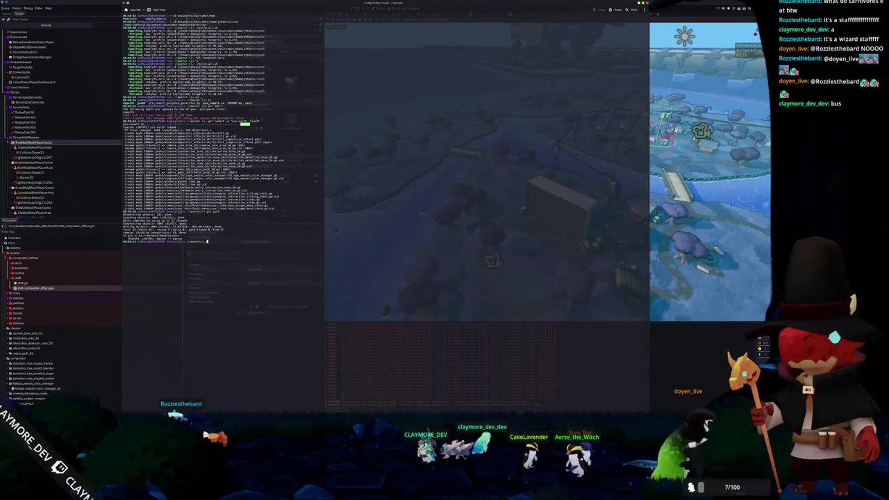
key(alt+Tab)
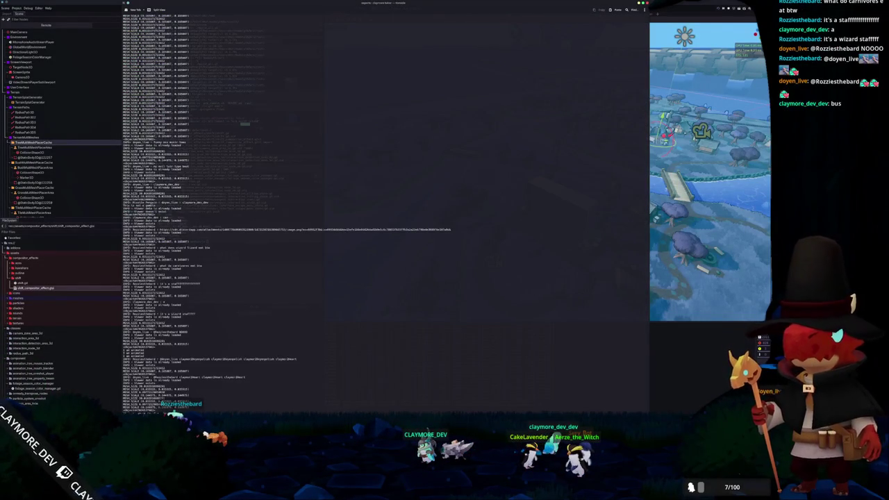
key(alt+Tab)
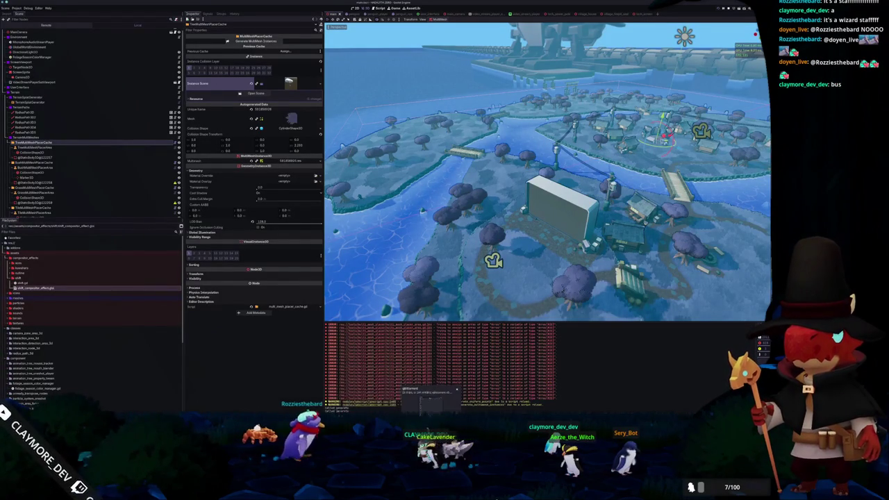
key(alt+Tab)
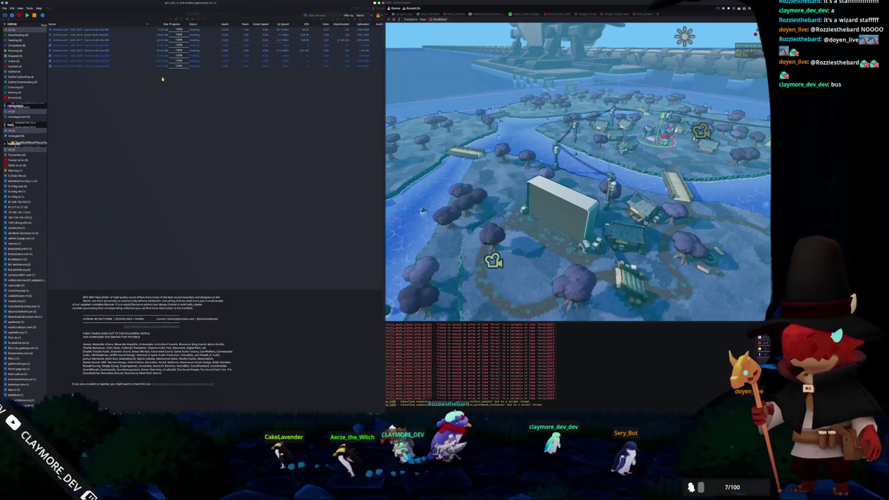
Step: Select all torrents, then exit qBittorrent from the File menu, confirming despite active transfers
shift+click(147, 32)
click(149, 83)
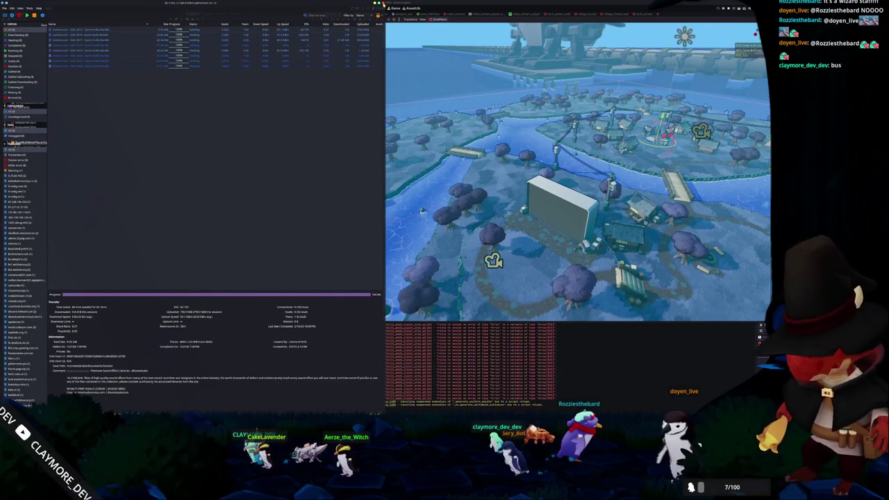
click(370, 5)
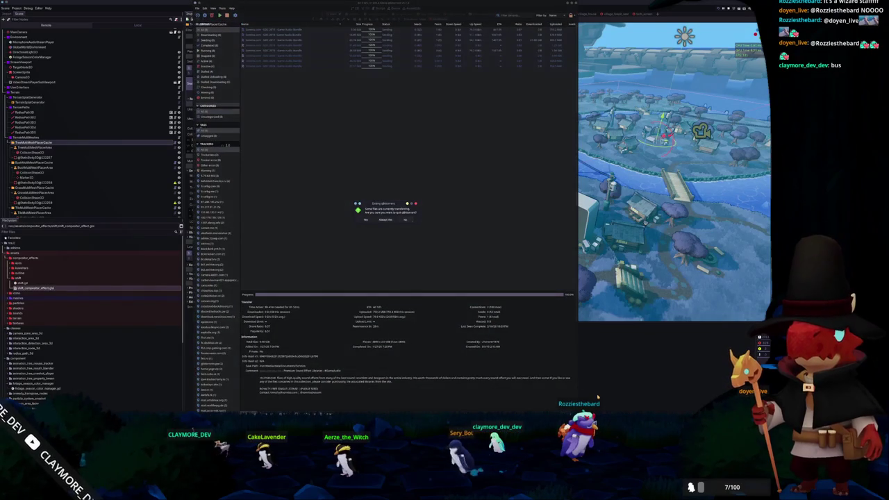
click(367, 221)
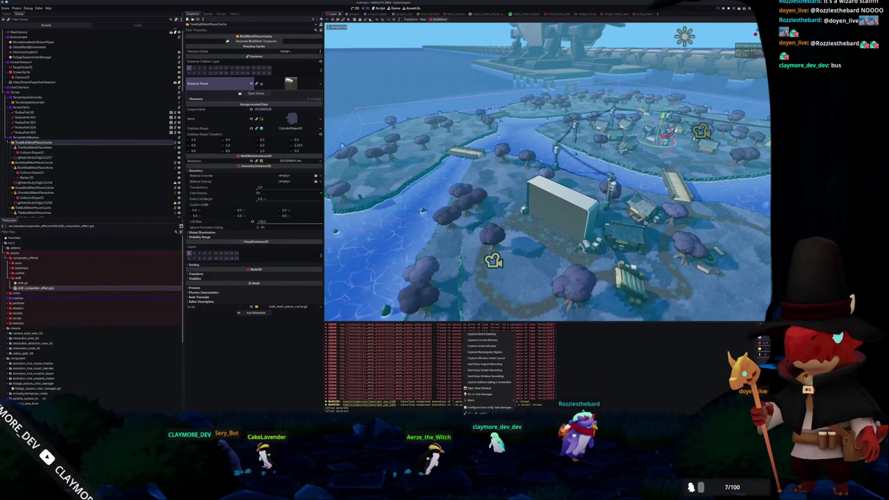
Step: Close the KolourPaint depth-range sketch, discarding its unsaved changes
key(alt+Tab)
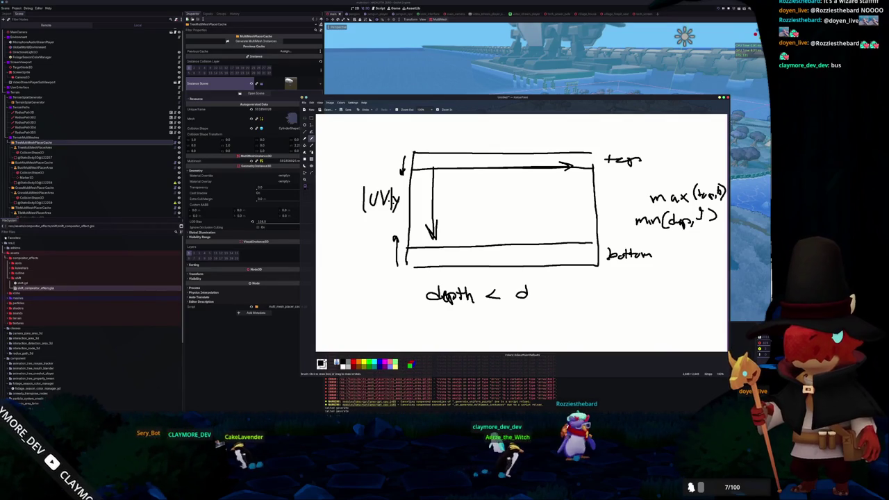
click(479, 412)
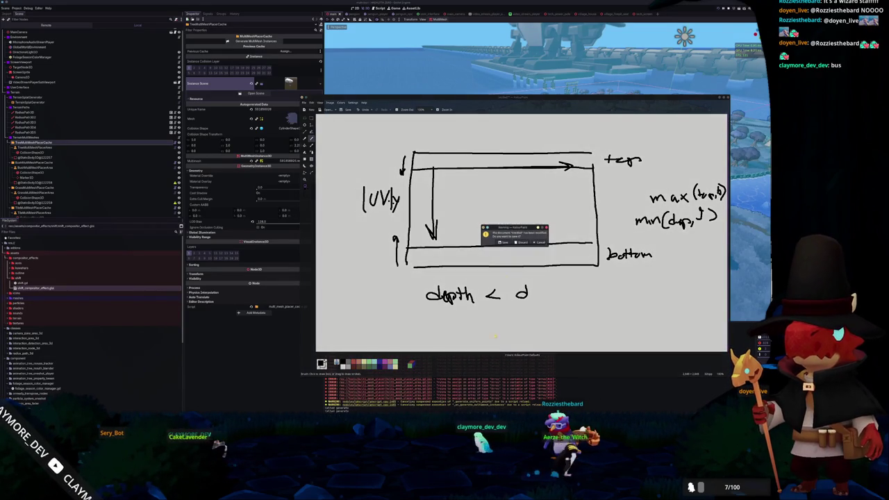
click(525, 241)
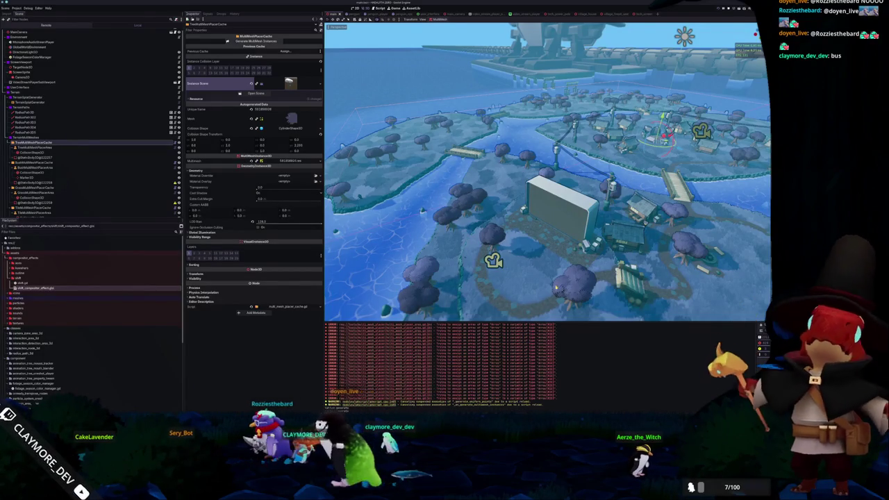
key(alt+Tab)
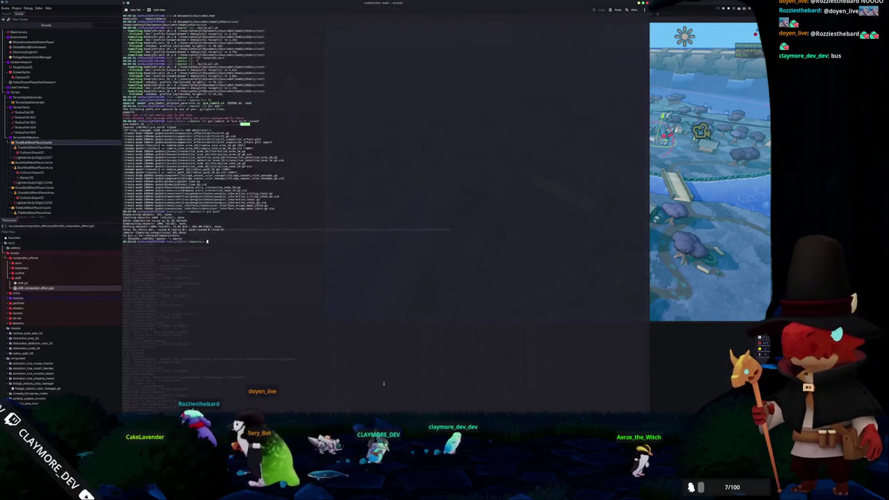
Step: Kill Godot with 'pkill godot' and reopen the game project in a fresh editor
text(pkill godot)
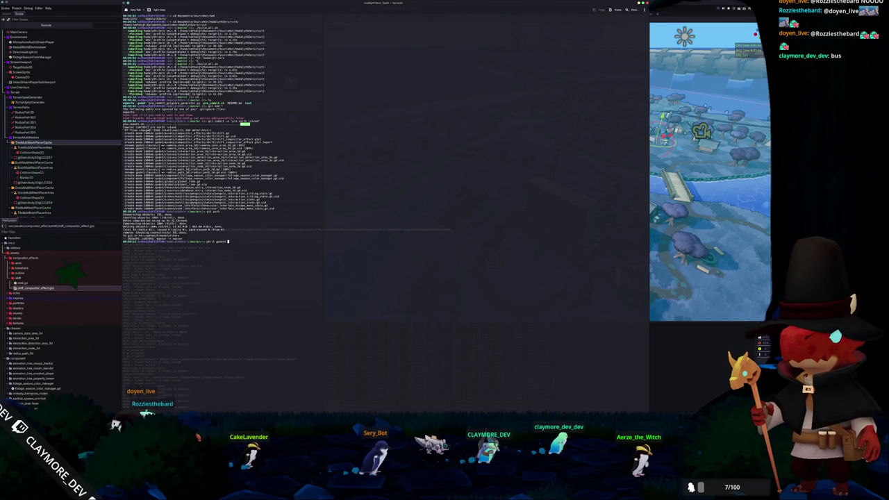
key(Return)
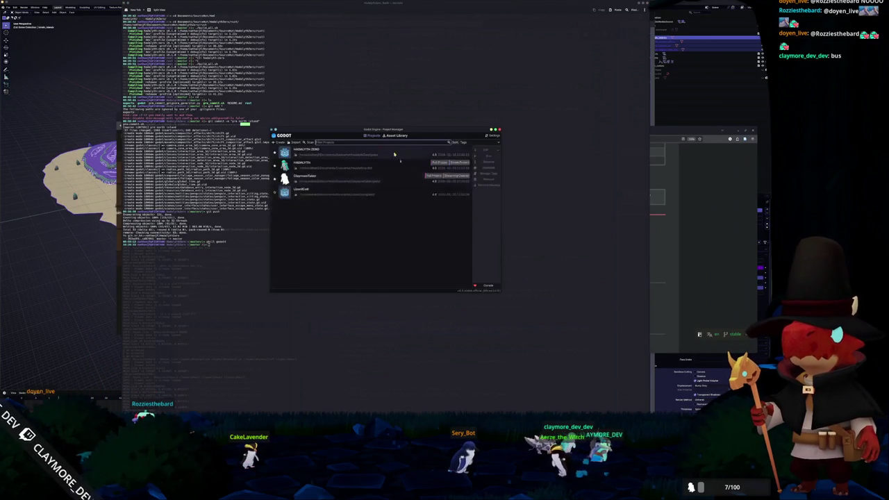
click(487, 151)
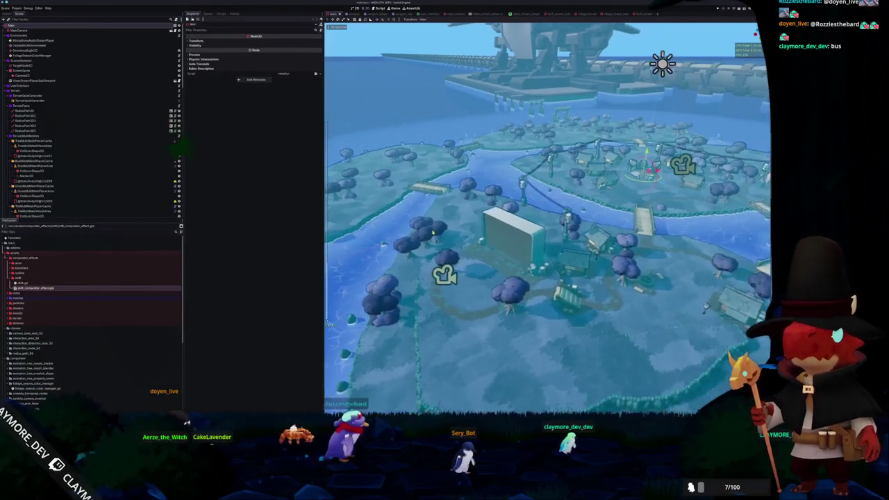
Step: Select TreeMultiMeshPlacerCache and regenerate its MultiMesh instances from the Inspector
click(42, 140)
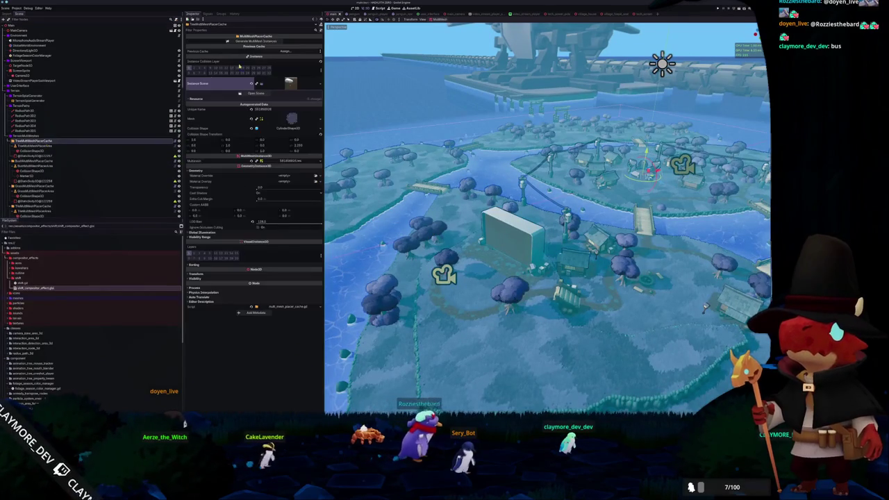
click(267, 41)
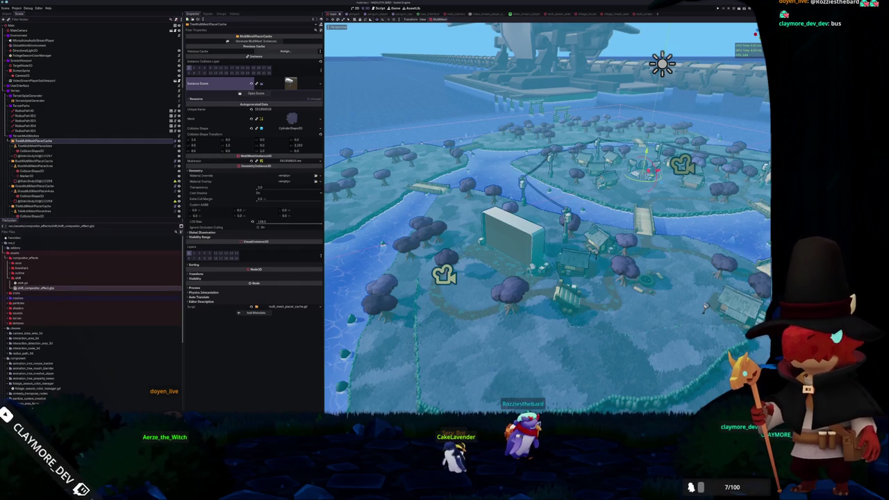
key(alt+Tab)
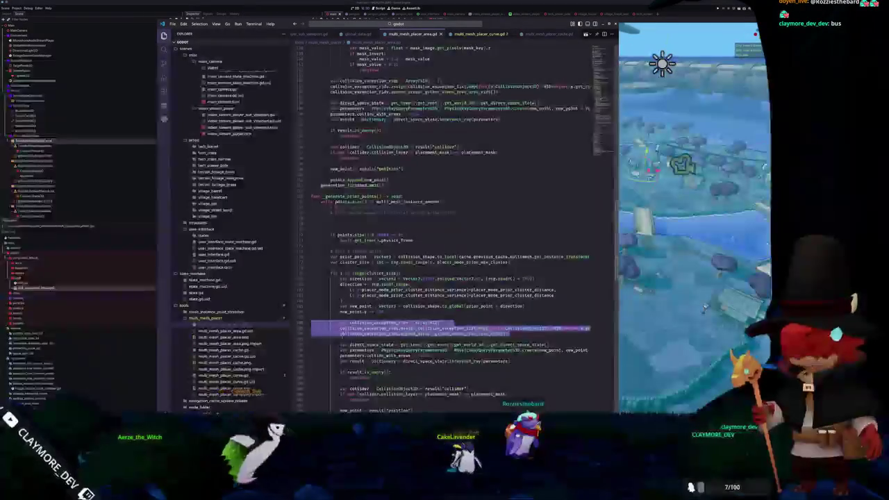
Step: Move the collision_exception_rids lines above the while loop in _generate_prior_points
key(shift+Up)
key(shift+Up)
key(shift+Up)
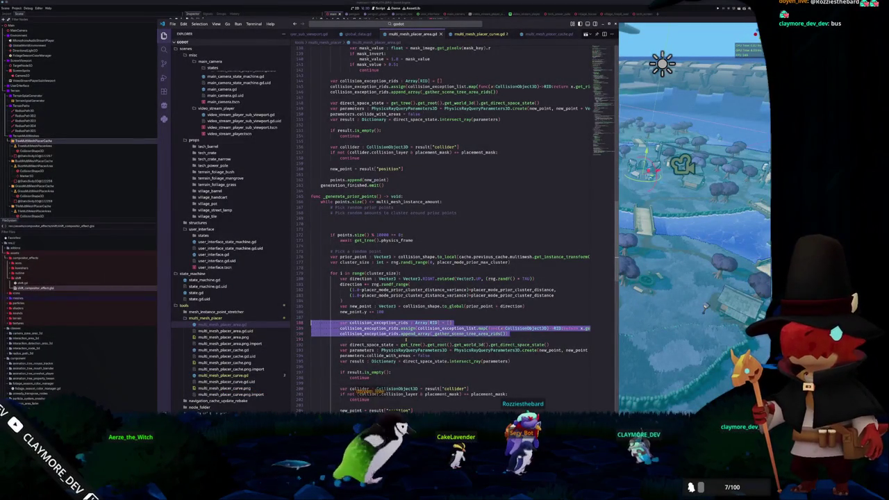
key(BackSpace)
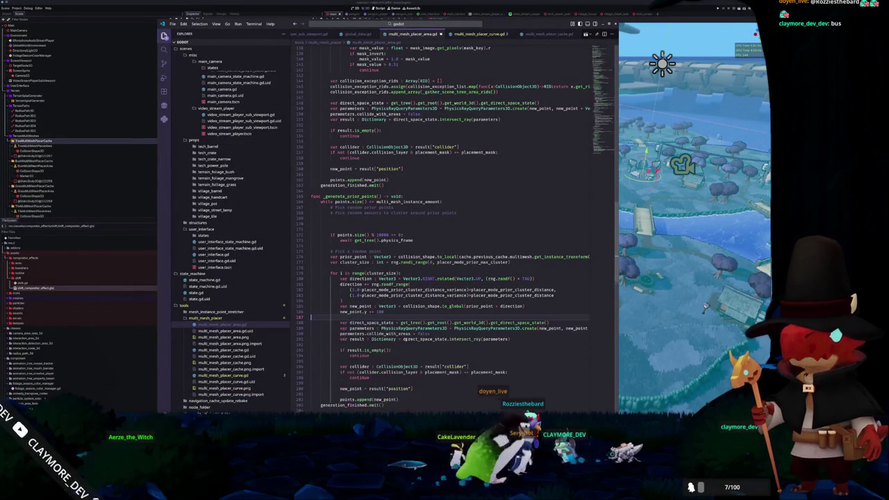
key(Up)
key(Up)
key(Up)
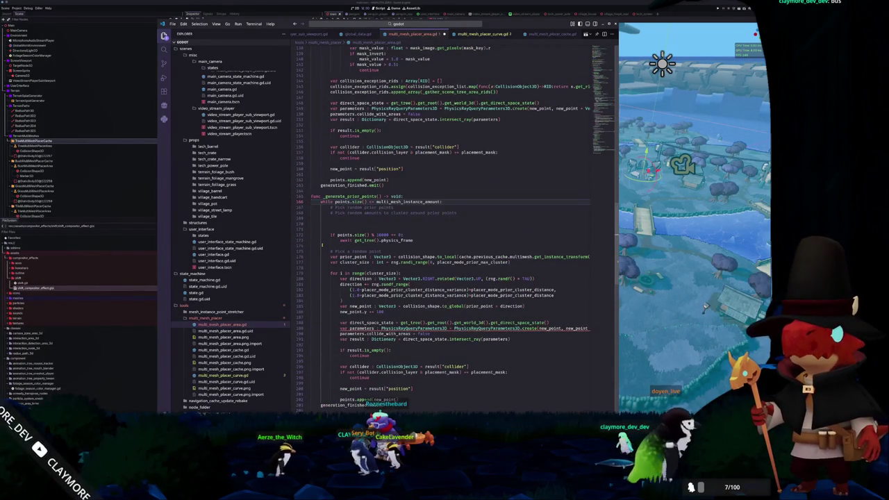
key(ctrl+v)
key(shift+Tab)
key(shift+Tab)
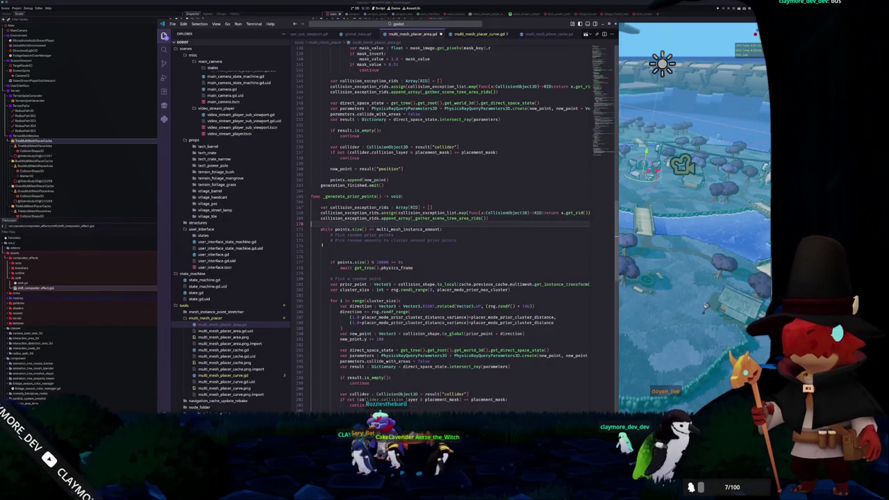
Step: Move _generate_uniform_points' collision_exception_rids lines above its while loop, dedented to function-body level
scroll(321, 245, down, 5)
scroll(316, 270, down, 4)
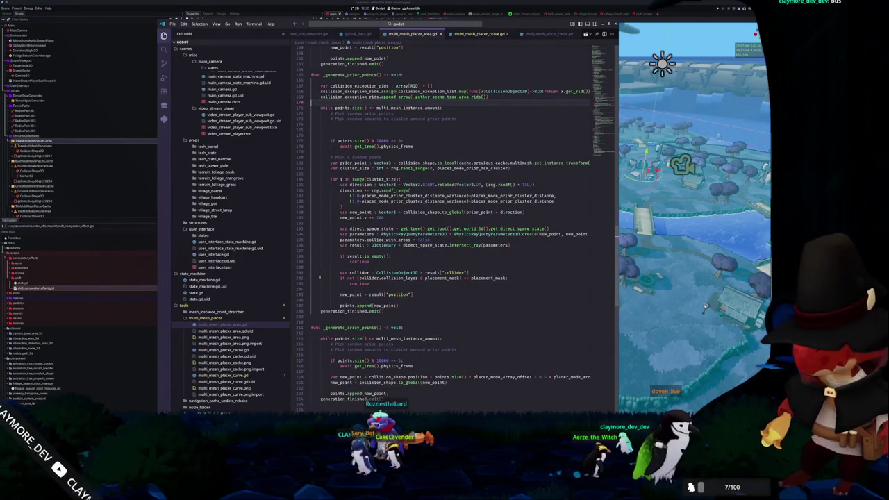
scroll(320, 277, up, 4)
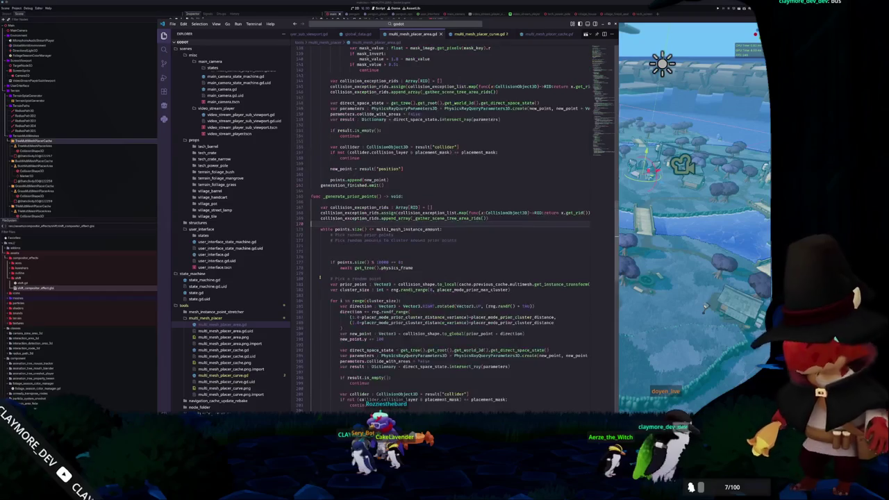
scroll(320, 278, up, 3)
scroll(320, 277, up, 8)
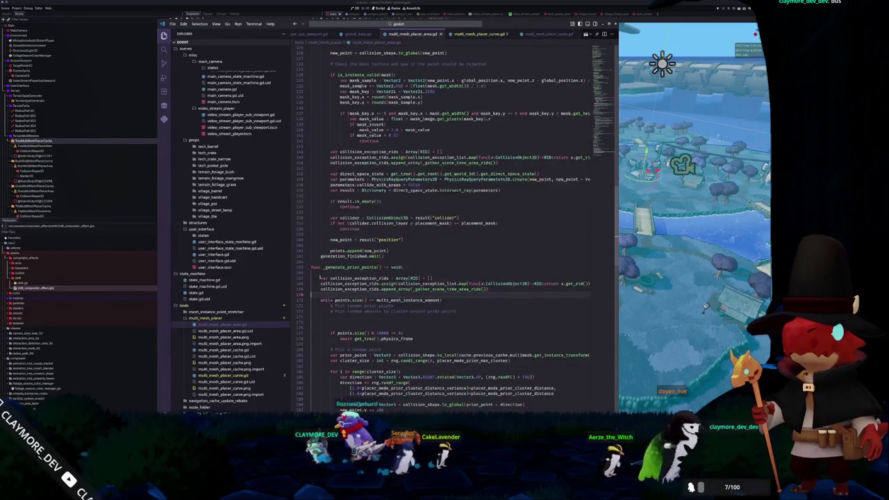
drag(340, 268, 310, 252)
key(ctrl+c)
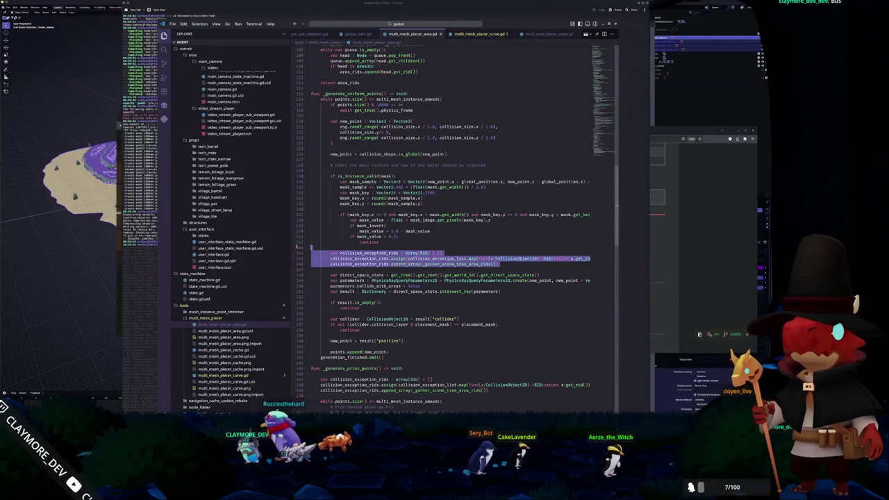
key(BackSpace)
scroll(319, 160, up, 3)
click(319, 160)
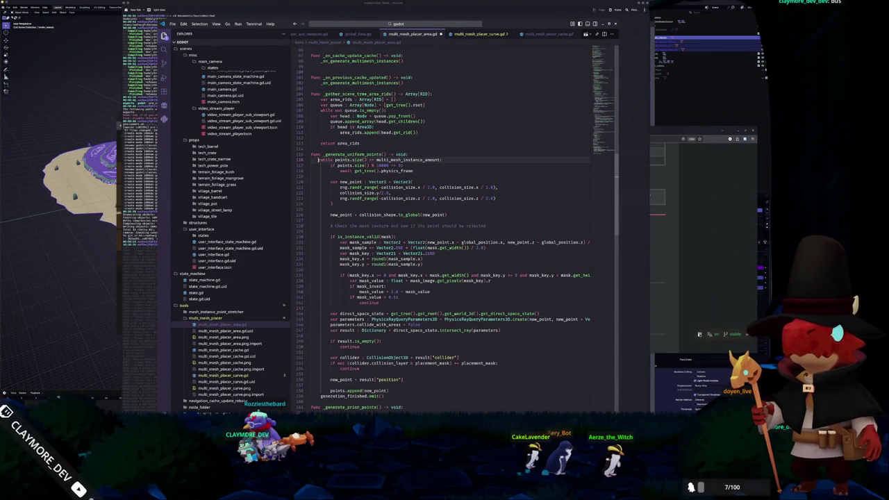
key(ctrl+v)
key(shift+Up)
key(shift+Up)
key(shift+Up)
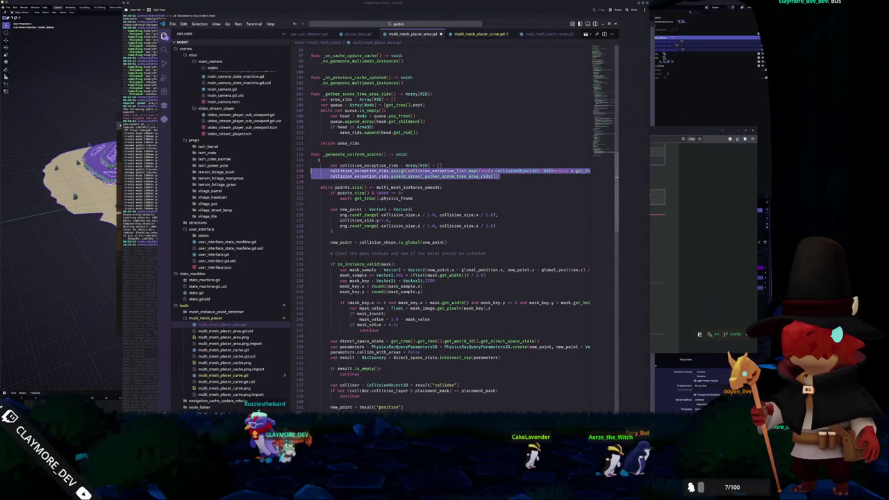
key(shift+Tab)
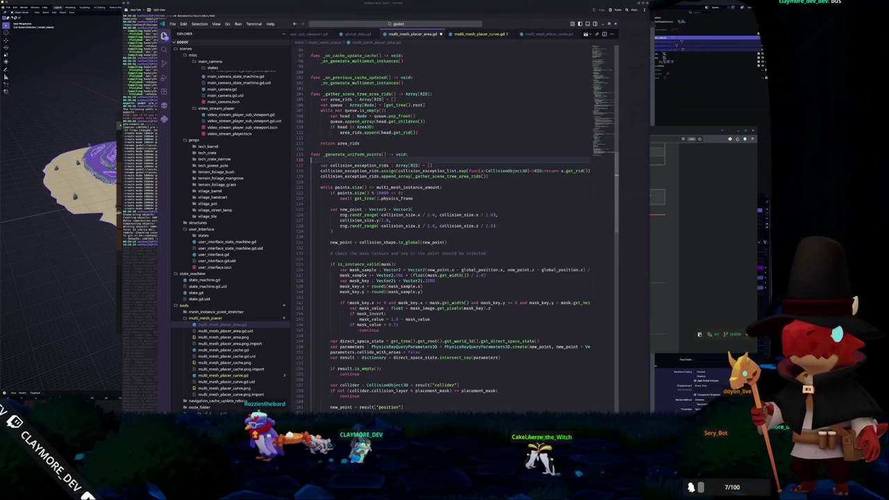
key(F5)
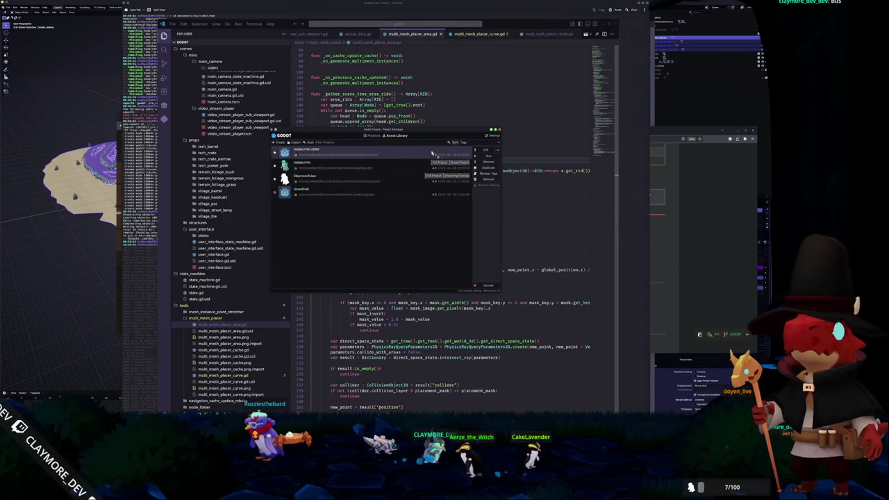
Step: Dismiss the pop_front documentation popup in VS Code and return to the Godot editor
key(alt+F4)
key(F5)
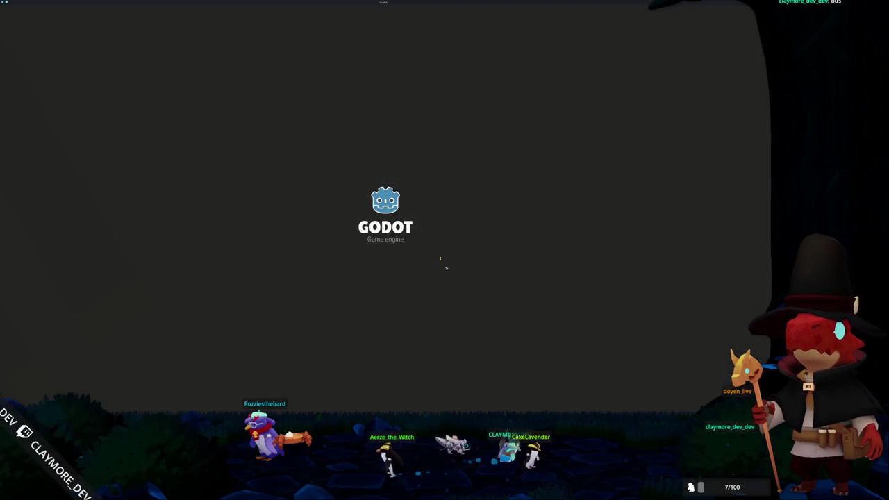
scroll(391, 257, up, 15)
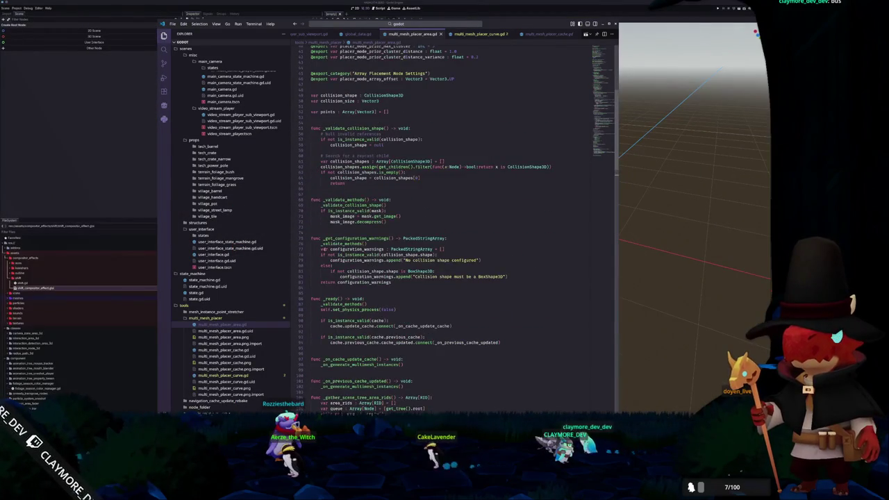
scroll(342, 193, down, 7)
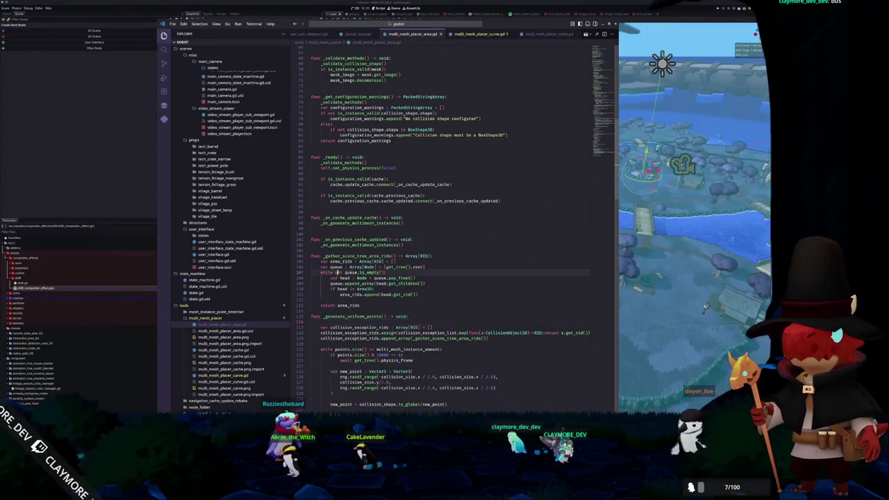
click(343, 278)
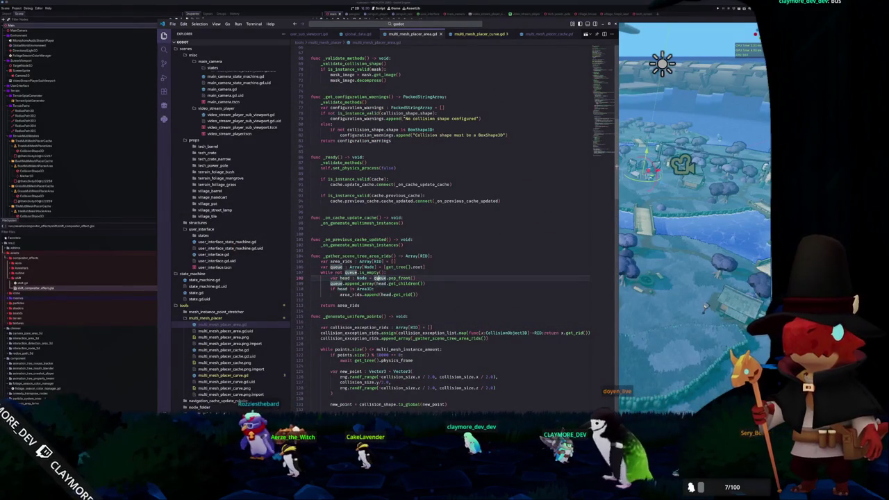
mouse_move(403, 278)
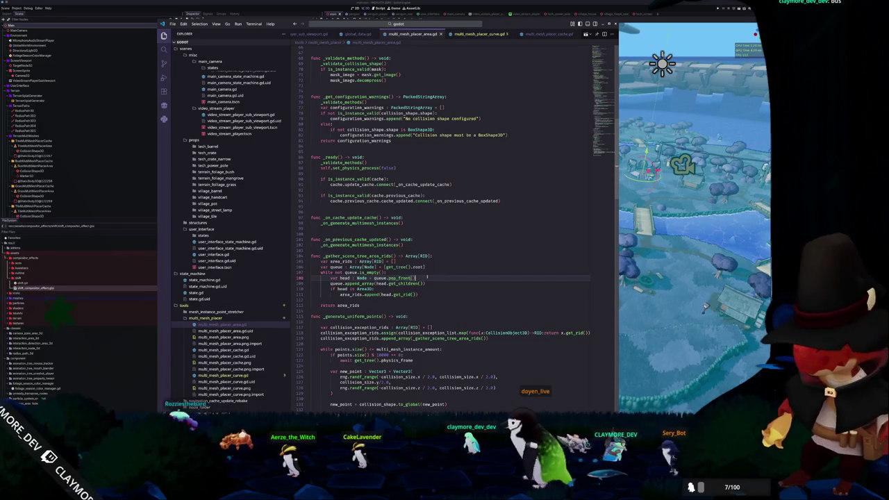
click(367, 299)
key(alt+Tab)
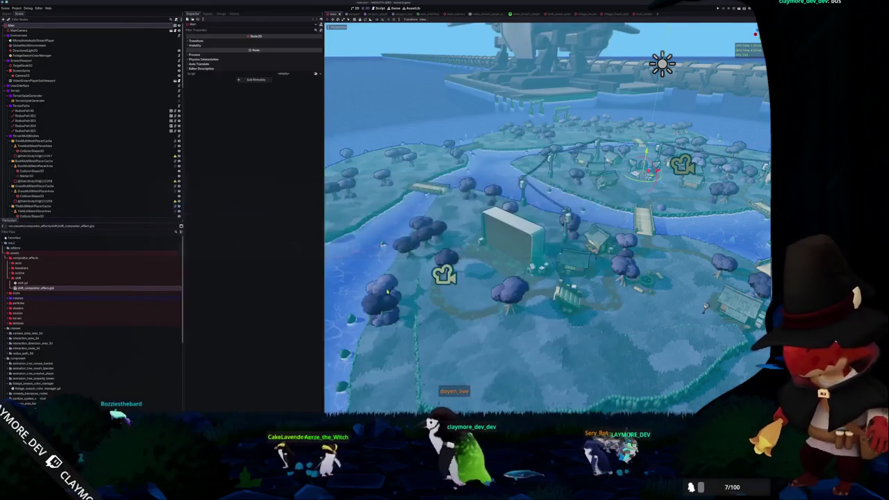
Step: Test-run the game with F5 and quit back to the editor
key(F5)
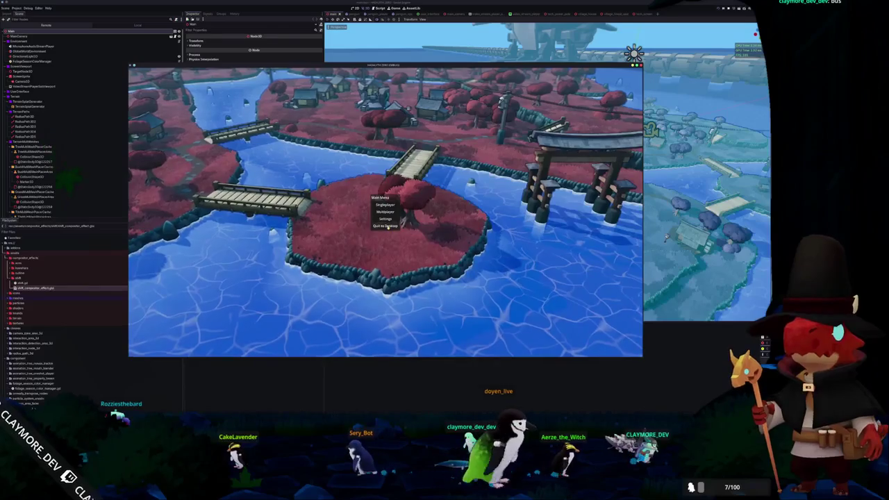
click(385, 225)
click(42, 141)
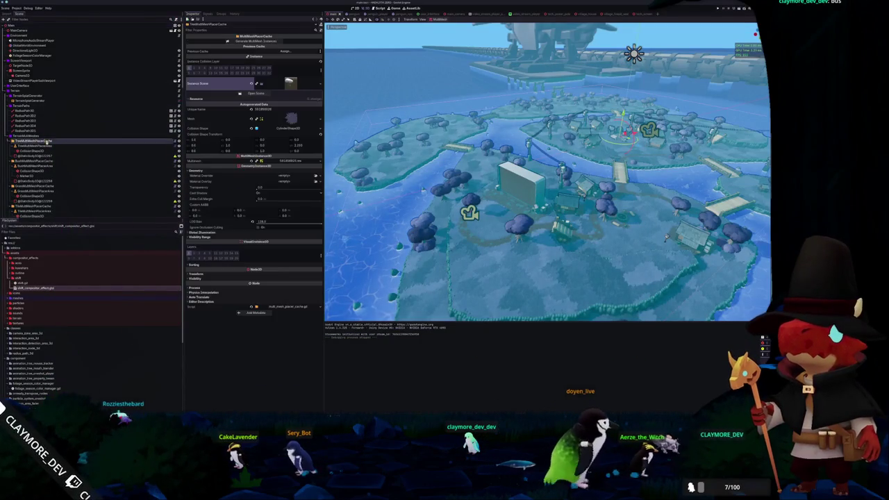
scroll(42, 139, down, 4)
Step: Regenerate the GrassMultiMeshPlacerCache MultiMesh instances
click(35, 113)
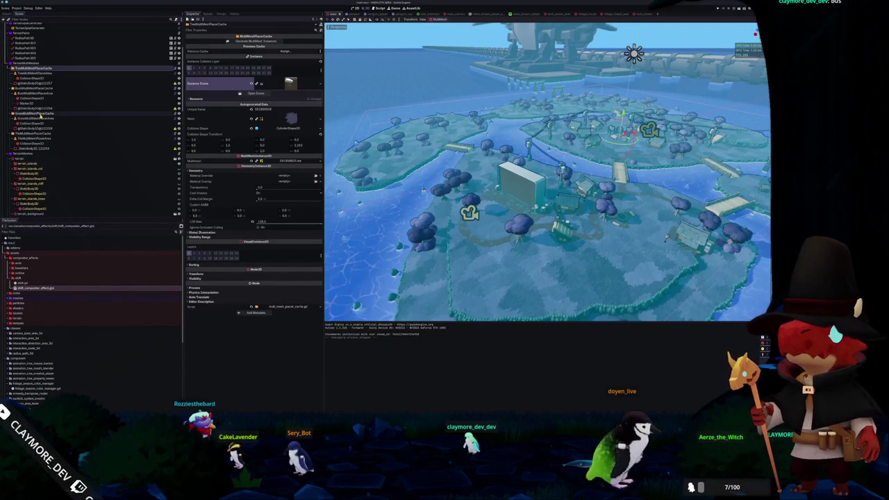
click(254, 42)
click(254, 42)
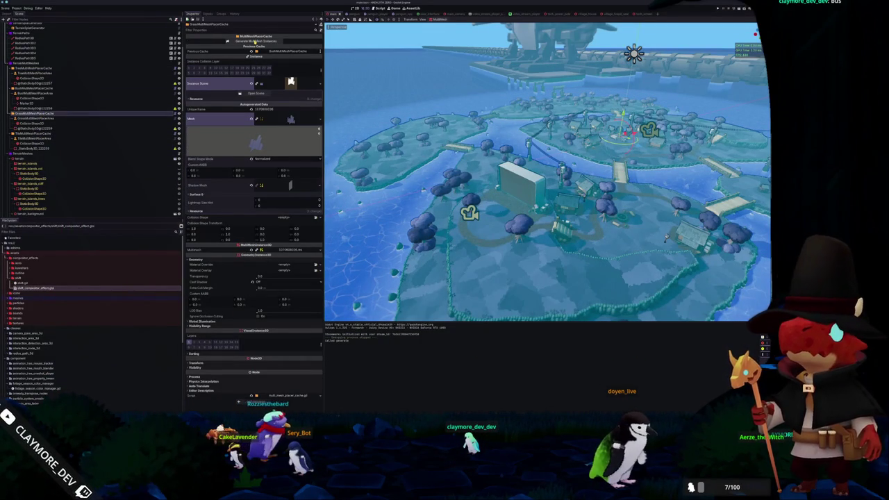
scroll(418, 253, up, 8)
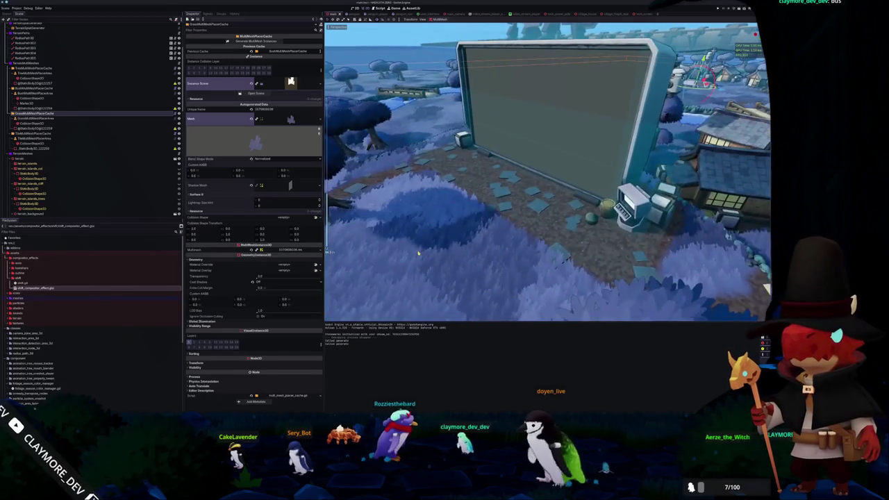
Step: Orbit the viewport and select the TerrainSplatGenerator node to inspect its settings
drag(418, 253, 404, 258)
scroll(404, 257, down, 1)
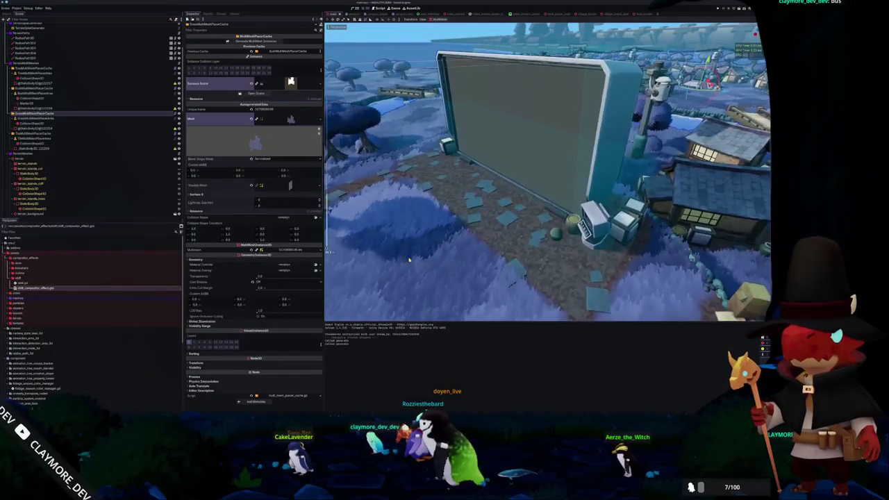
scroll(409, 260, down, 2)
scroll(409, 260, up, 3)
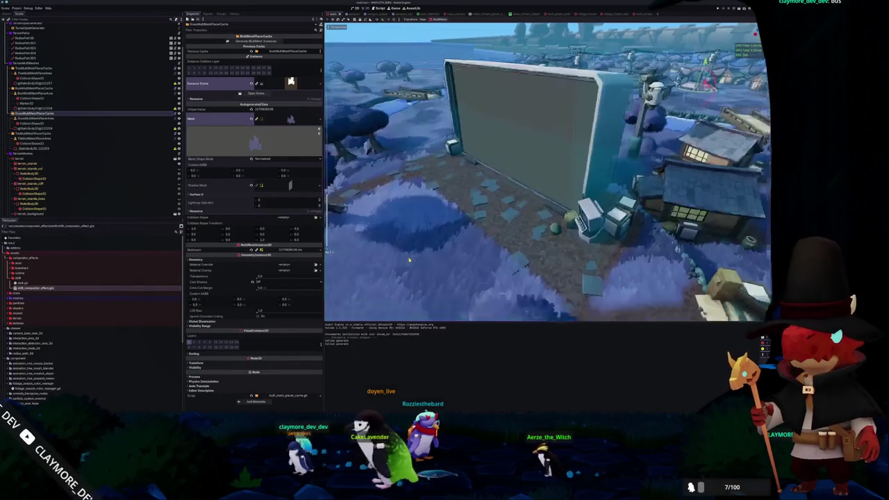
scroll(33, 107, up, 3)
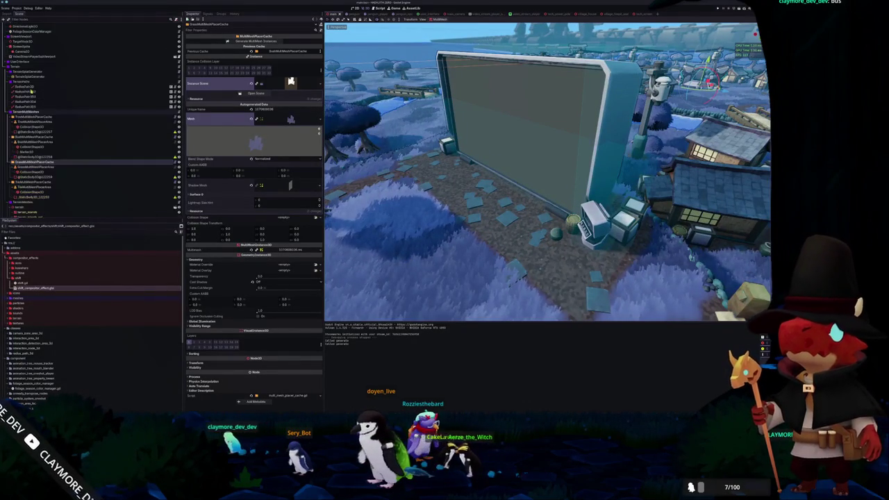
click(35, 75)
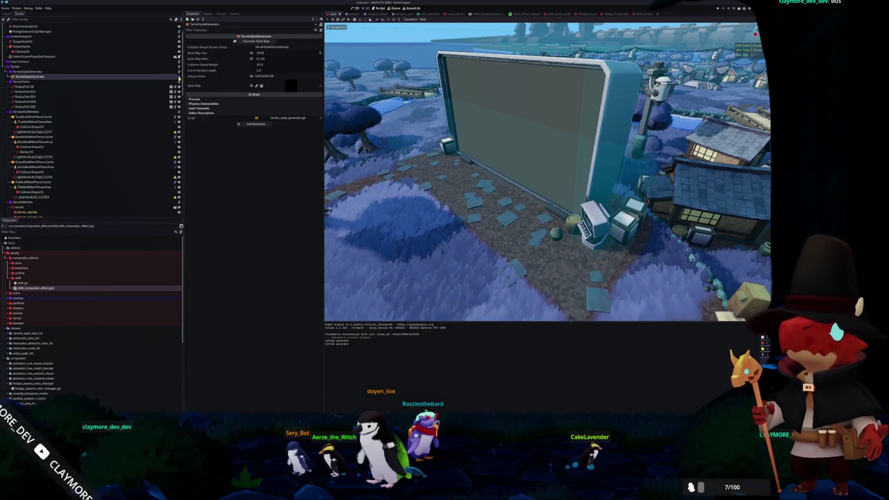
Step: Scroll through terrain_splat_generator.gd and highlight every use of _generate_splat_map_task
key(alt+Tab)
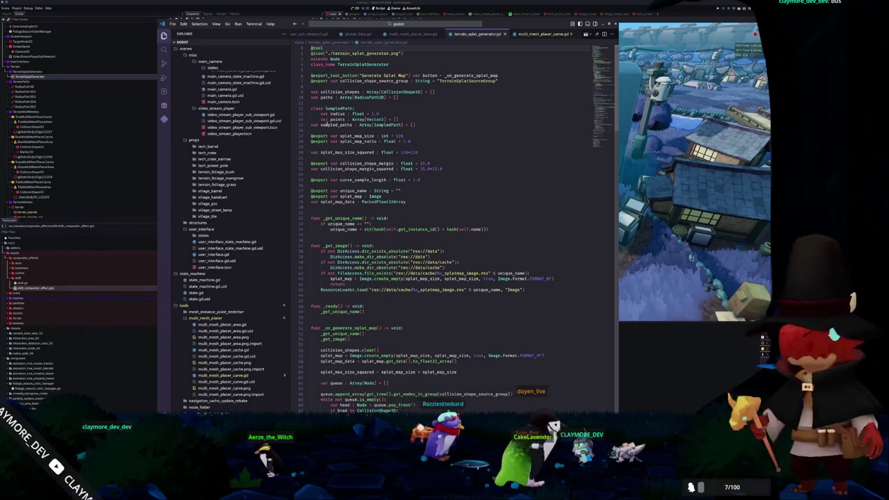
scroll(323, 174, down, 2)
scroll(324, 201, down, 3)
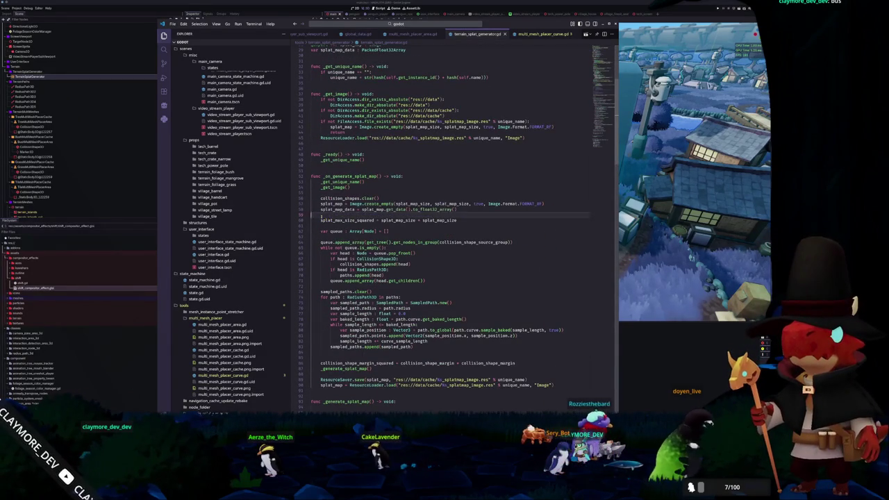
scroll(322, 218, down, 2)
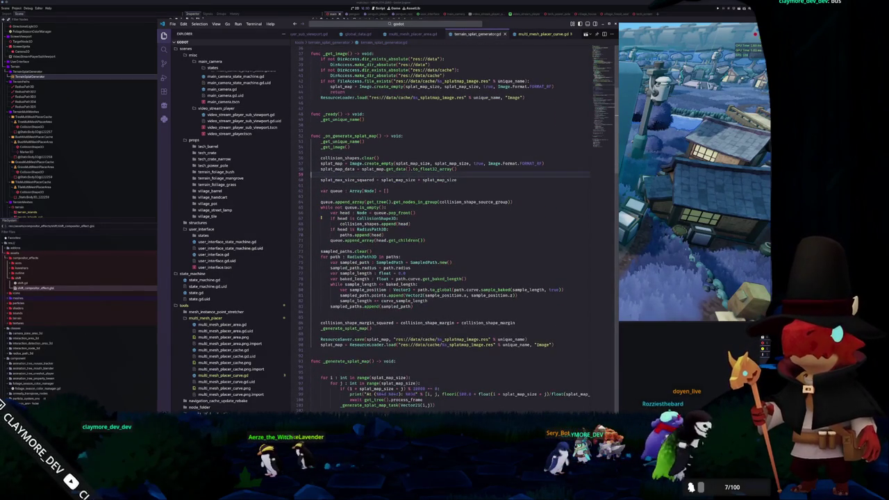
scroll(320, 218, down, 3)
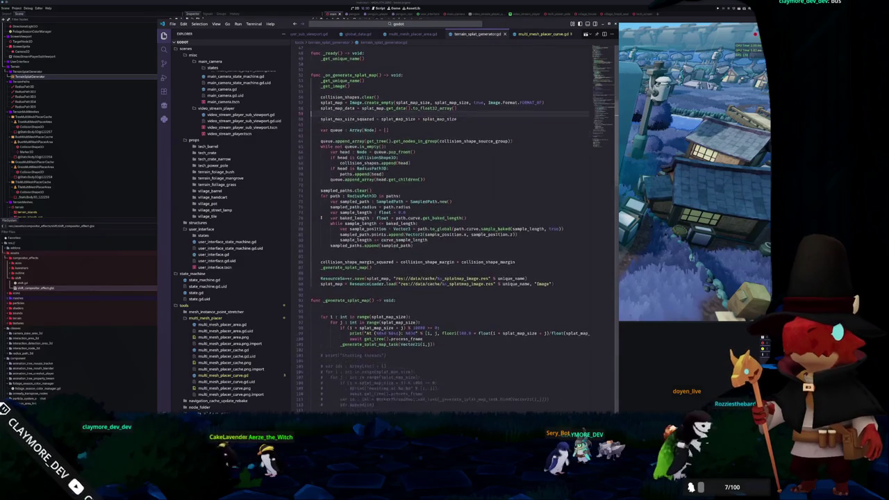
scroll(321, 218, down, 4)
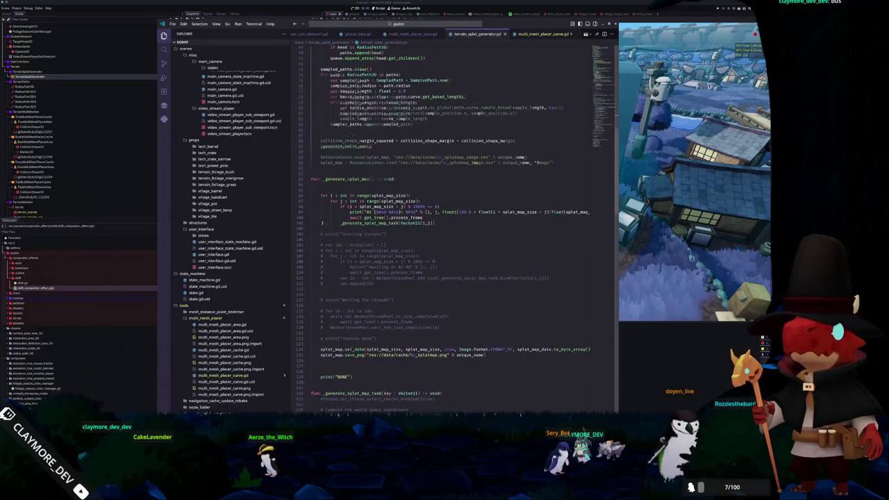
scroll(322, 223, down, 5)
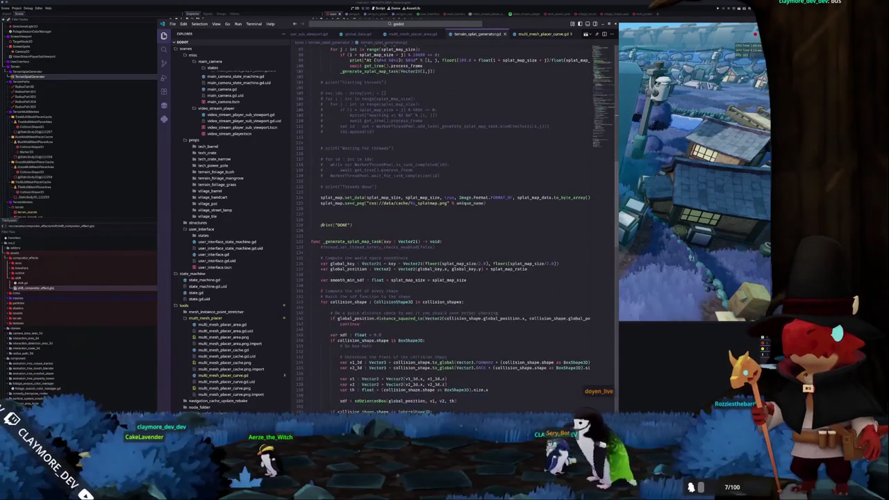
scroll(321, 226, down, 6)
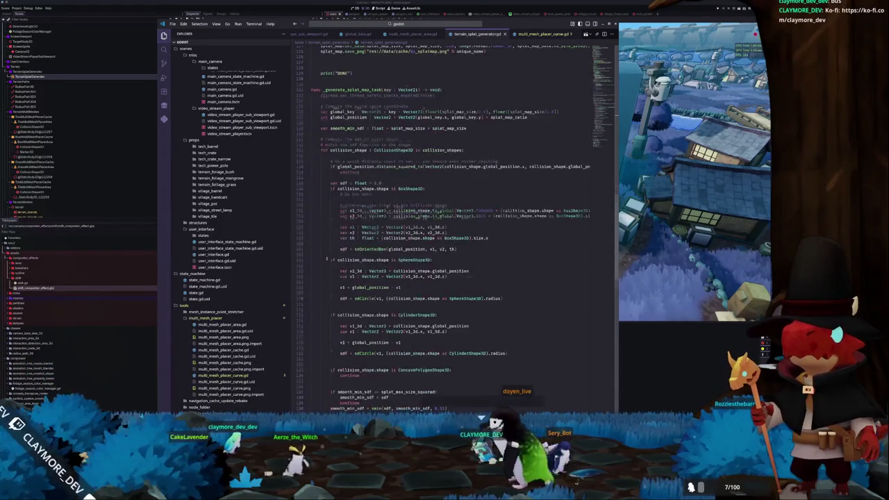
scroll(326, 258, up, 7)
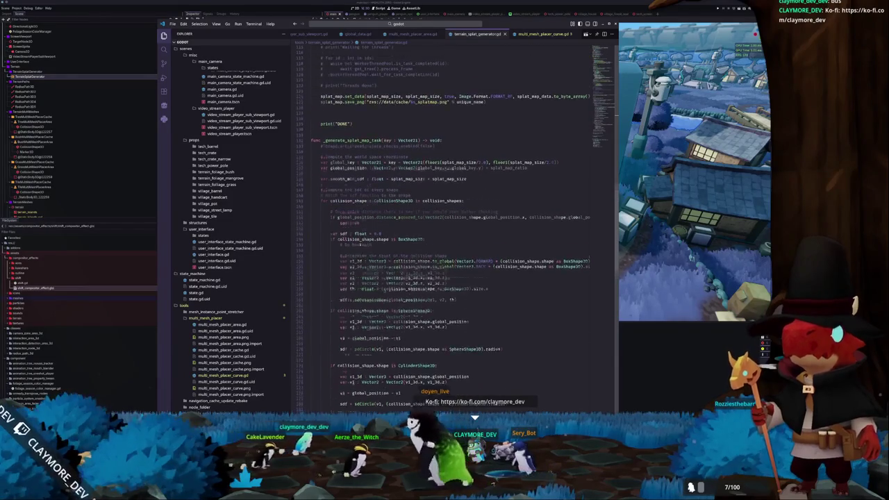
double_click(347, 261)
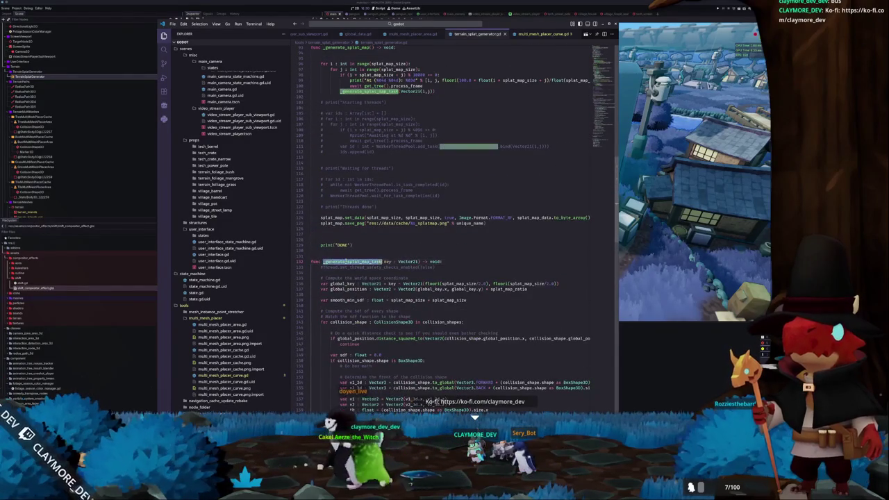
scroll(347, 261, up, 6)
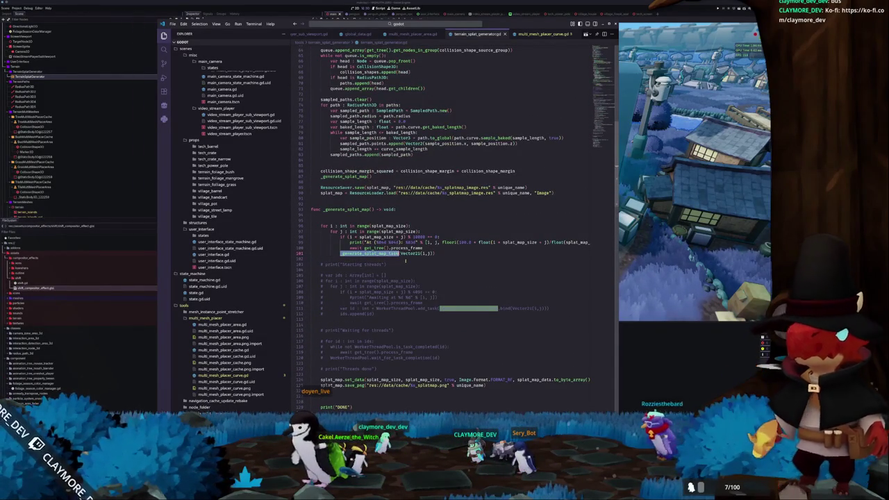
scroll(405, 260, up, 5)
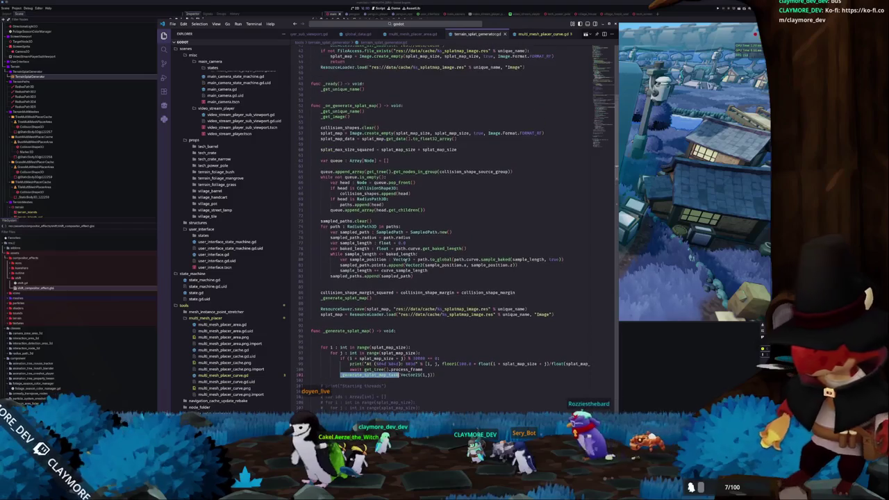
Step: Add 'if head.get_parent() is Area3D: continue' after line 67's CollisionShape3D check and save
double_click(375, 188)
click(405, 188)
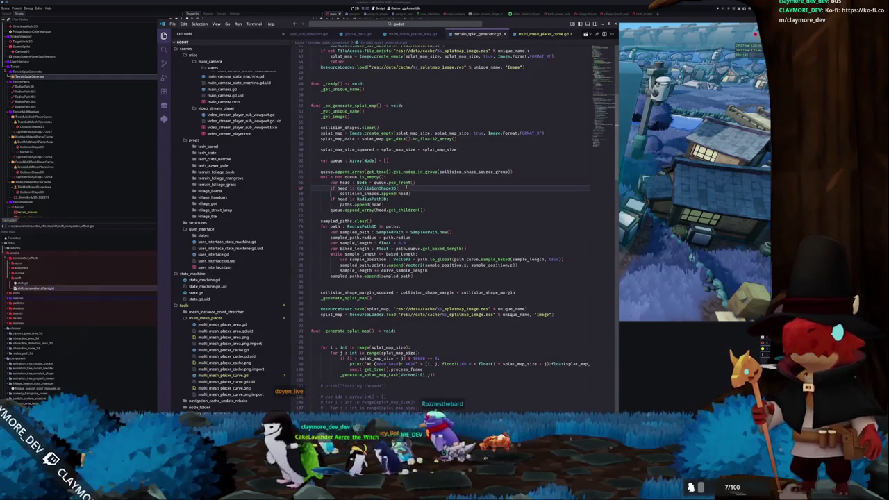
key(Return)
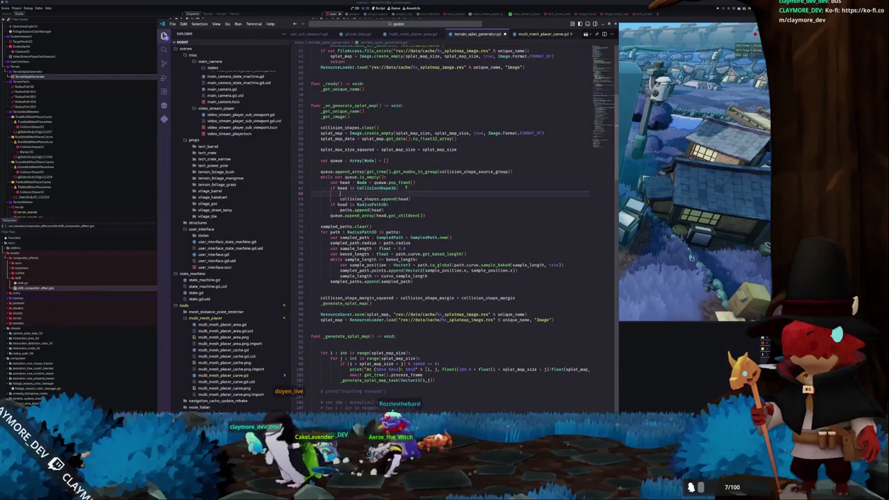
text(if head.d)
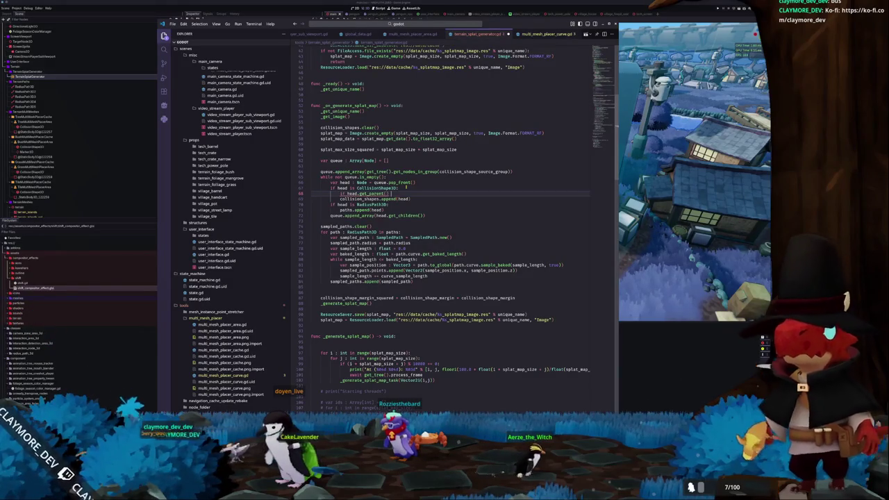
text( is Area3D)
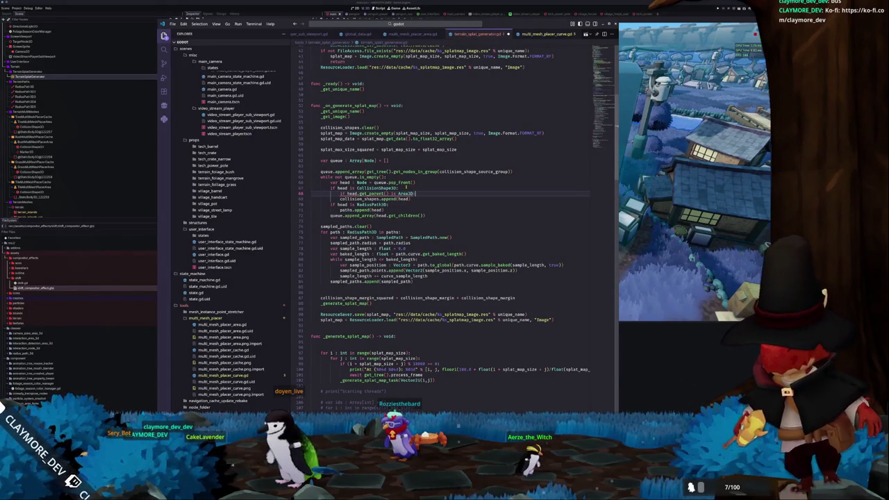
key(Return)
text(continue)
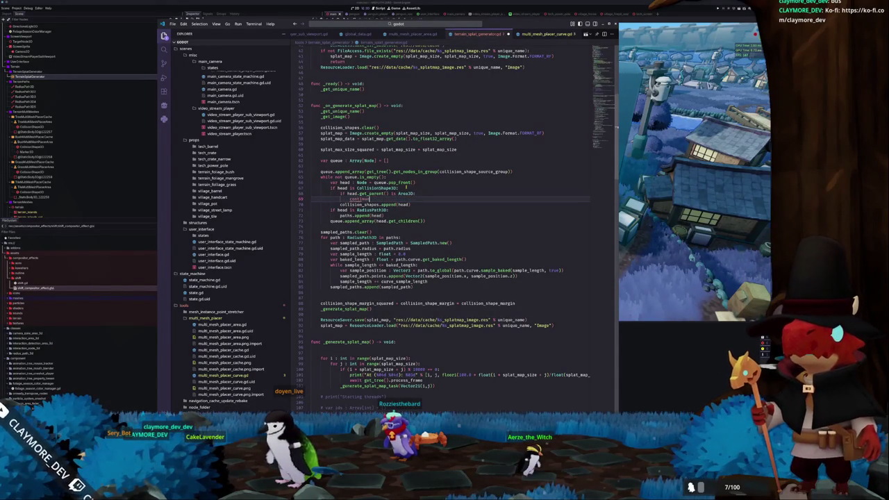
key(ctrl+s)
key(Down)
key(Down)
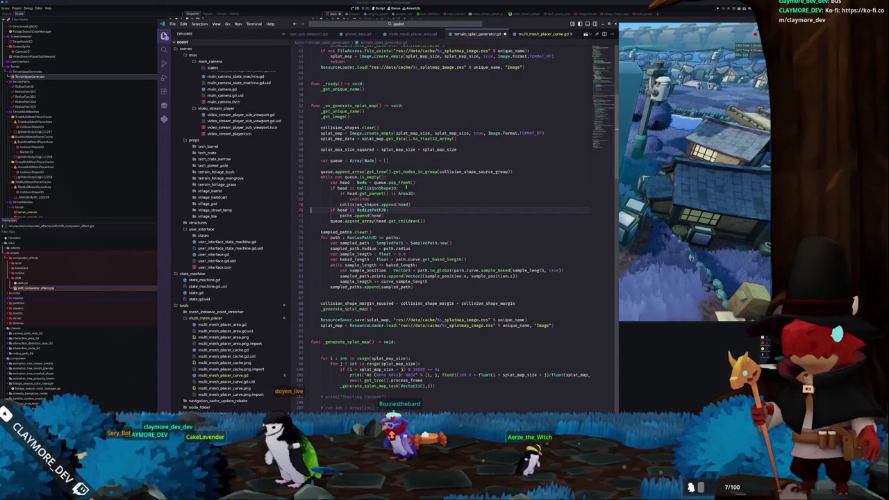
key(Up)
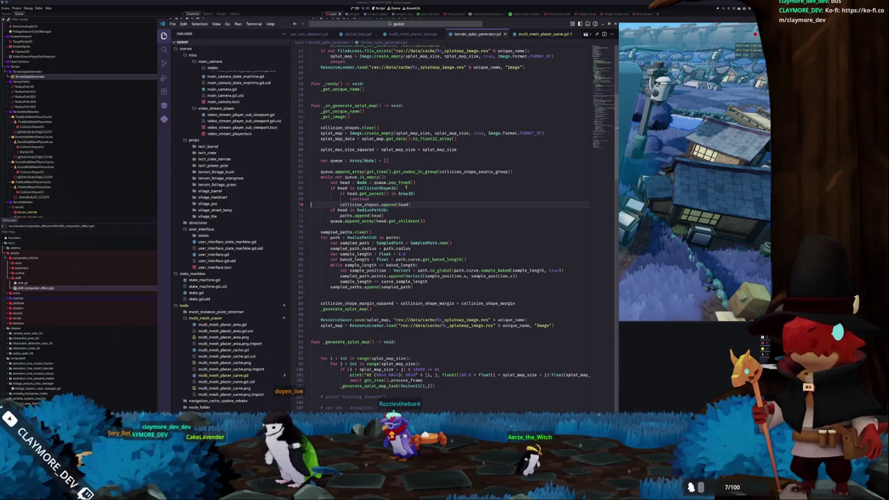
key(alt+Tab)
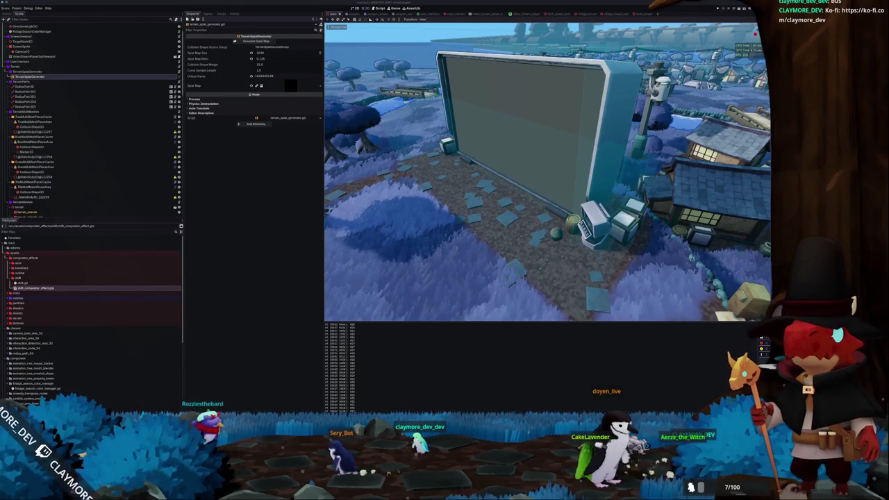
Step: Switch to the browser showing Google search results for 'puffins'
key(alt+Tab)
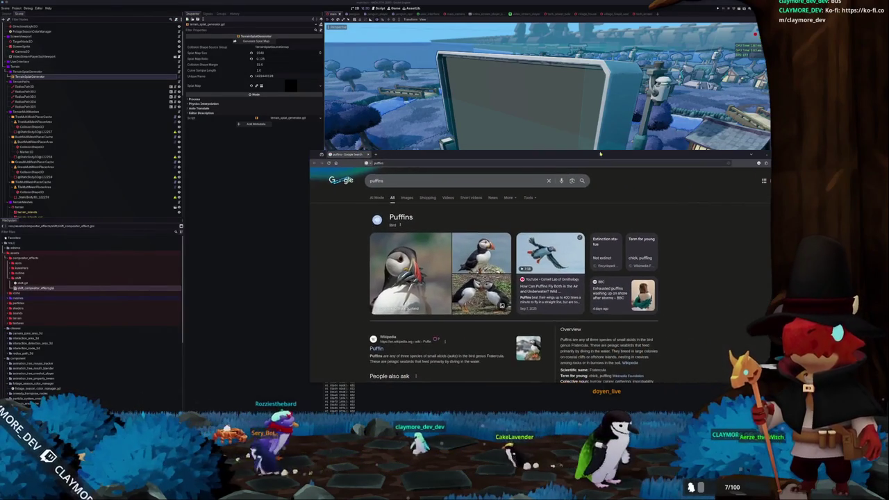
Step: Show Google image results for puffins, shrink the Chrome window, and scroll through the results
click(404, 198)
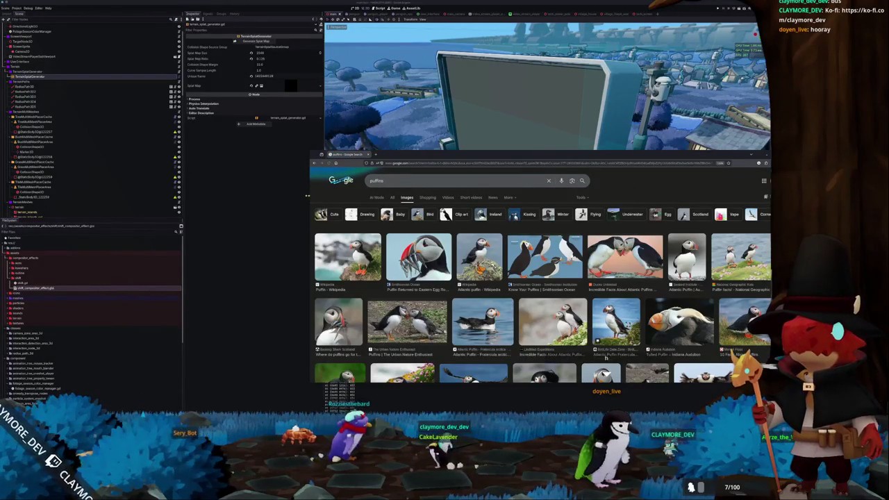
drag(308, 197, 512, 202)
mouse_move(555, 149)
mouse_down()
mouse_move(494, 134)
mouse_move(493, 78)
mouse_up()
scroll(542, 209, down, 2)
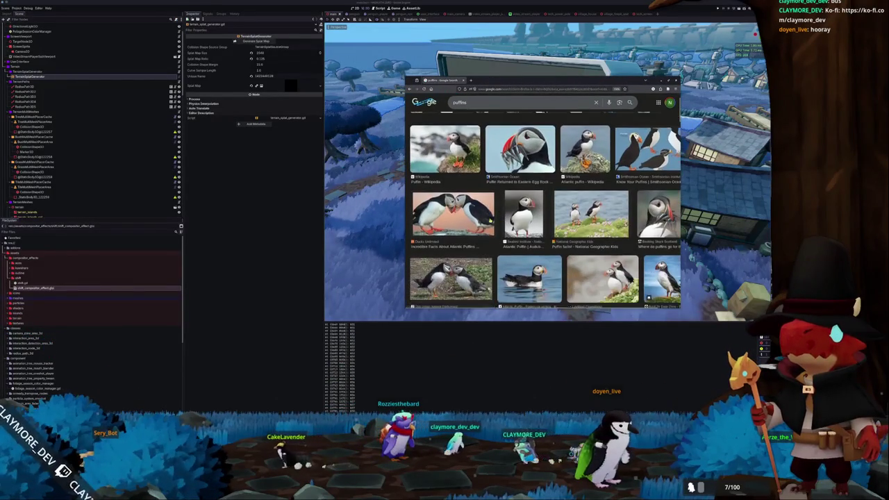
scroll(543, 208, down, 4)
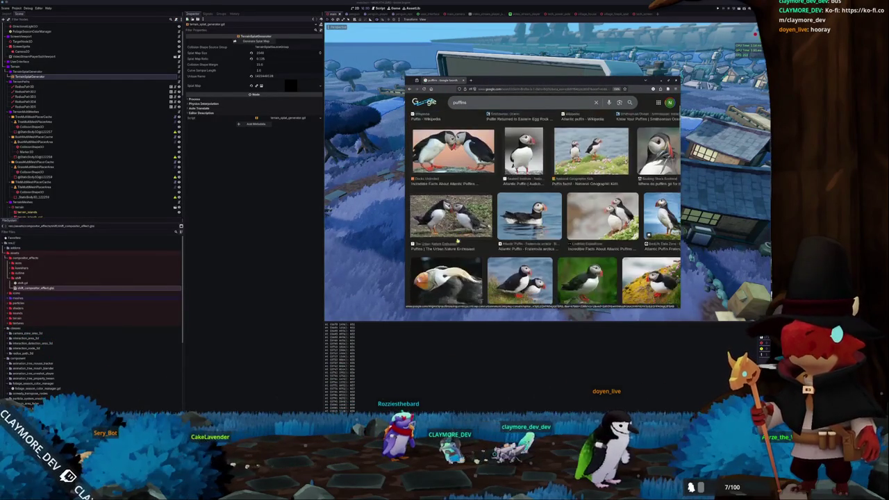
scroll(543, 208, down, 2)
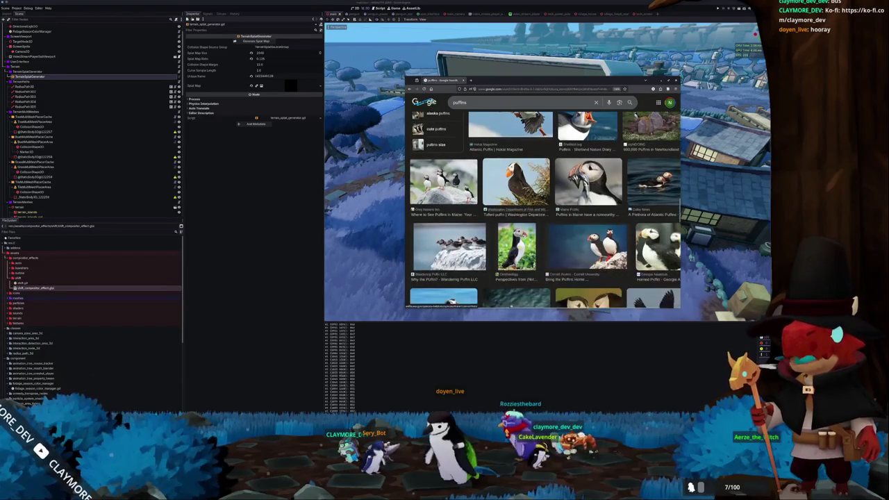
scroll(507, 254, down, 1)
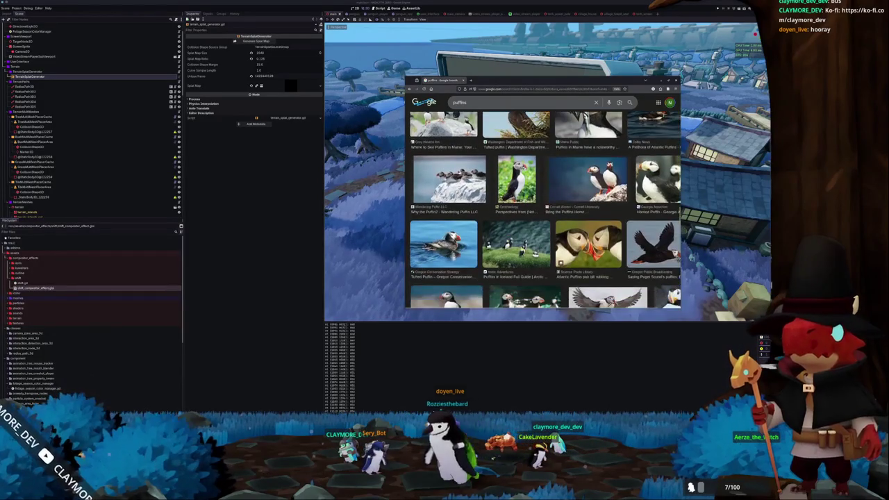
scroll(545, 208, down, 2)
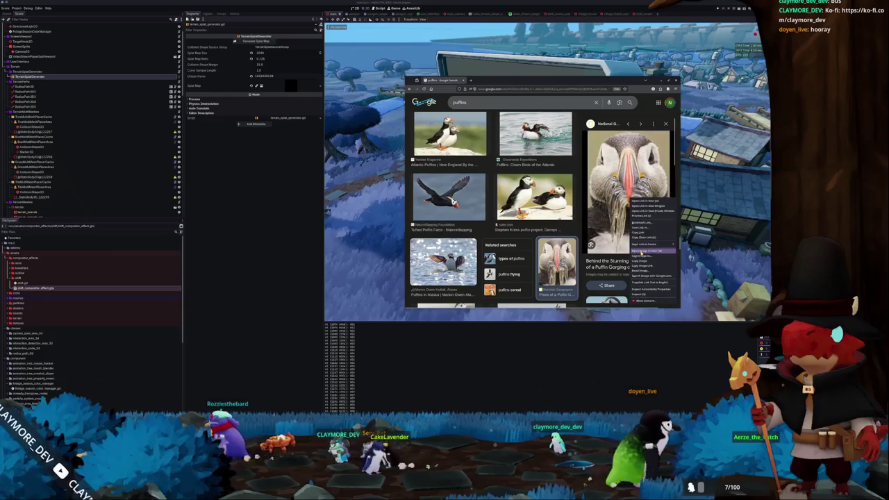
scroll(629, 209, down, 3)
scroll(628, 208, up, 3)
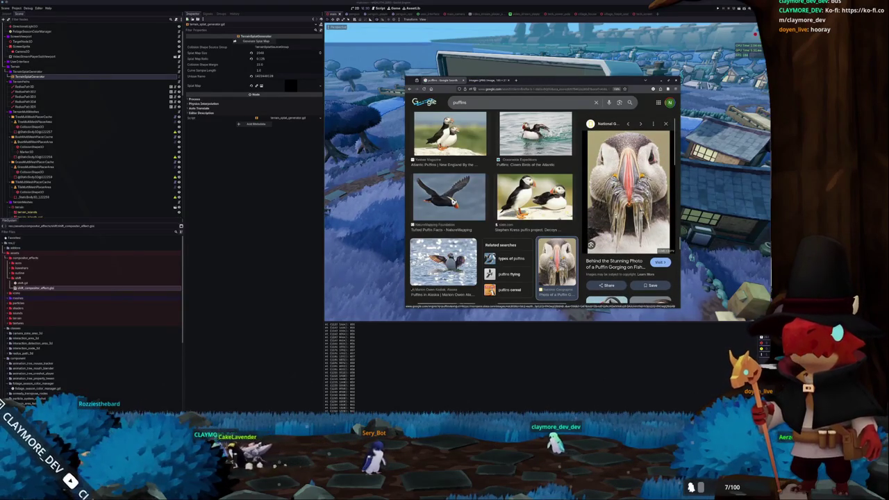
scroll(494, 189, down, 3)
scroll(494, 209, down, 2)
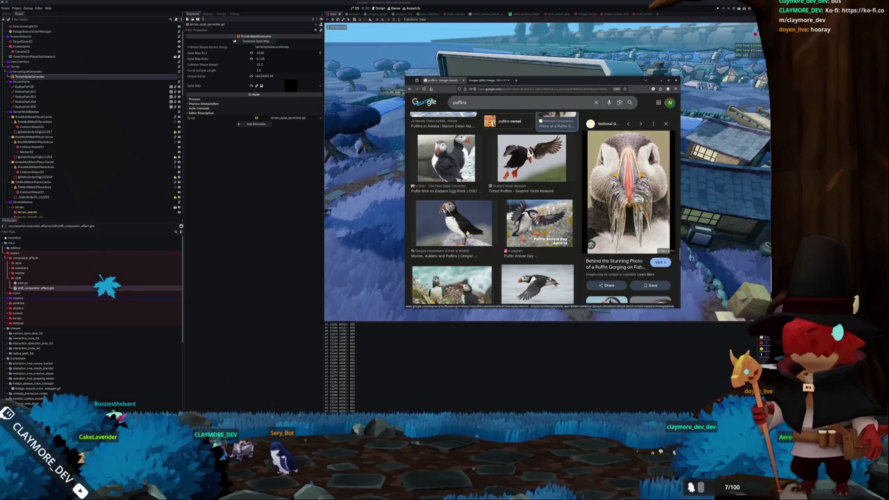
Step: Open the Oregon murres, auklets and puffins photo in a new tab, then scroll further down
click(467, 233)
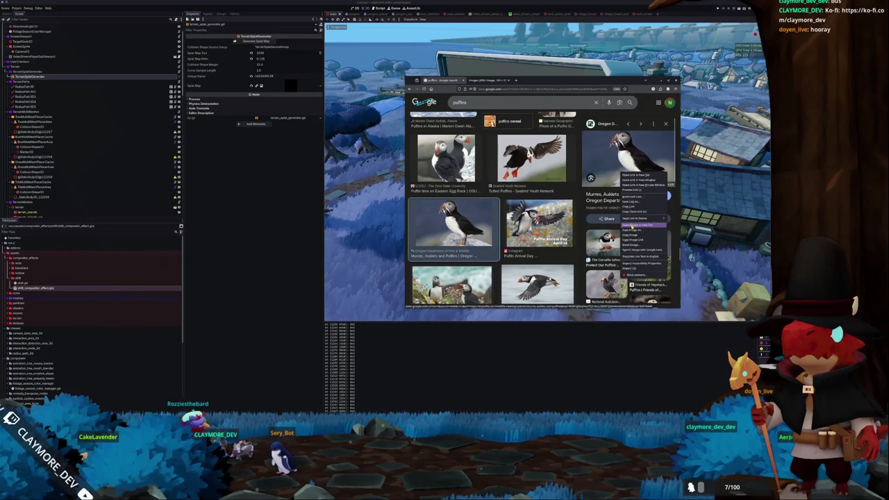
click(632, 226)
scroll(490, 208, down, 5)
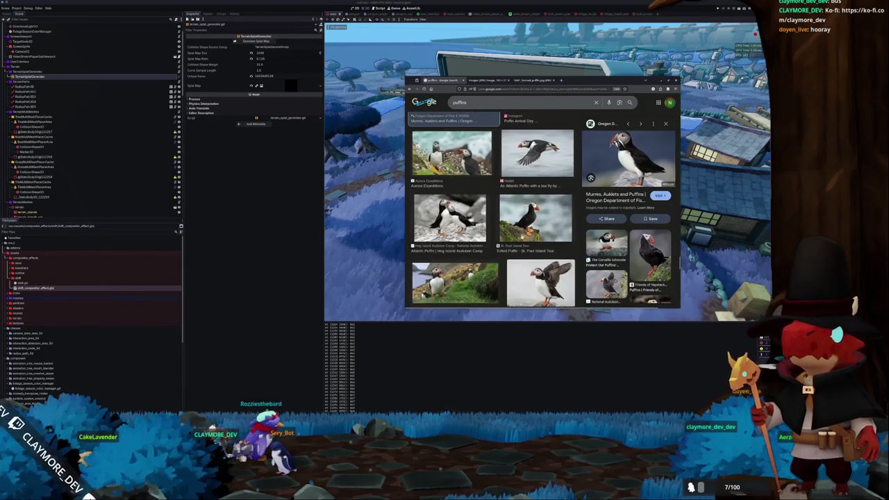
scroll(491, 208, down, 2)
scroll(491, 208, down, 2)
scroll(520, 234, down, 1)
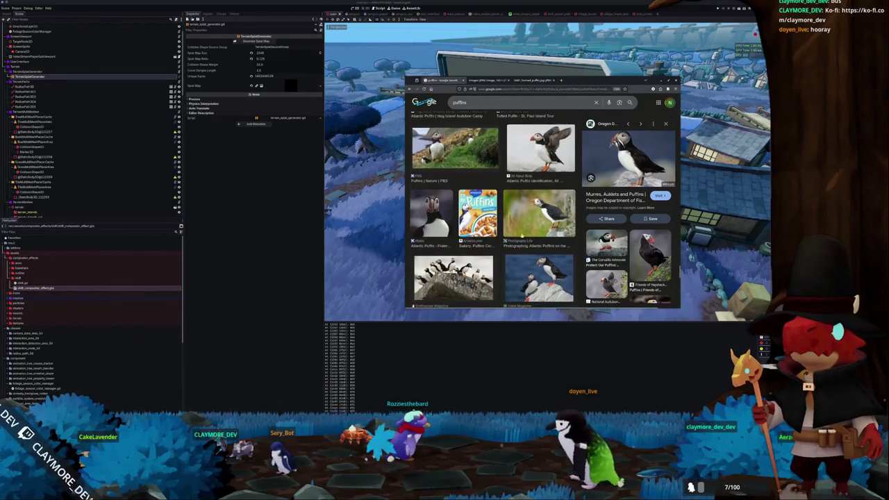
scroll(521, 234, down, 1)
scroll(521, 235, down, 2)
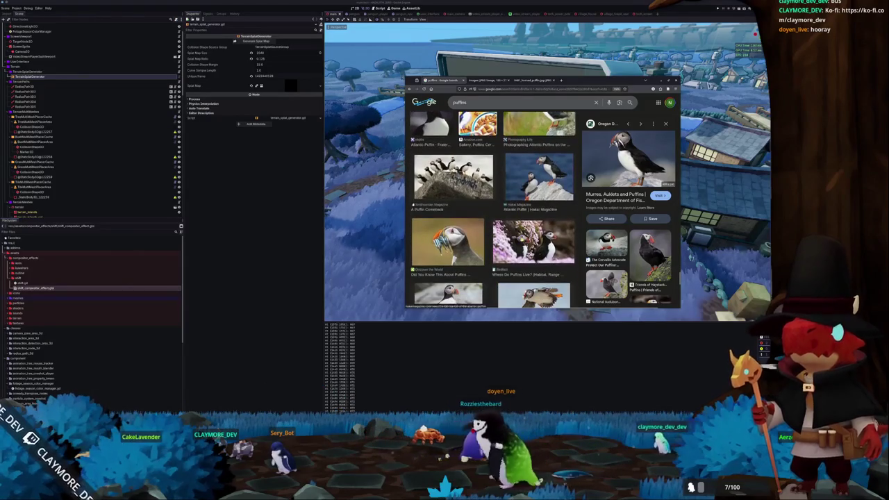
scroll(521, 236, down, 2)
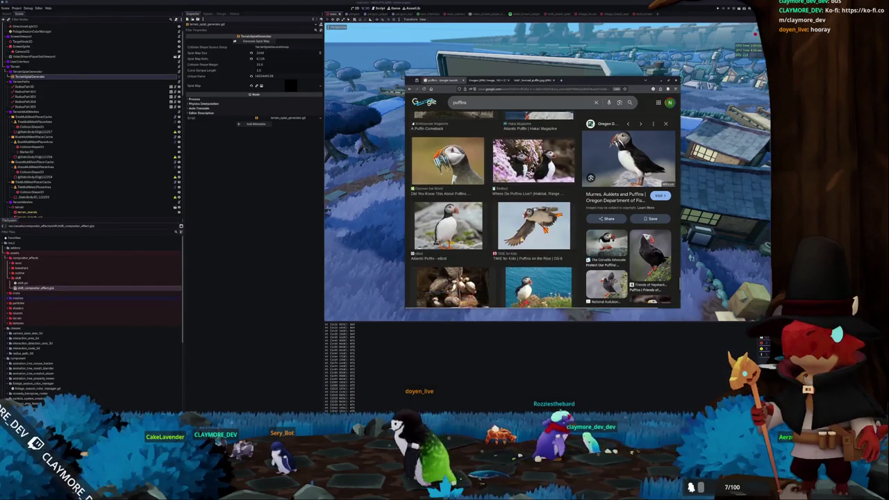
scroll(521, 238, down, 1)
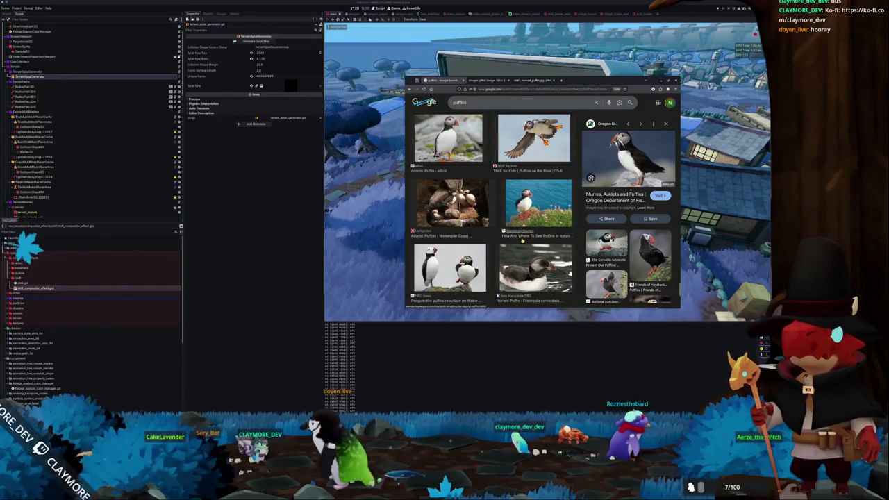
scroll(522, 240, down, 1)
scroll(521, 240, down, 3)
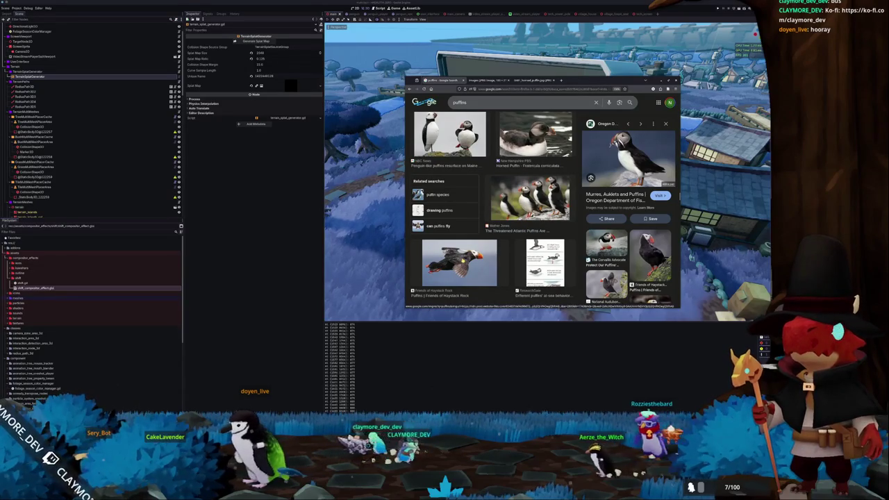
Step: Open the Chimu Adventures puffin photo in a new tab
click(545, 262)
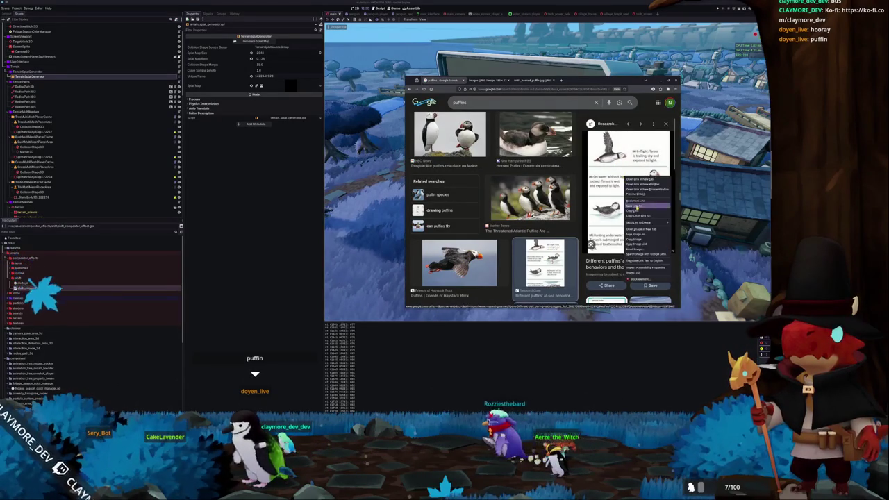
scroll(494, 208, down, 5)
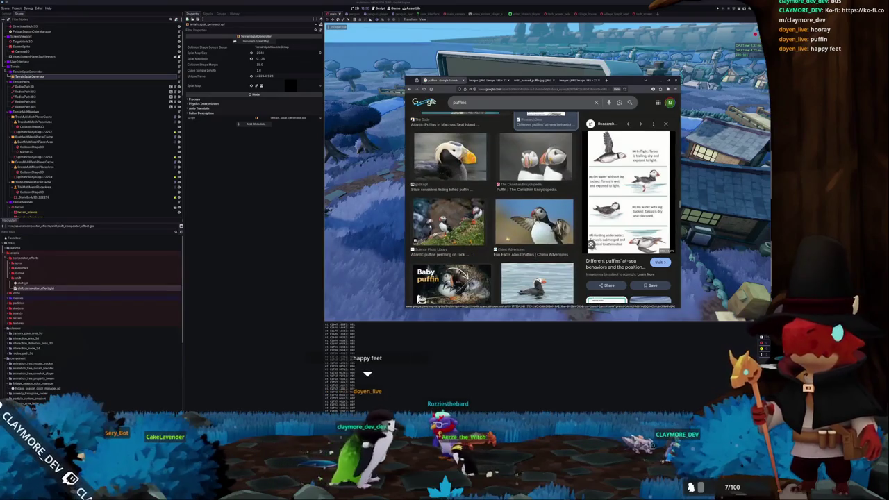
click(542, 224)
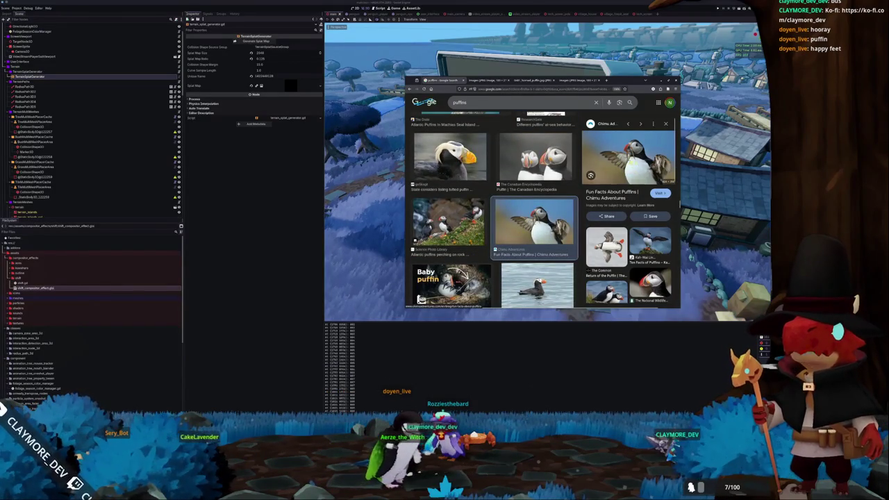
right_click(626, 169)
click(637, 222)
Step: Open the Common flying puffin and National Geographic flying puffin photos in new tabs
click(605, 247)
right_click(628, 188)
click(639, 243)
scroll(629, 243, down, 2)
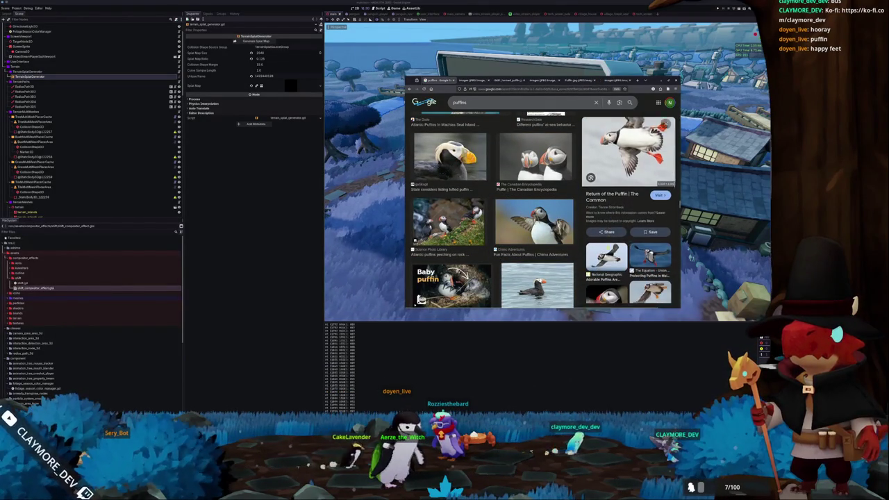
click(606, 244)
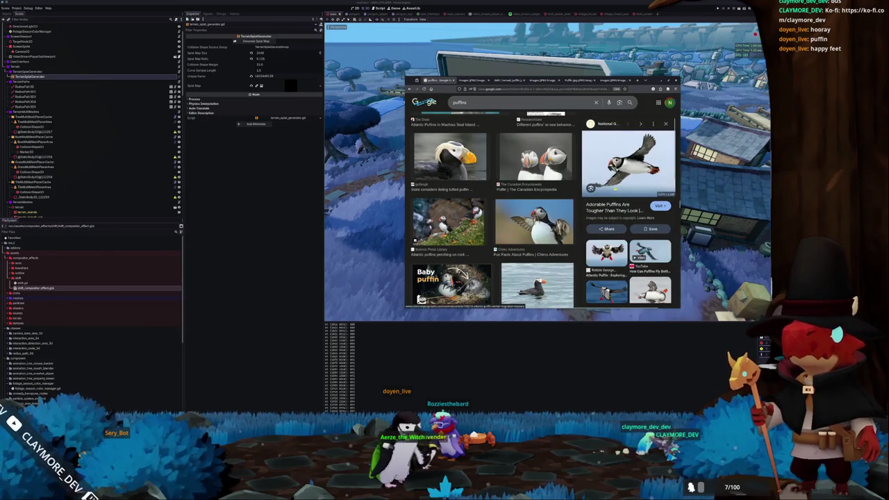
right_click(616, 188)
click(628, 239)
Step: Open the puffin-standing-in-grass photo in a new tab, then return to the Godot editor
scroll(532, 250, down, 5)
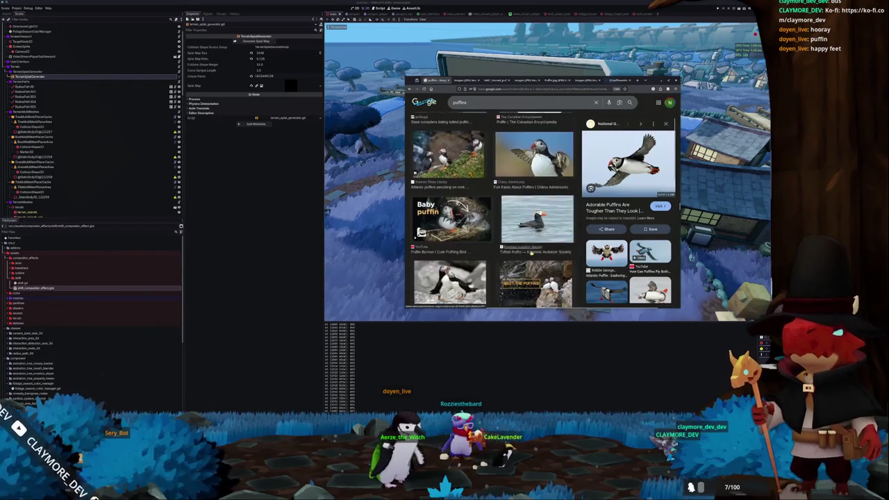
scroll(531, 248, down, 5)
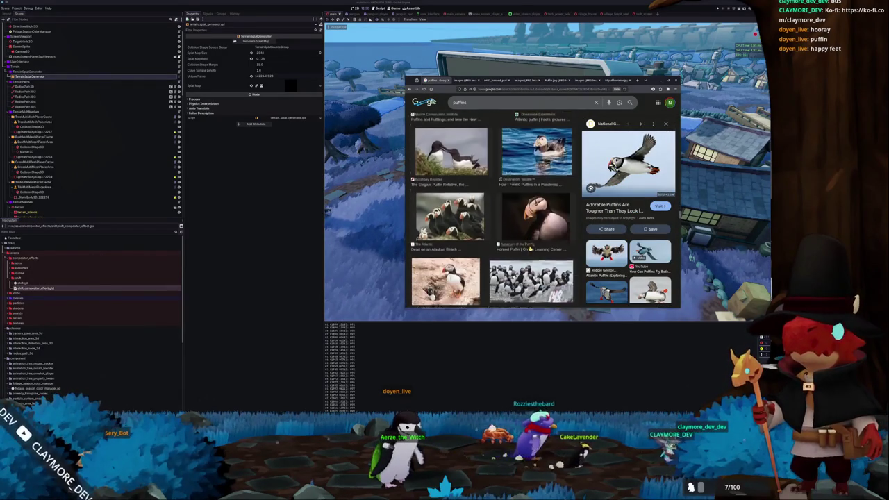
scroll(529, 248, down, 5)
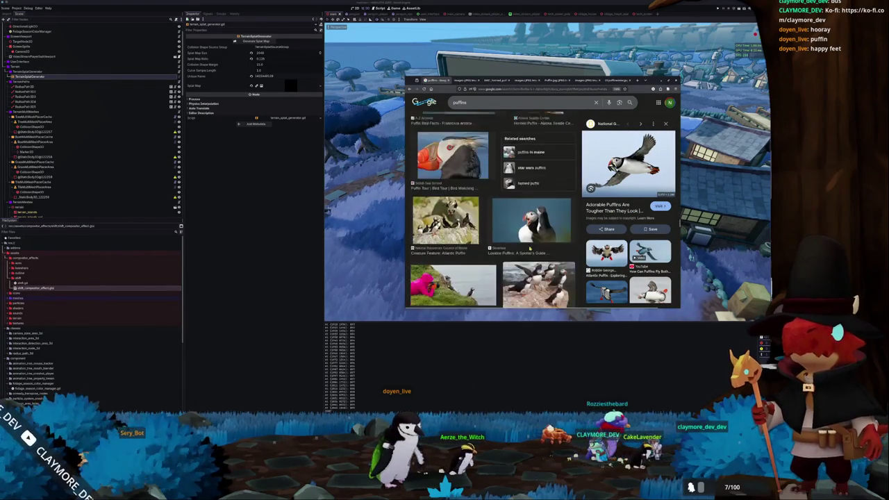
scroll(529, 248, down, 5)
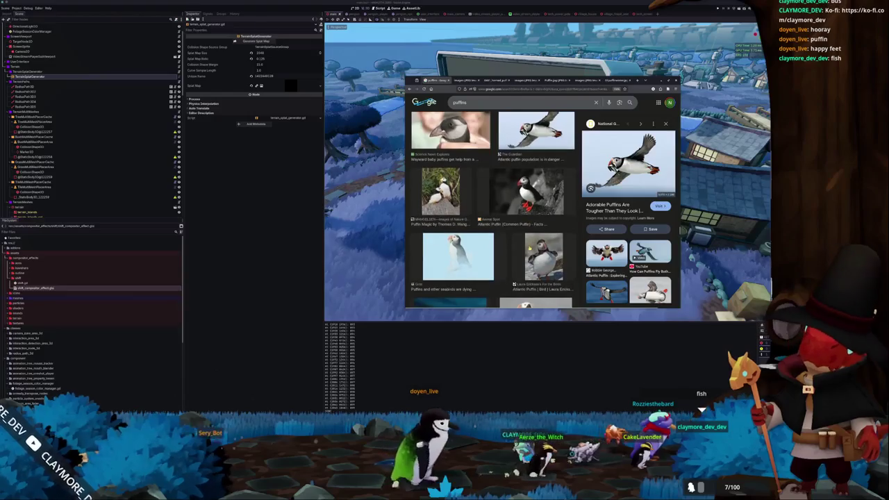
scroll(491, 208, down, 5)
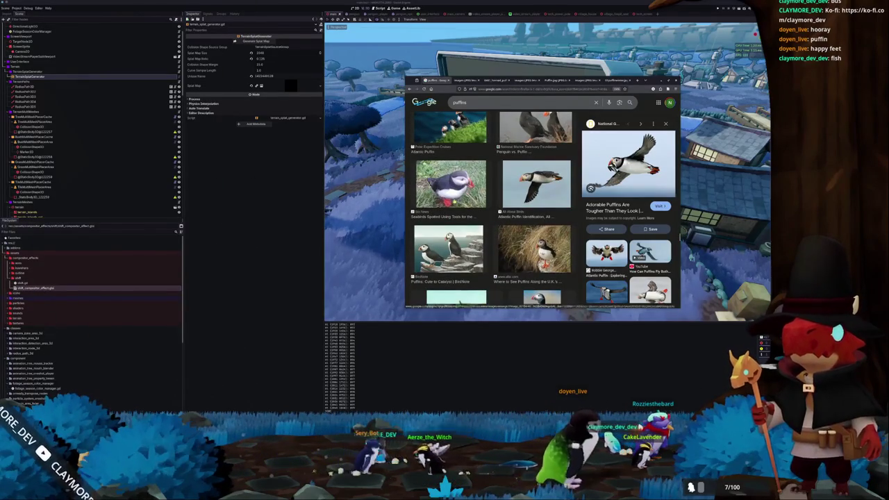
key(Escape)
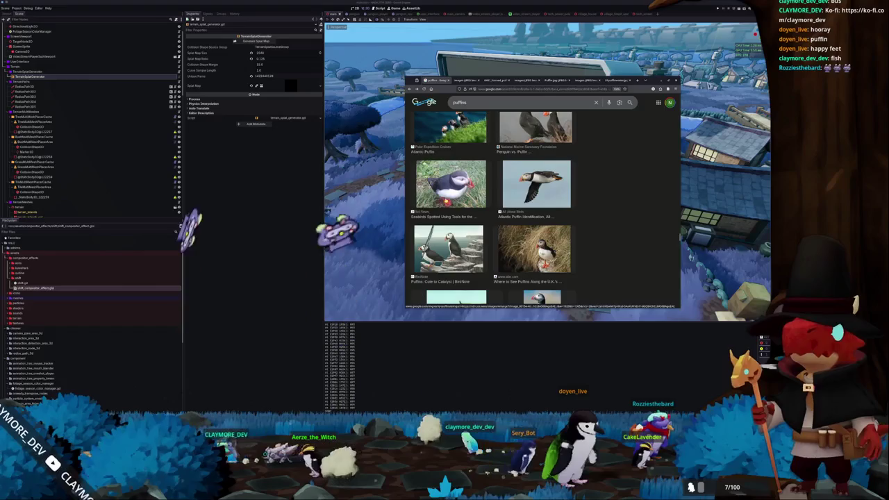
click(451, 184)
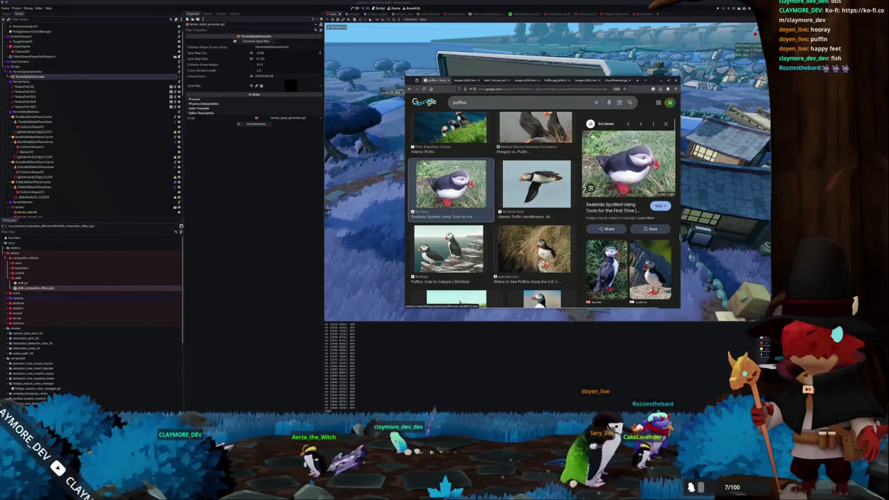
right_click(629, 179)
click(642, 241)
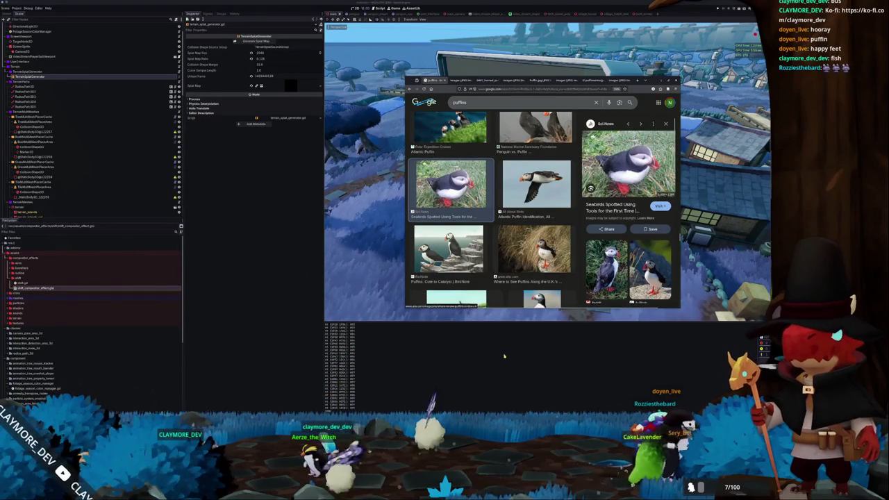
click(507, 349)
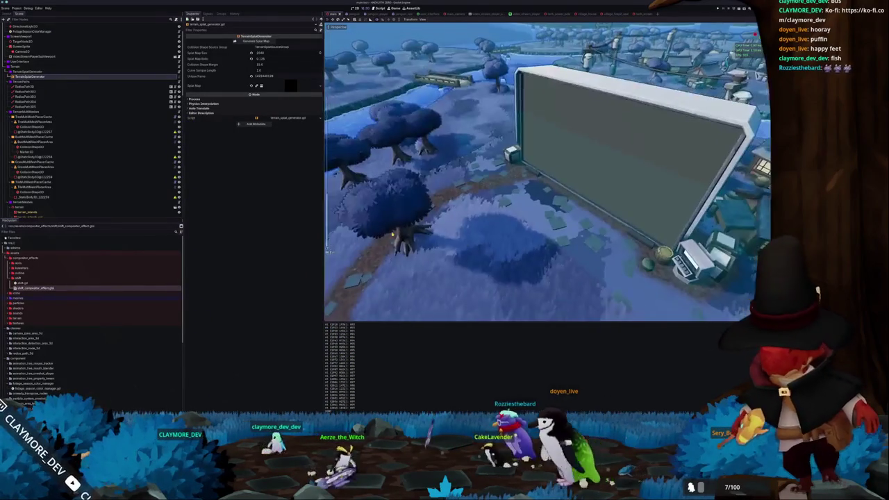
Step: Regenerate TreeMultiMeshPlacerCache's MultiMesh tree instances, then switch back to the browser
click(34, 116)
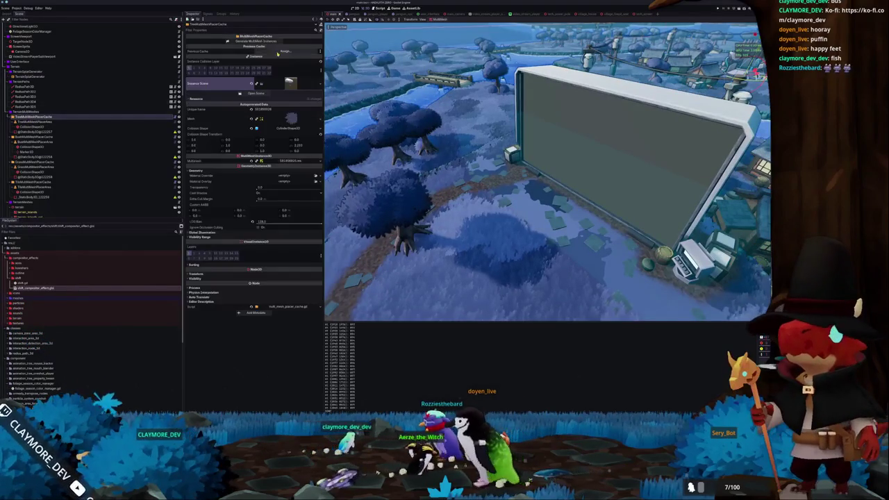
click(264, 43)
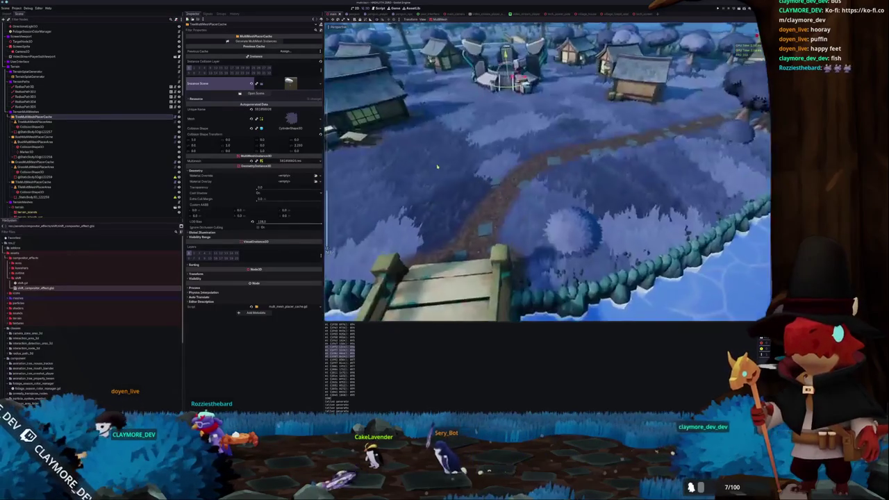
key(alt+Tab)
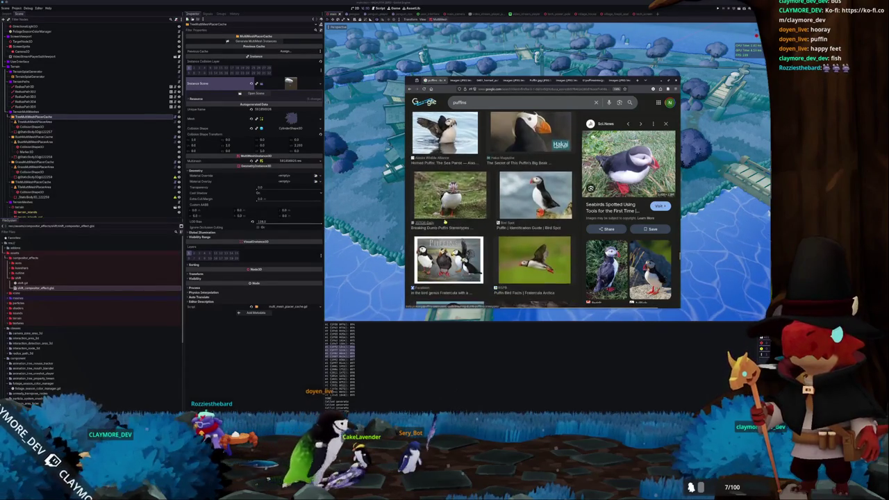
Step: Open the 'Atlantic Puffin — Art By Breah' painting in its own tab and switch to it
scroll(445, 221, down, 3)
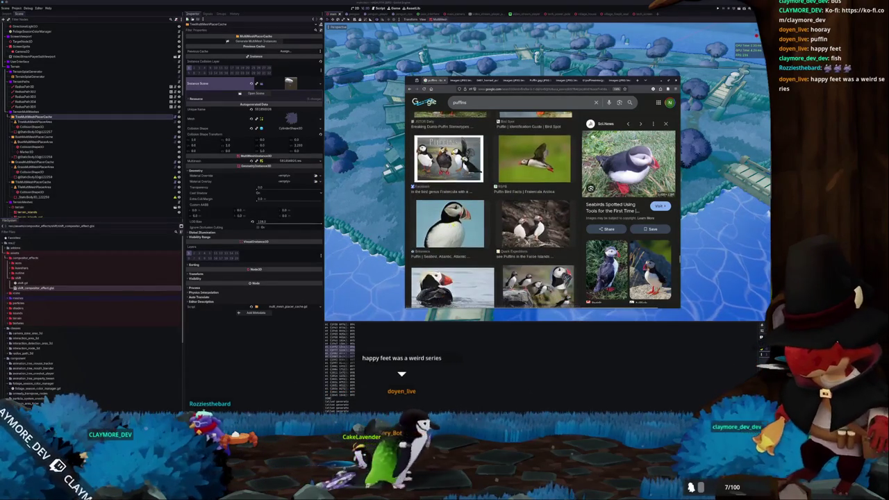
scroll(493, 208, down, 3)
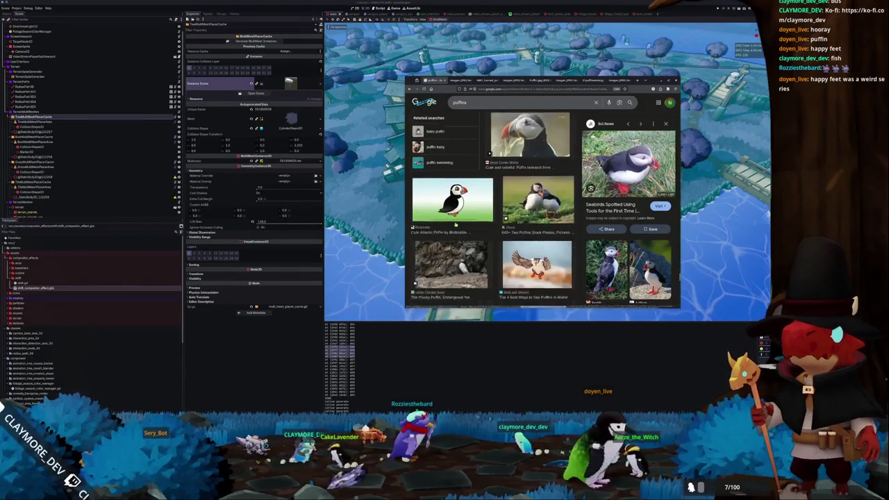
scroll(455, 223, down, 5)
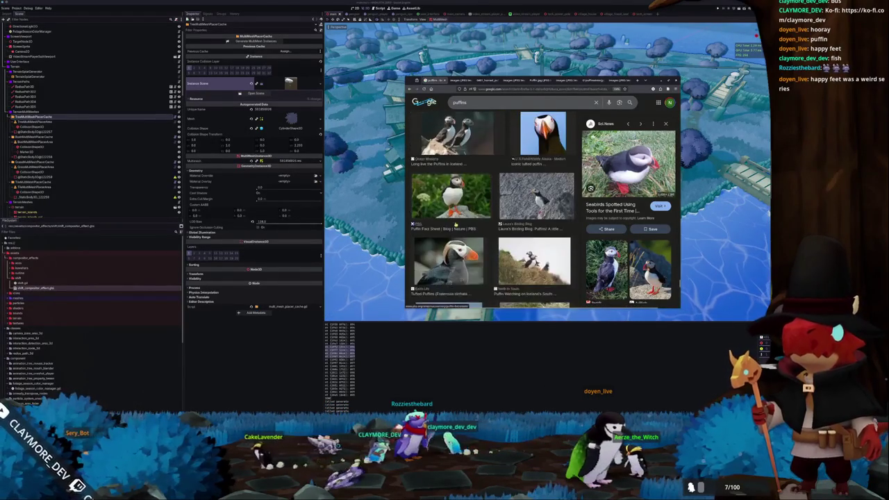
scroll(455, 223, down, 2)
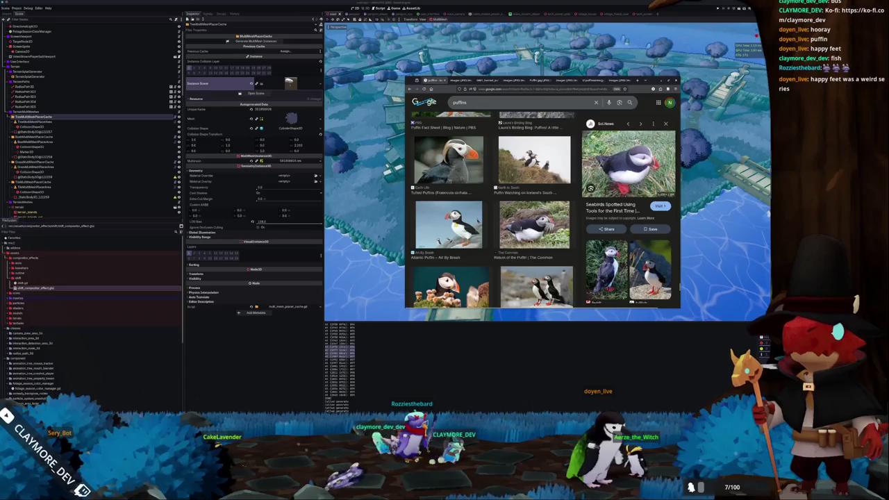
click(449, 223)
right_click(623, 176)
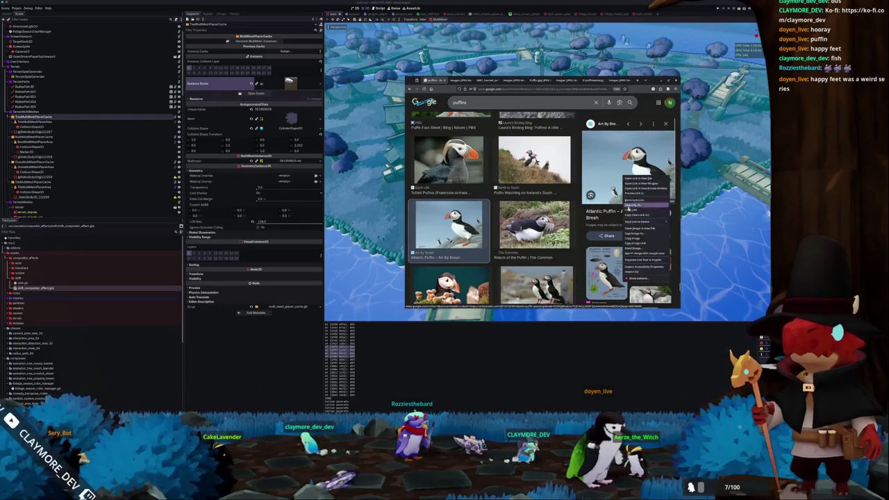
click(639, 229)
click(621, 80)
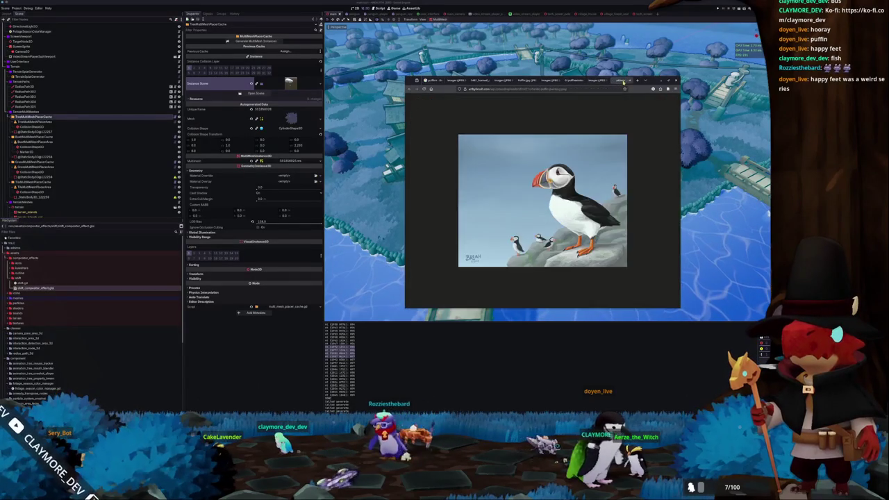
Step: Browse each opened puffin tab, zoom in on the painting, then minimize Chrome to reveal Godot
click(601, 81)
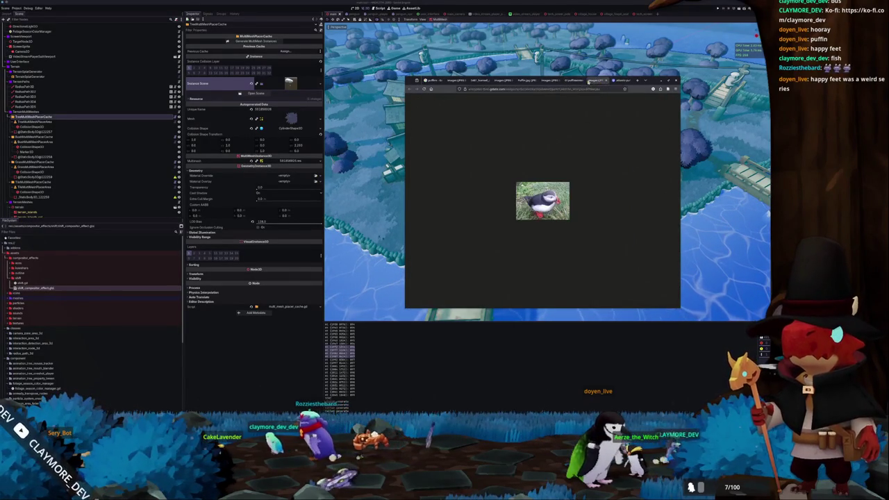
click(620, 81)
key(ctrl+plus)
key(ctrl+plus)
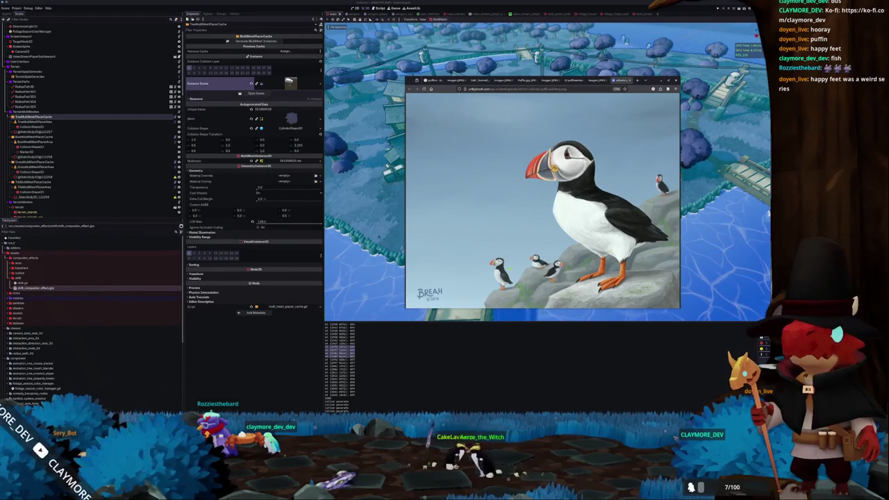
click(596, 80)
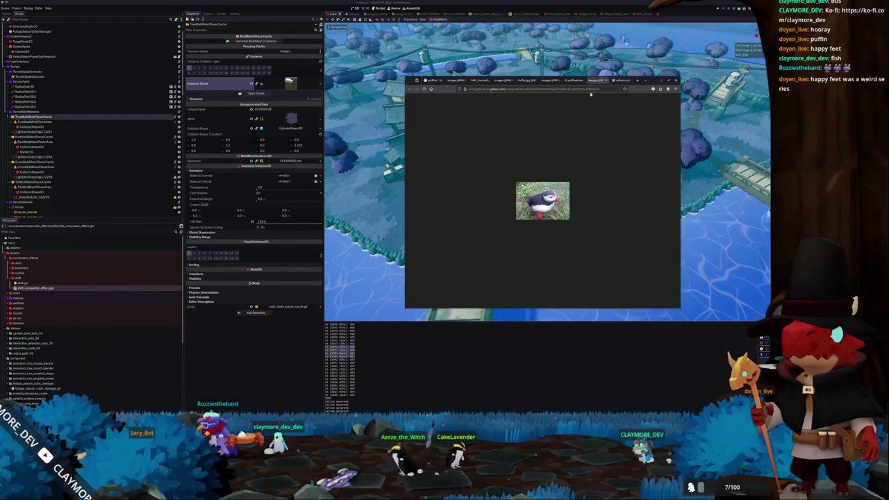
click(579, 81)
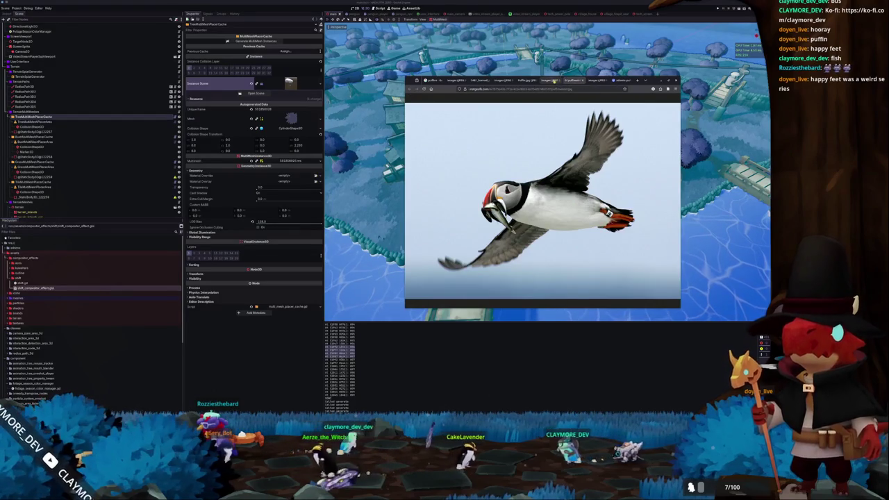
click(528, 81)
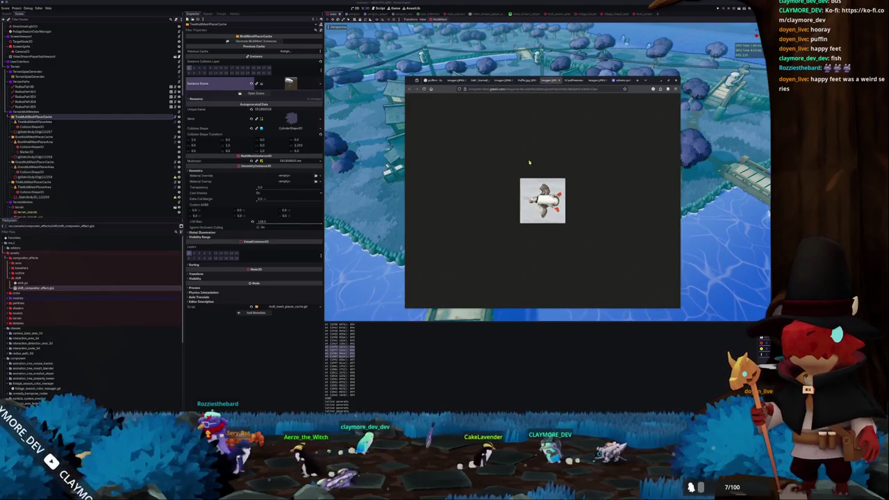
click(527, 81)
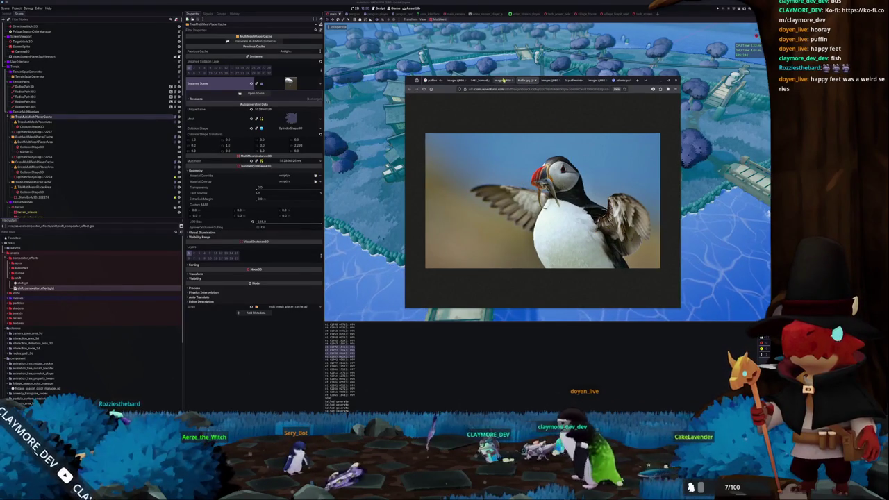
click(505, 82)
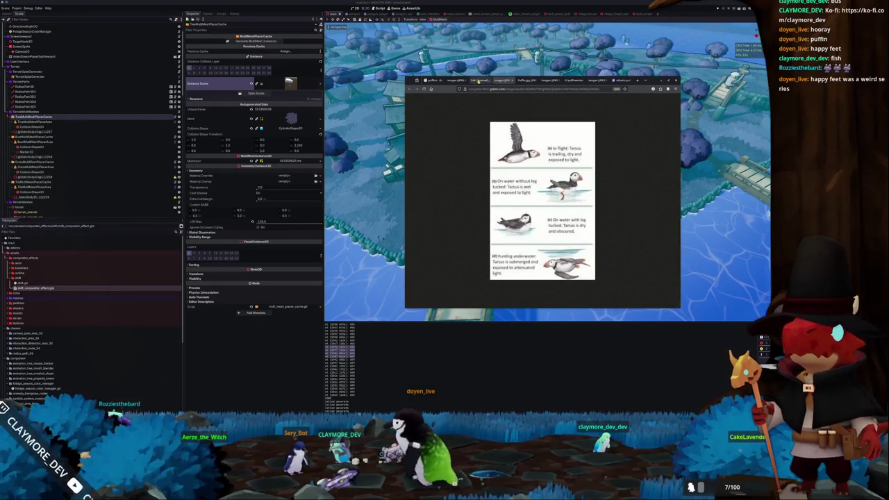
click(477, 81)
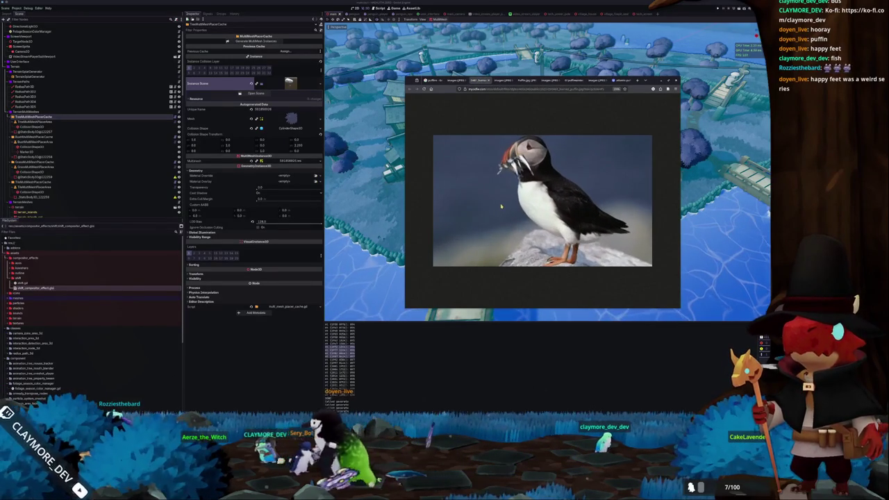
click(443, 378)
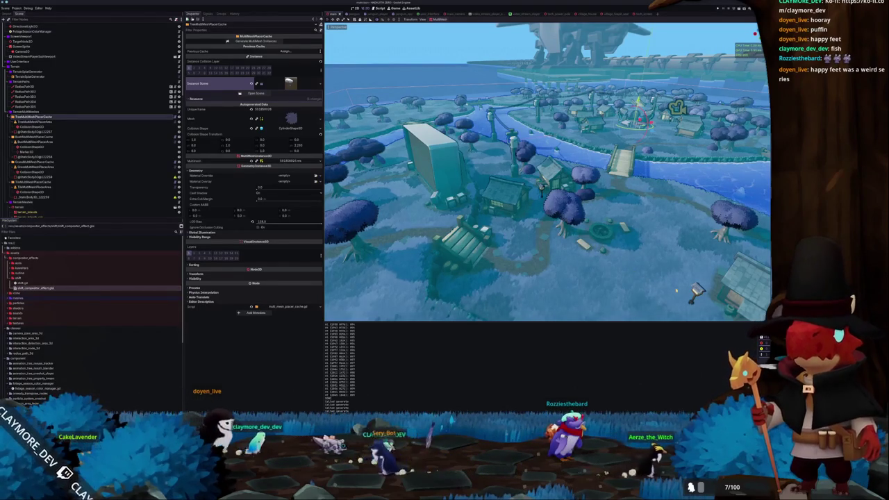
Step: Select VillageStreetLamp5, browse to meshes > props, and open power_line_shader_material.tres
click(542, 186)
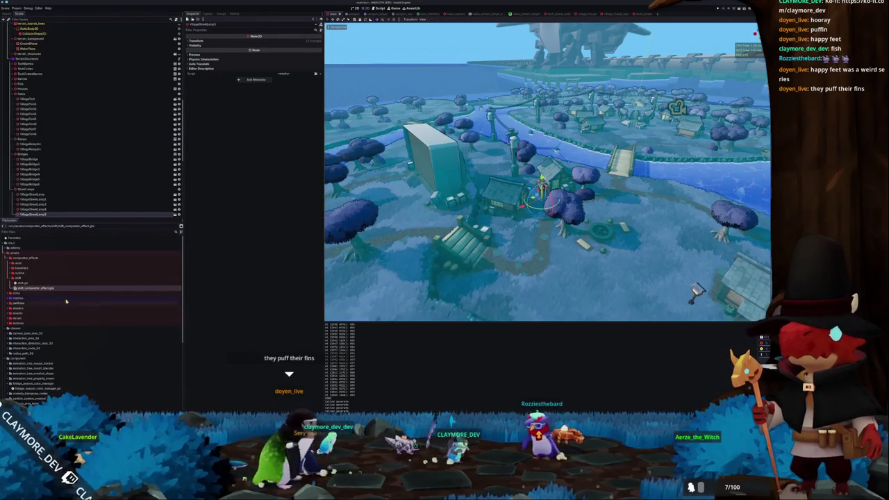
double_click(21, 278)
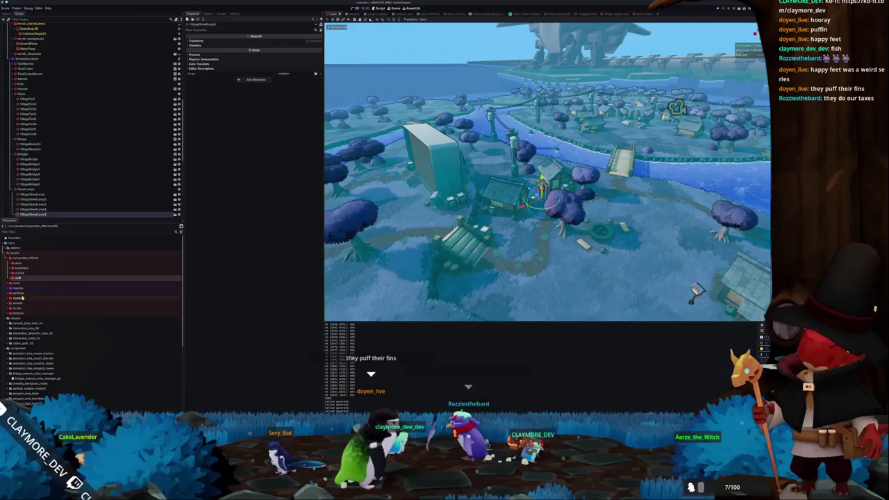
double_click(19, 288)
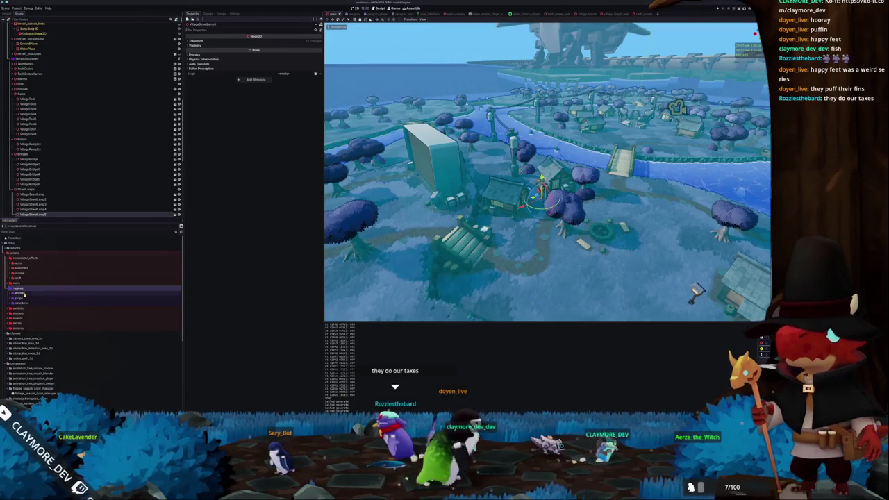
double_click(23, 294)
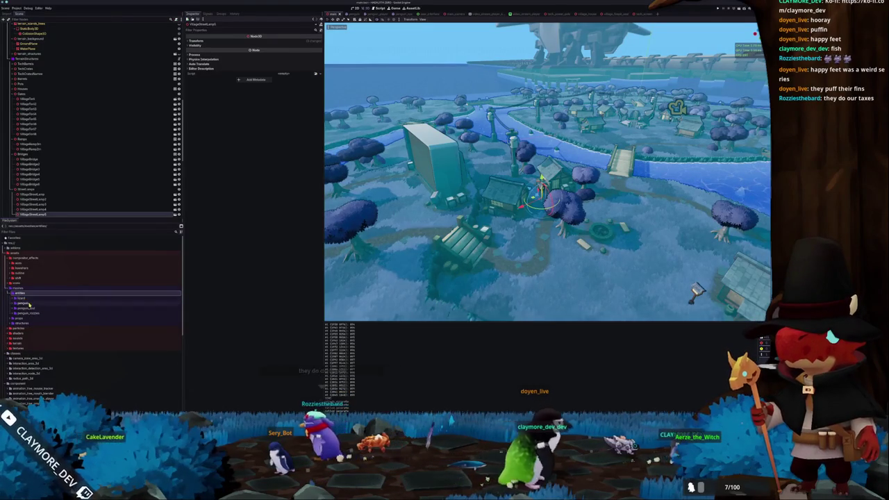
double_click(23, 294)
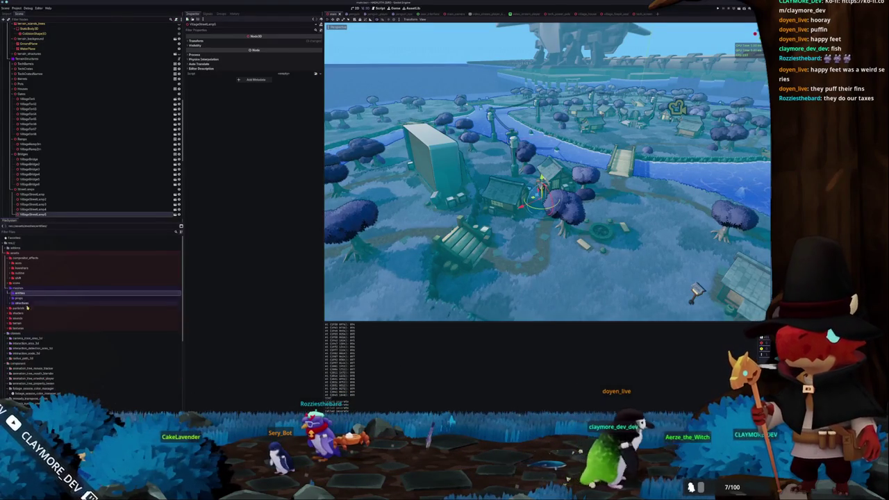
double_click(21, 298)
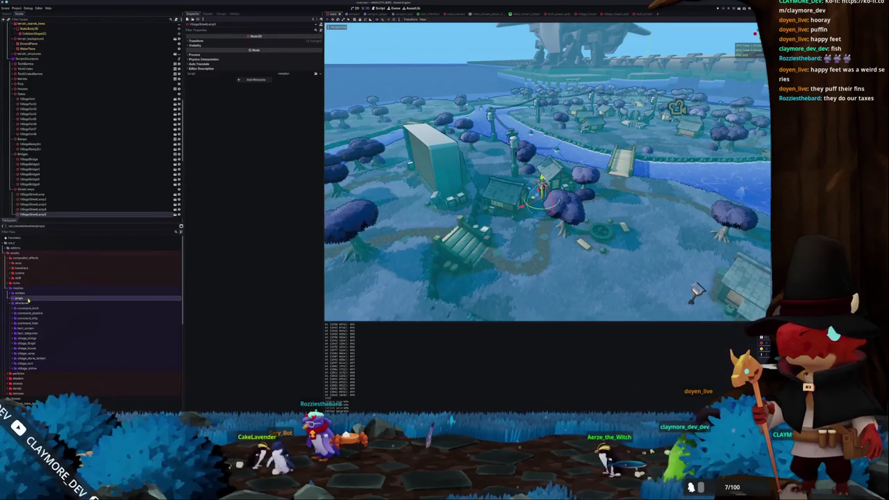
scroll(45, 323, down, 2)
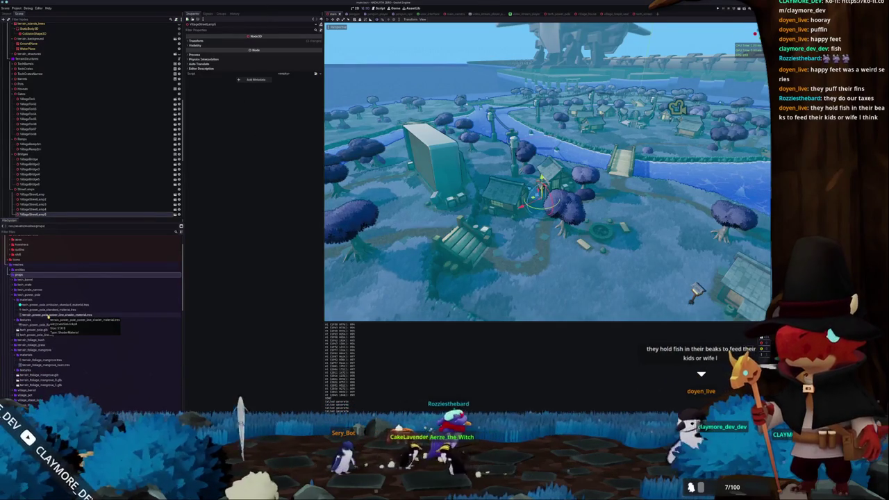
double_click(48, 315)
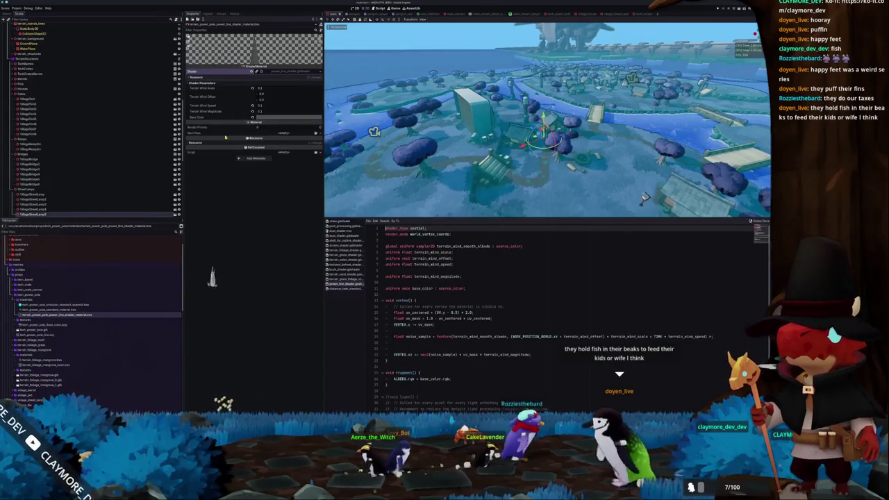
Step: Open the village_street_lamp screen material and revert its Depth Draw Mode to Opaque Only
click(48, 310)
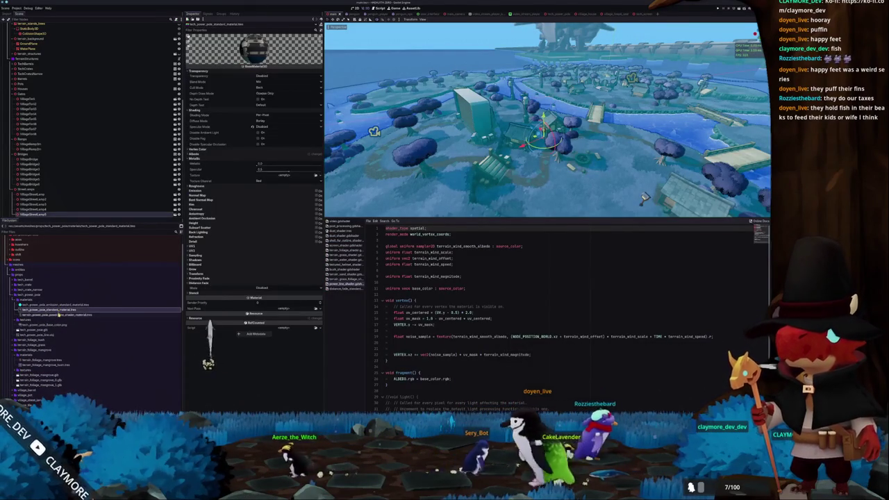
click(41, 350)
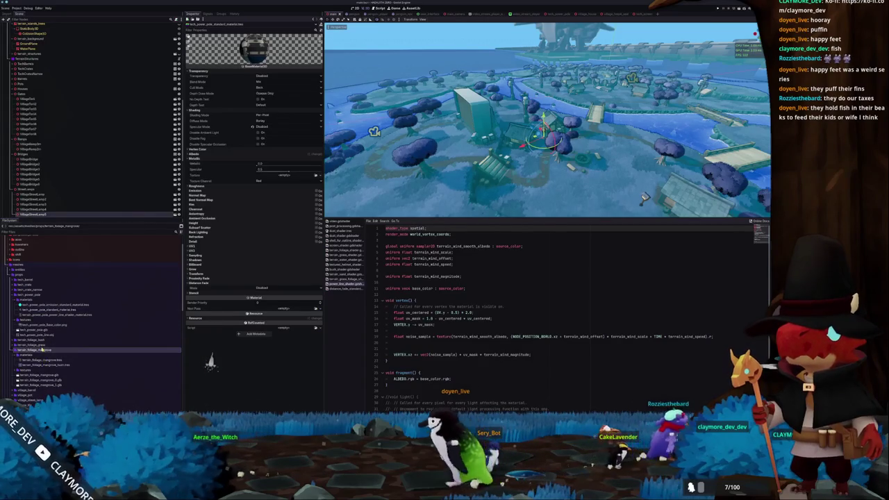
scroll(42, 358, down, 3)
double_click(30, 320)
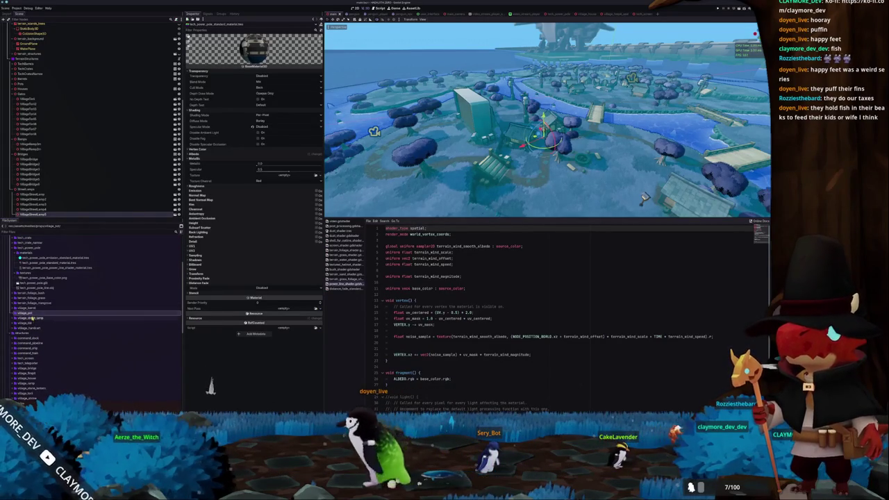
click(49, 327)
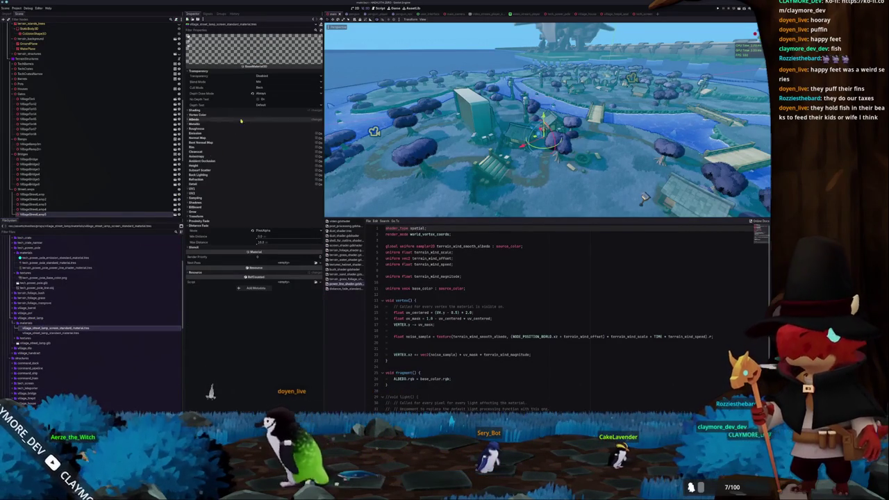
click(252, 95)
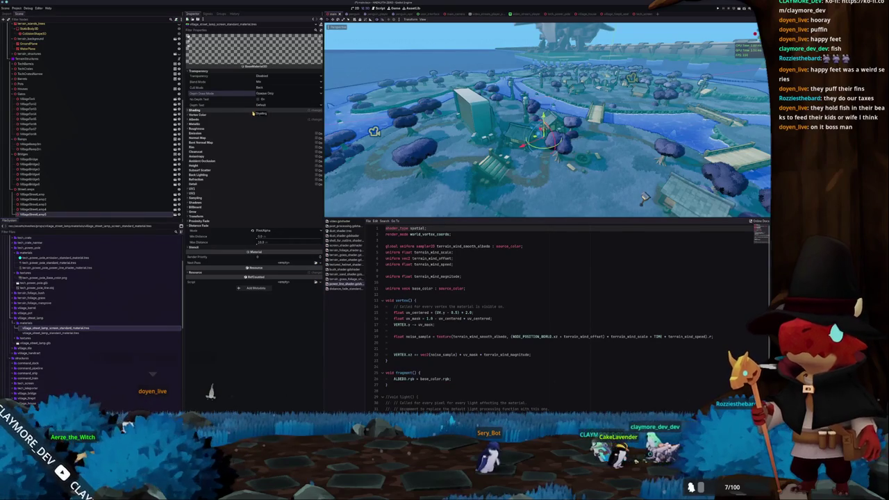
Step: Reset the next street-lamp material's Depth Draw Mode to its default as well
click(254, 113)
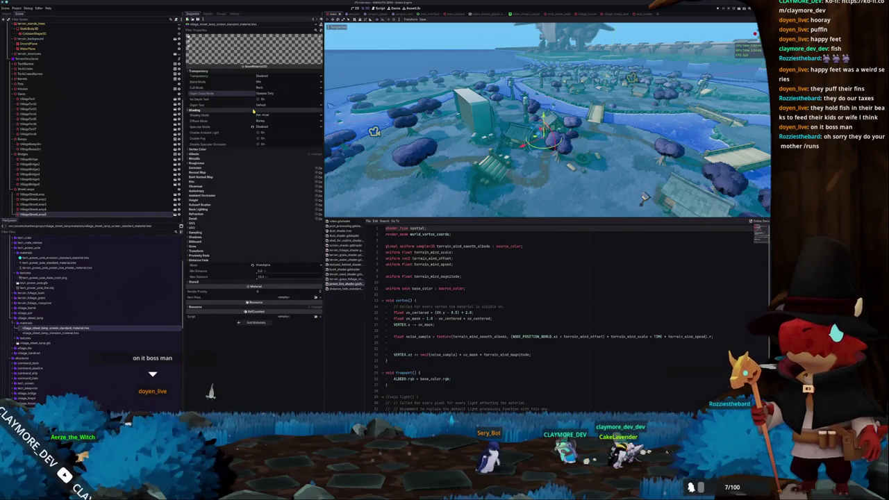
click(255, 155)
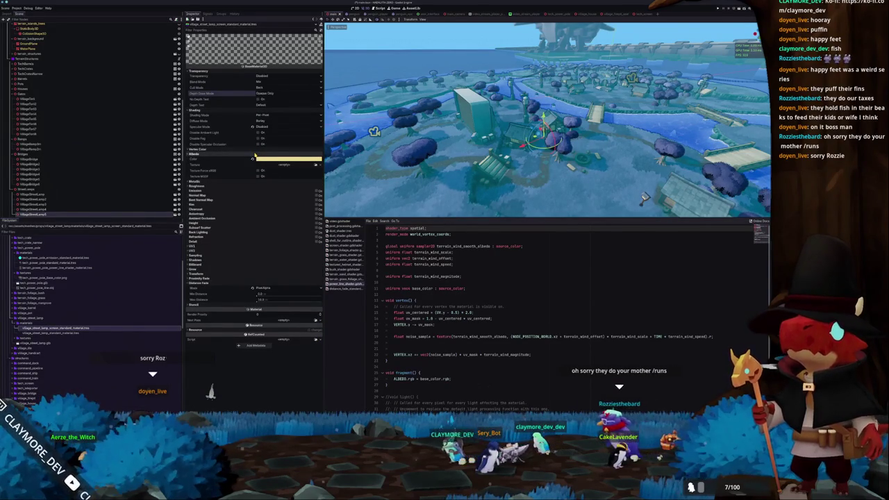
click(49, 334)
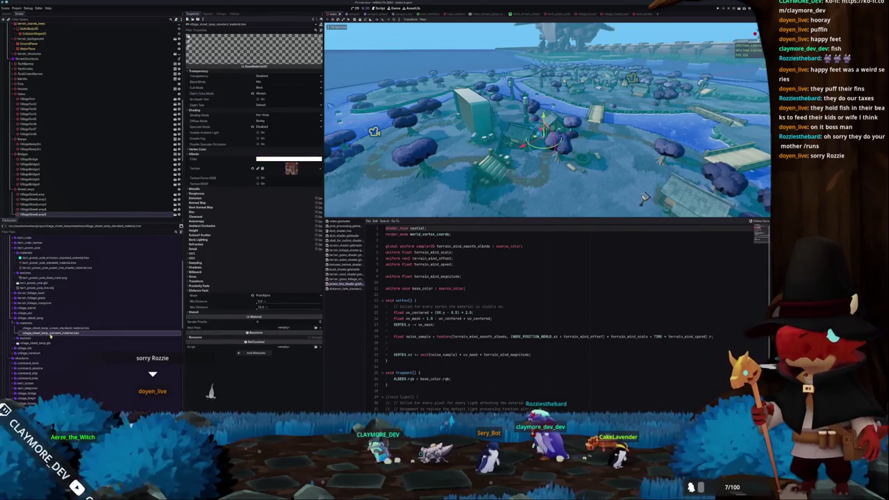
click(252, 93)
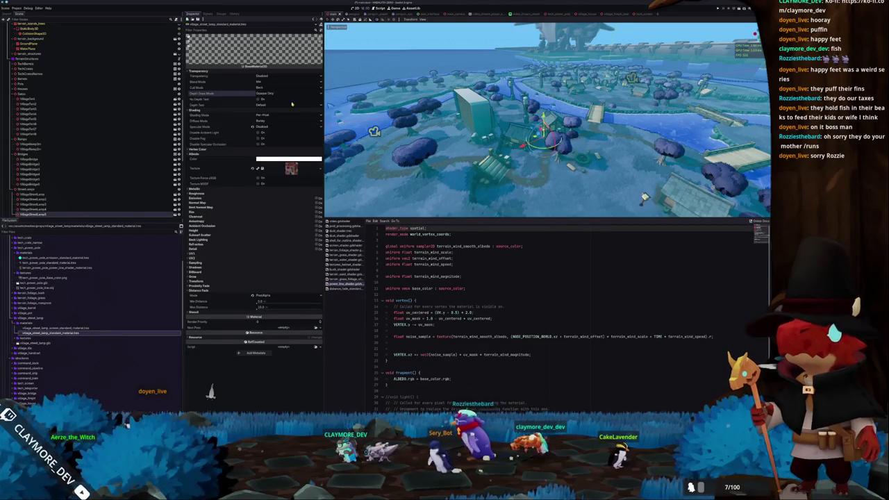
scroll(387, 129, up, 6)
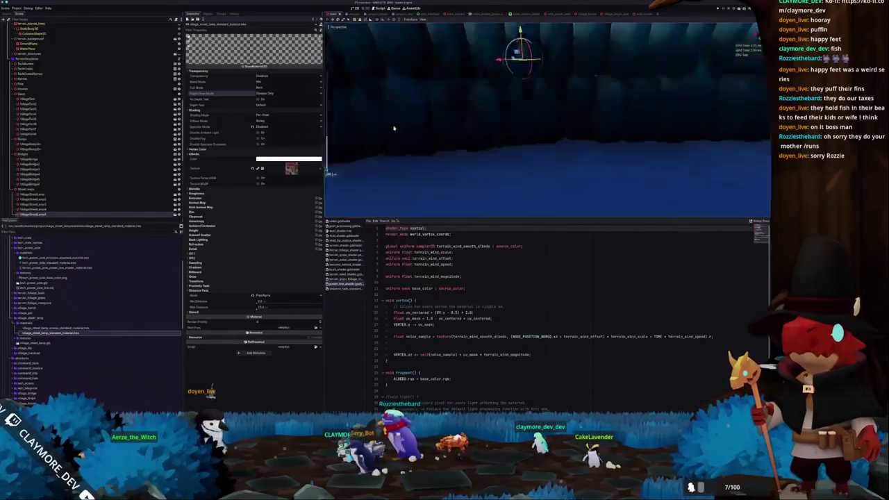
Step: Revert Distance Fade to Disabled and select village_street_lamp_screen_standard_material.tres
scroll(384, 131, down, 5)
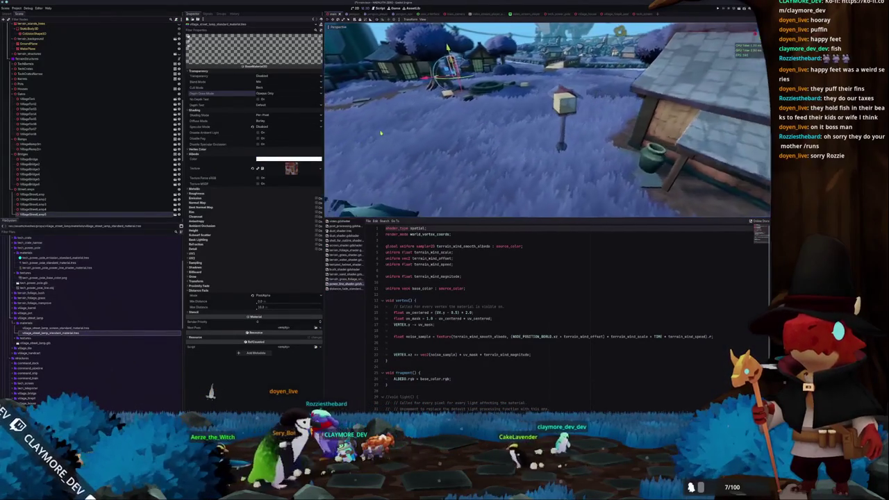
click(247, 296)
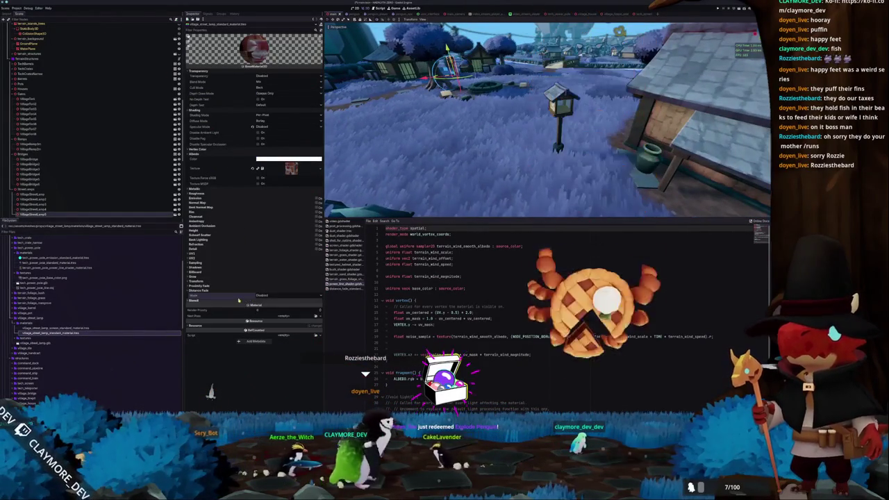
click(74, 327)
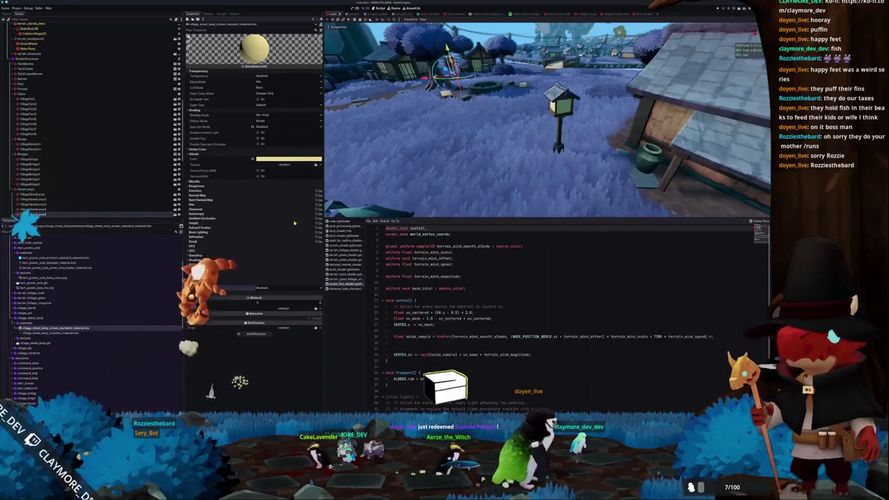
scroll(410, 149, down, 8)
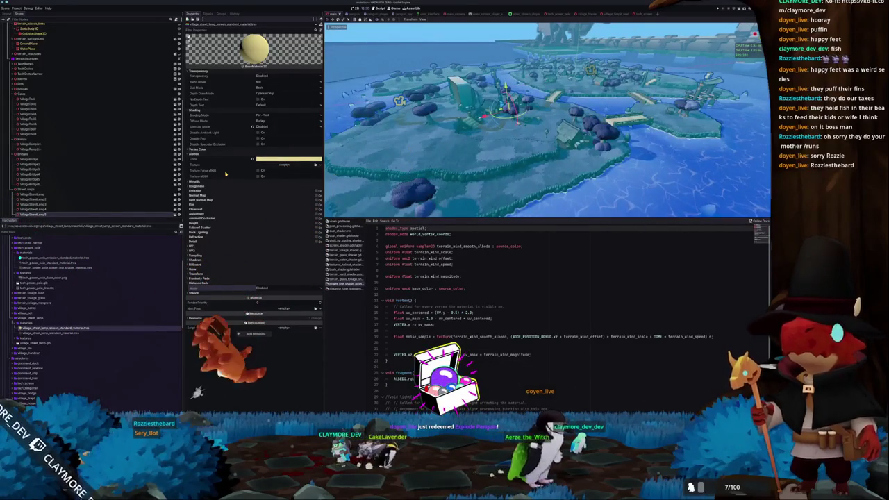
scroll(159, 118, up, 5)
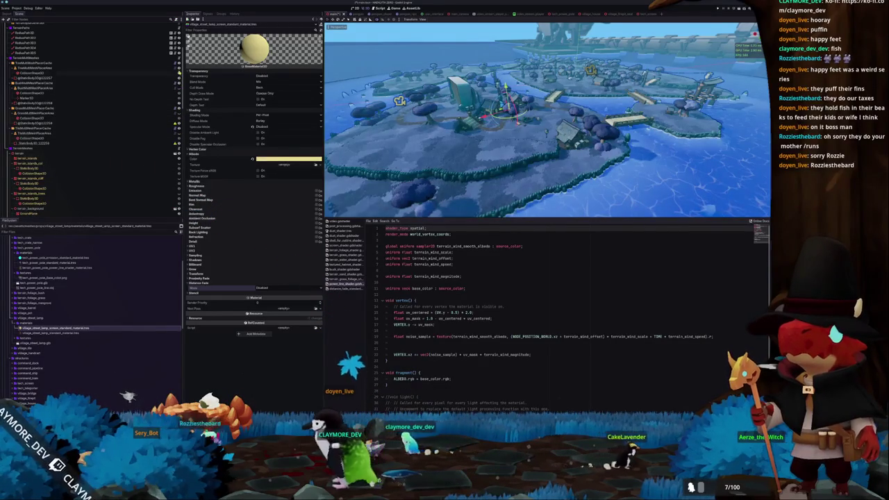
Step: Make the 3D viewport taller, then switch to the puffin photo and Notion task board
drag(417, 131, 372, 118)
scroll(371, 118, up, 10)
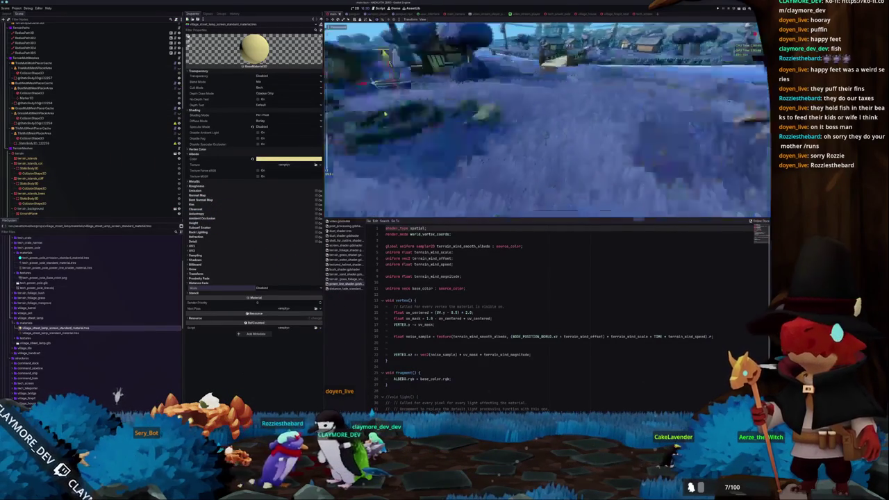
scroll(389, 122, down, 8)
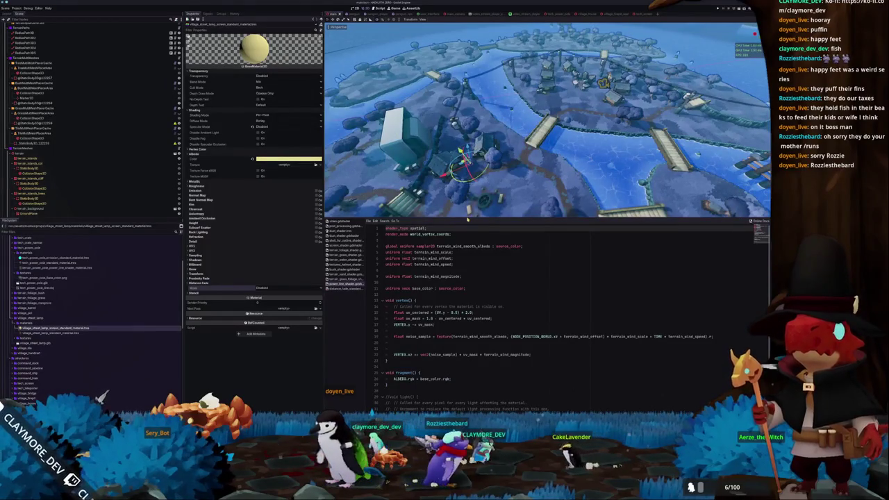
drag(467, 219, 462, 307)
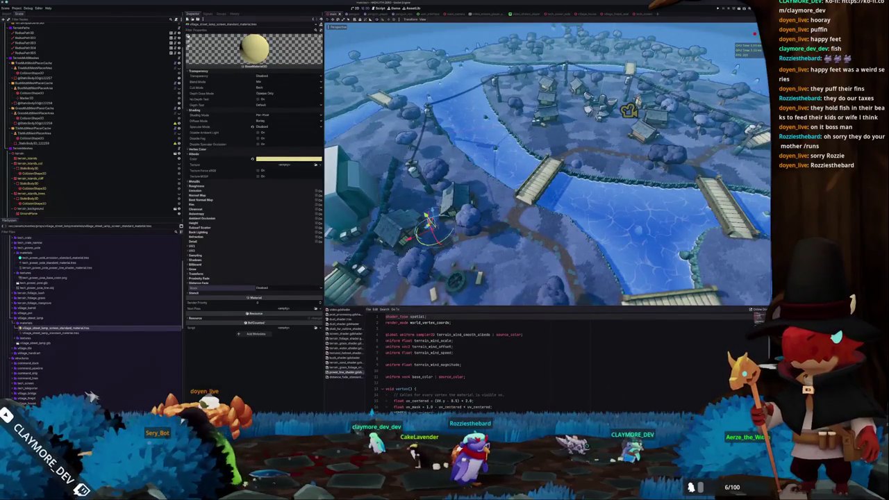
key(alt+Tab)
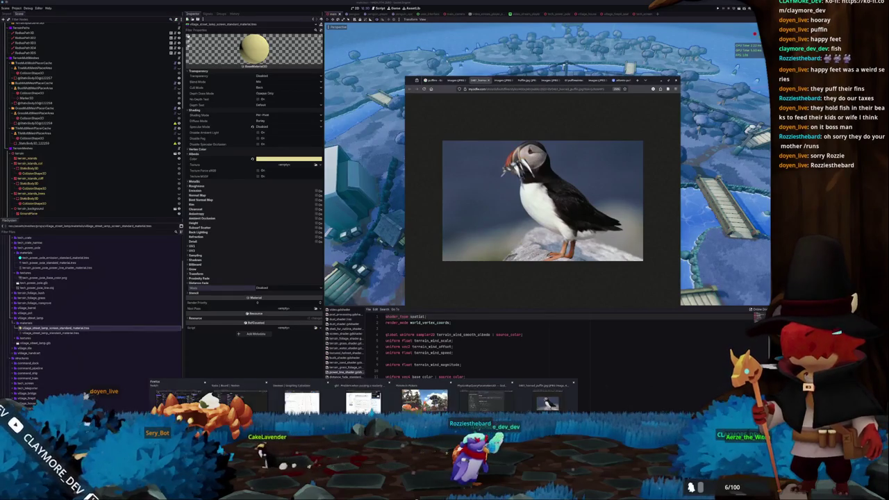
key(alt+Tab)
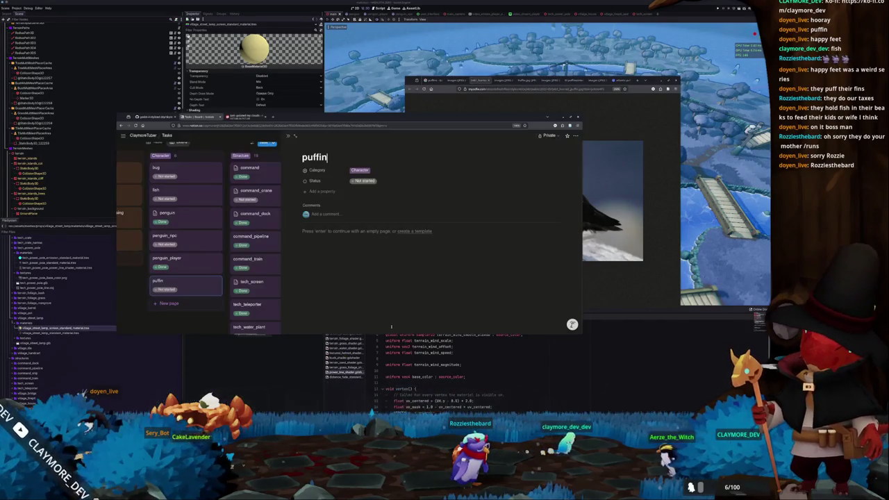
Step: Close the puffin task page, open the village_maoi card on the Tasks board, then return to the editor
key(Escape)
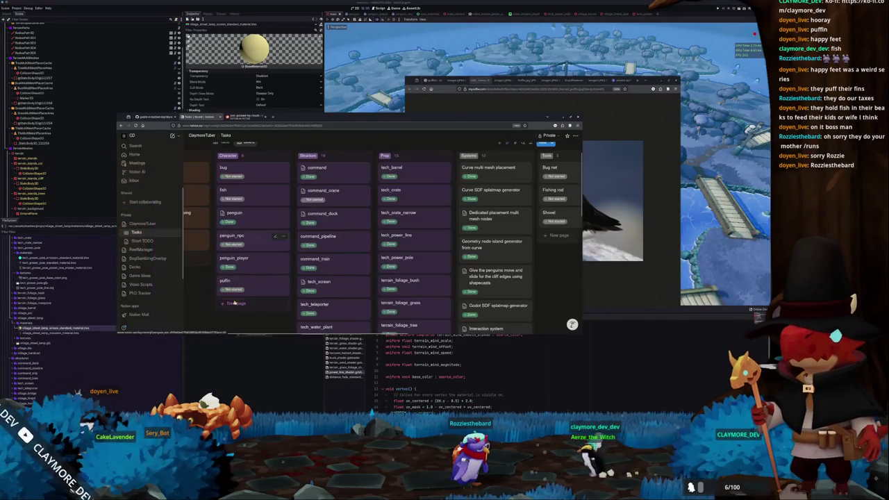
scroll(263, 311, up, 1)
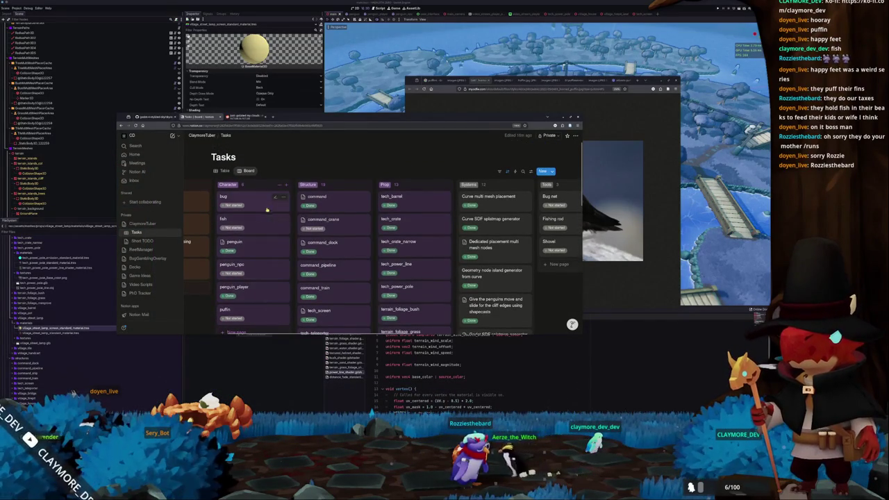
scroll(268, 222, down, 3)
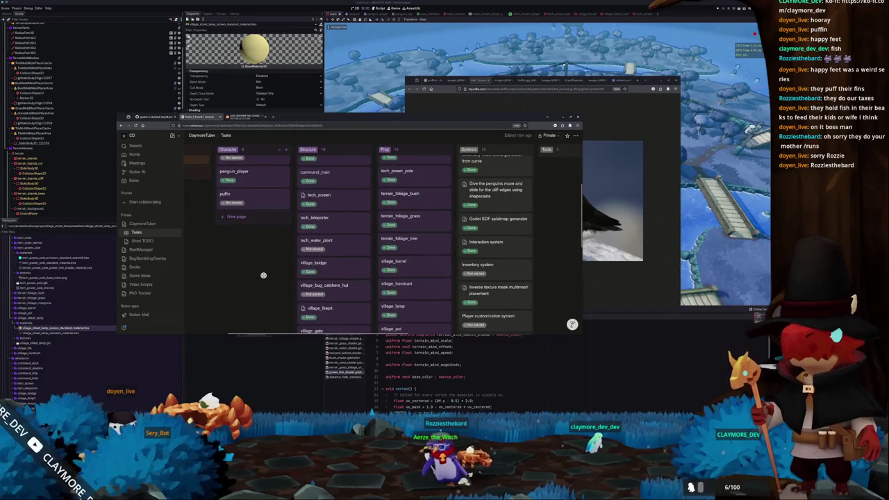
scroll(263, 275, down, 3)
scroll(260, 275, right, 1)
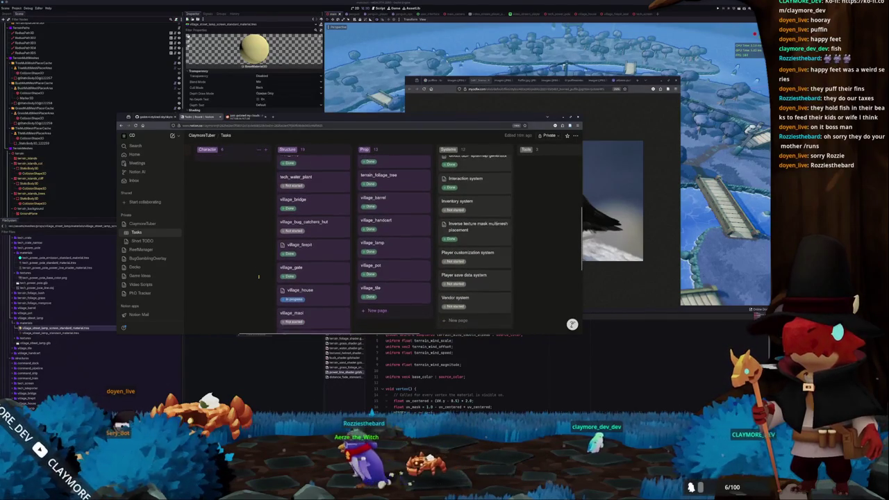
scroll(258, 276, down, 4)
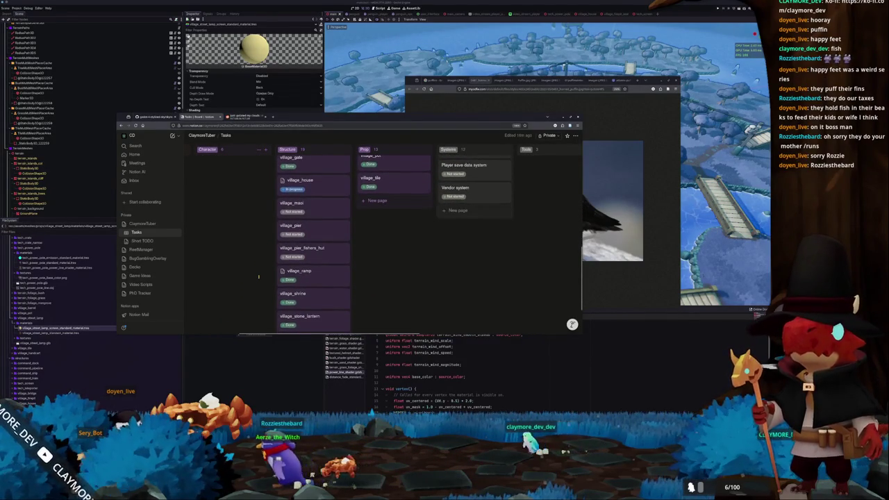
scroll(258, 276, up, 1)
click(323, 236)
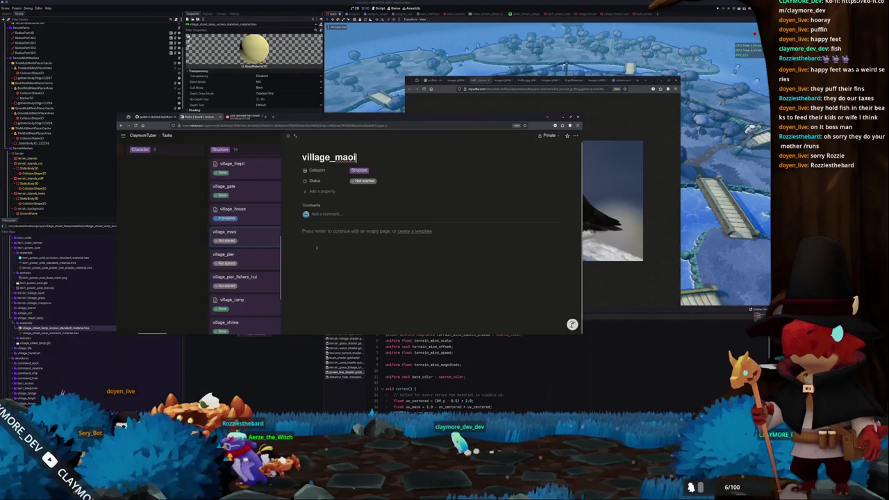
key(alt+Tab)
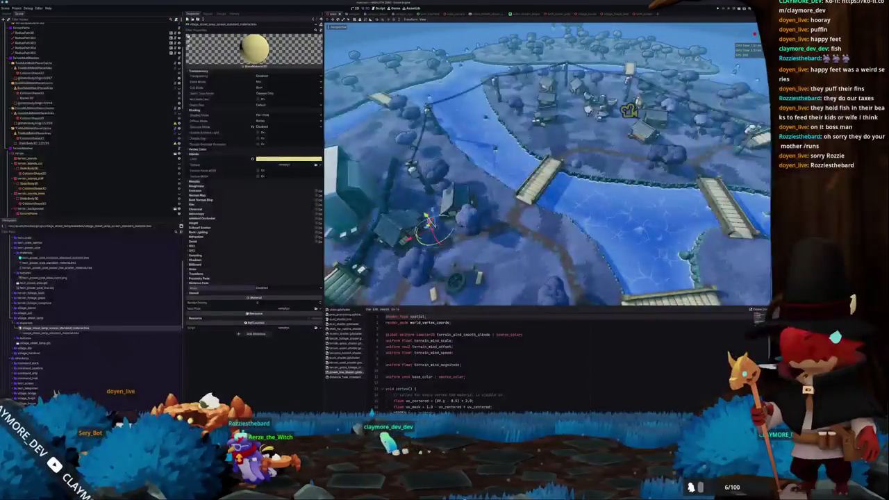
Step: Start a new General Blender file and delete its default camera, cube and light
key(alt+Tab)
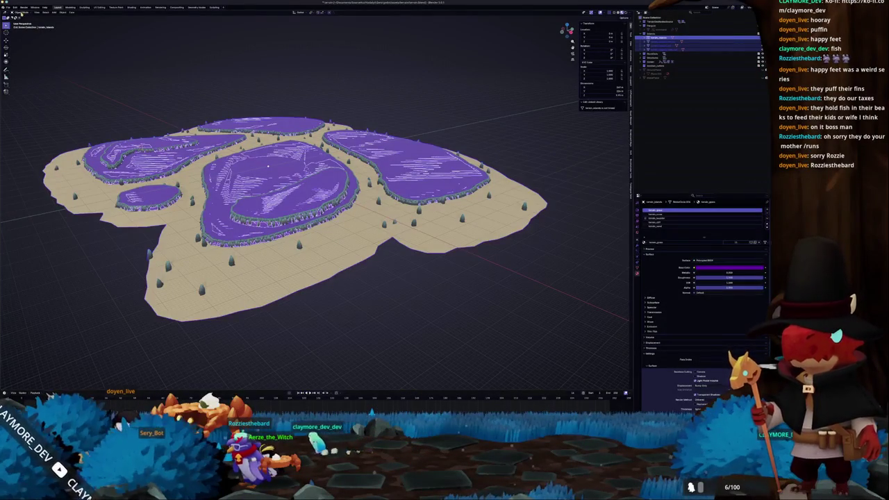
click(8, 7)
mouse_move(21, 15)
click(57, 15)
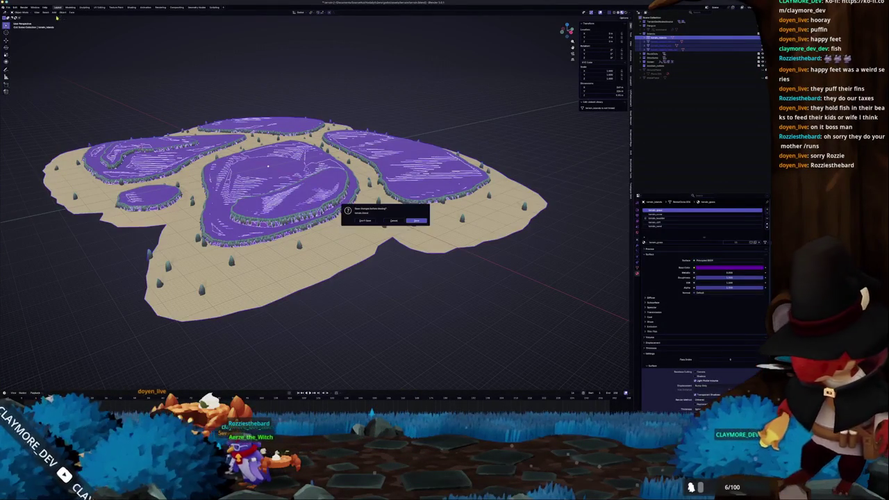
click(406, 220)
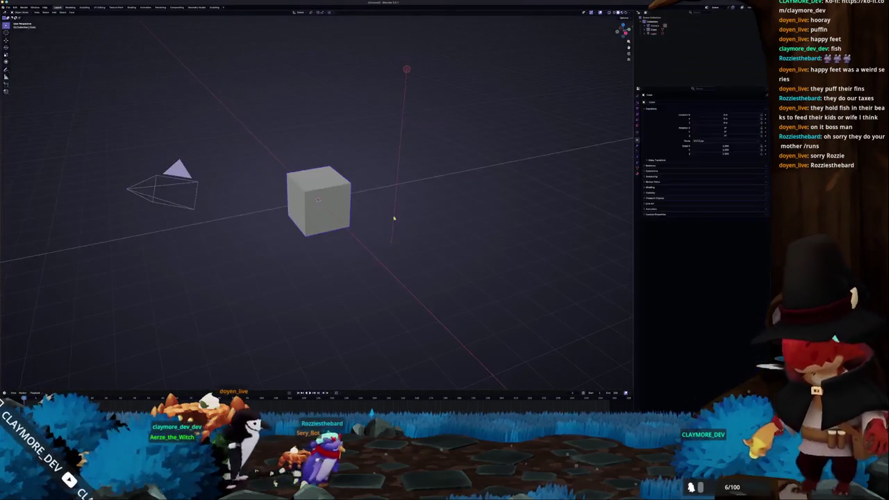
key(a)
key(Delete)
Step: Save the file as village_mesh inside a newly created folder in the project's props directory
key(ctrl+s)
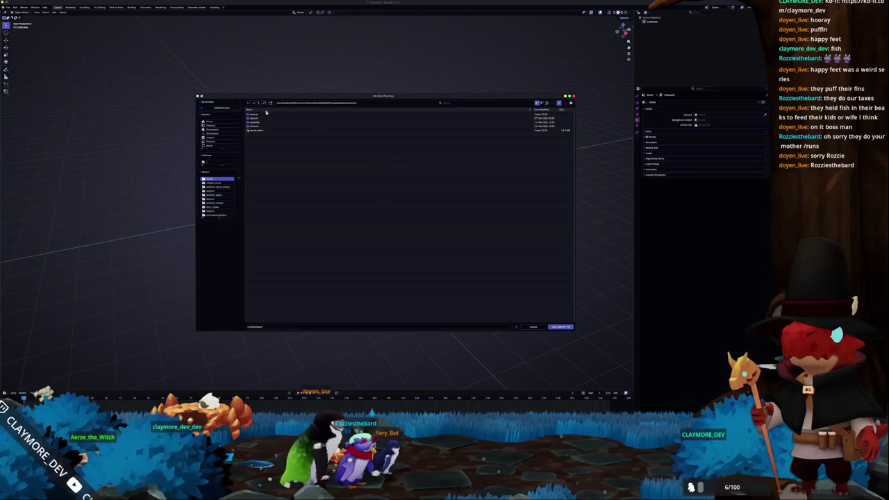
click(259, 103)
click(259, 103)
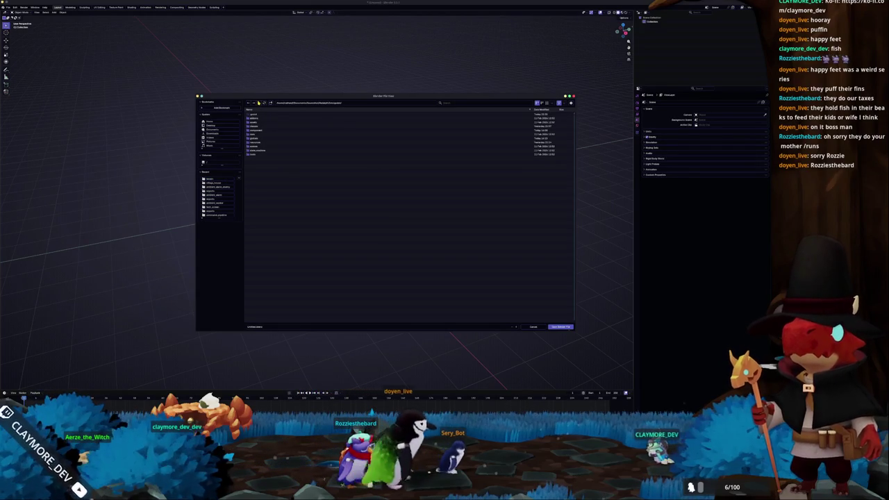
double_click(259, 123)
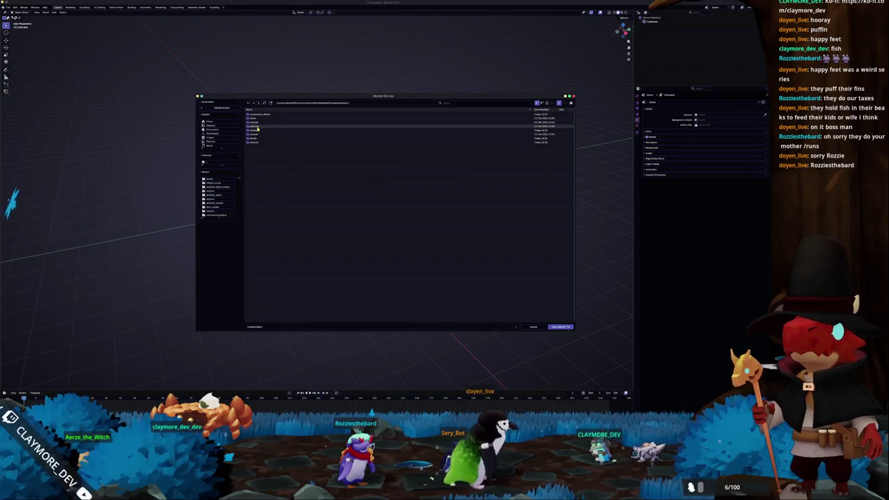
double_click(258, 124)
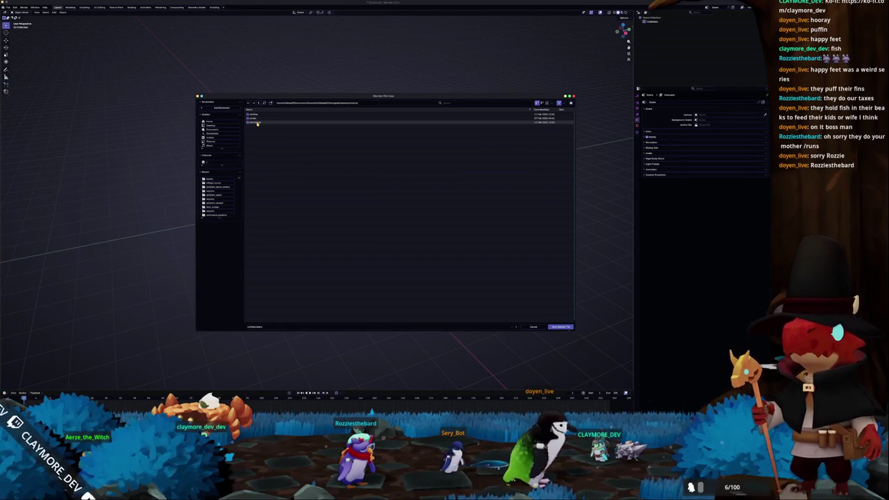
double_click(257, 123)
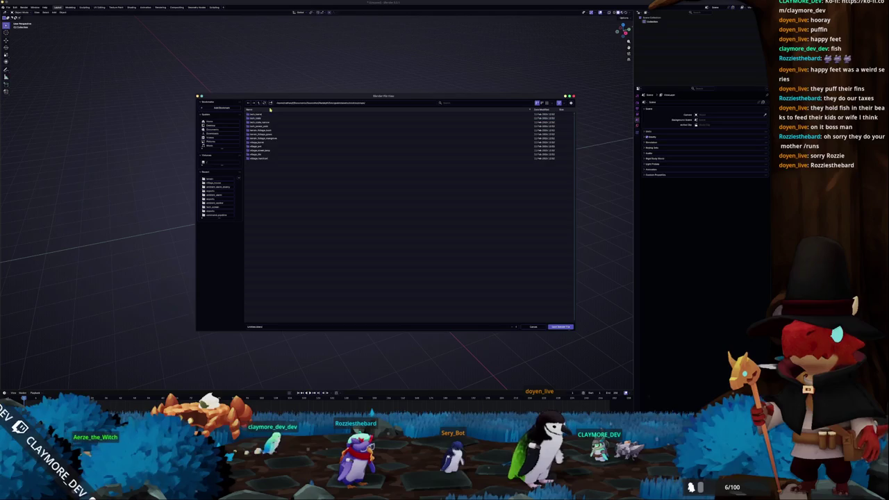
key(i)
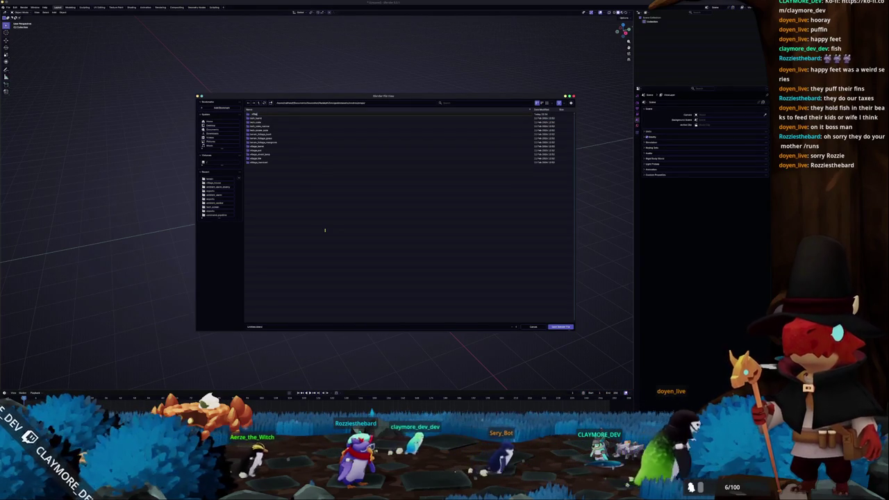
key(Return)
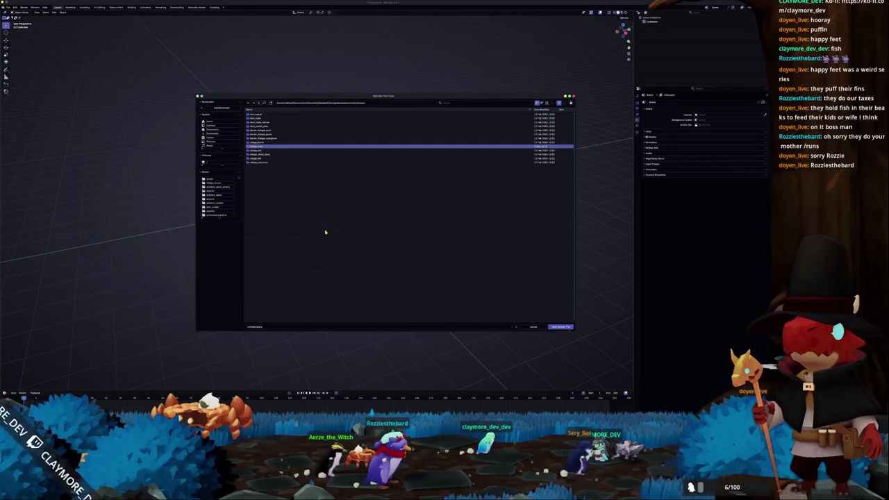
double_click(256, 147)
click(261, 326)
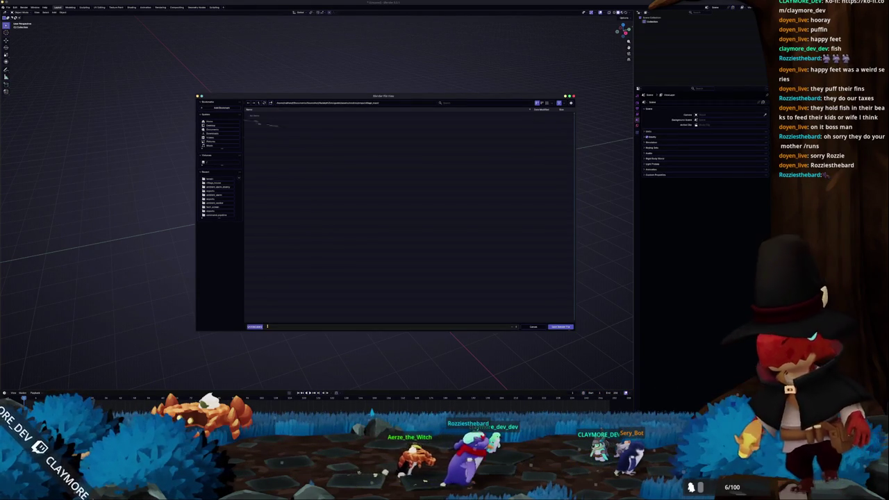
text(village_mesh)
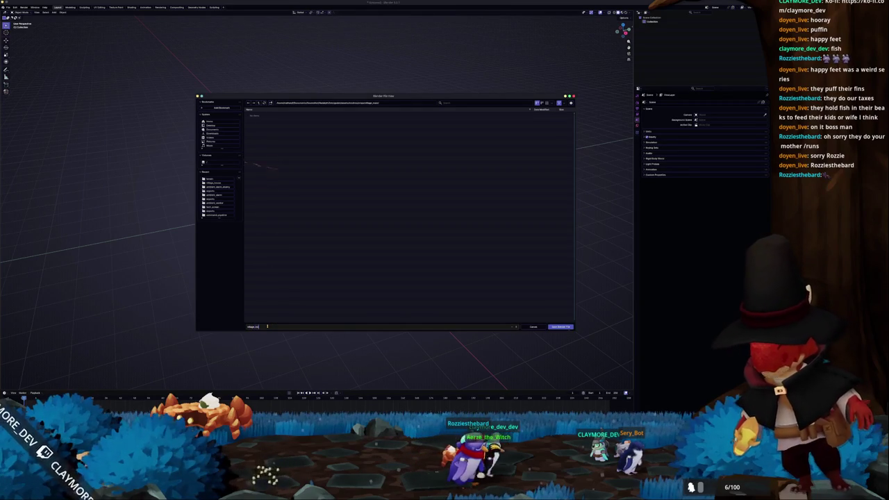
key(Return)
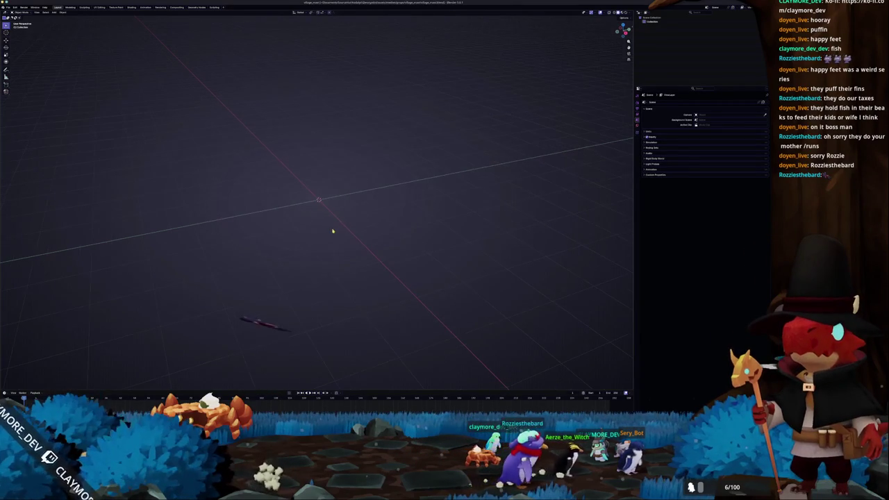
Step: Add a mesh cube to the empty village_moai scene
key(shift+a)
mouse_move(332, 231)
key(Escape)
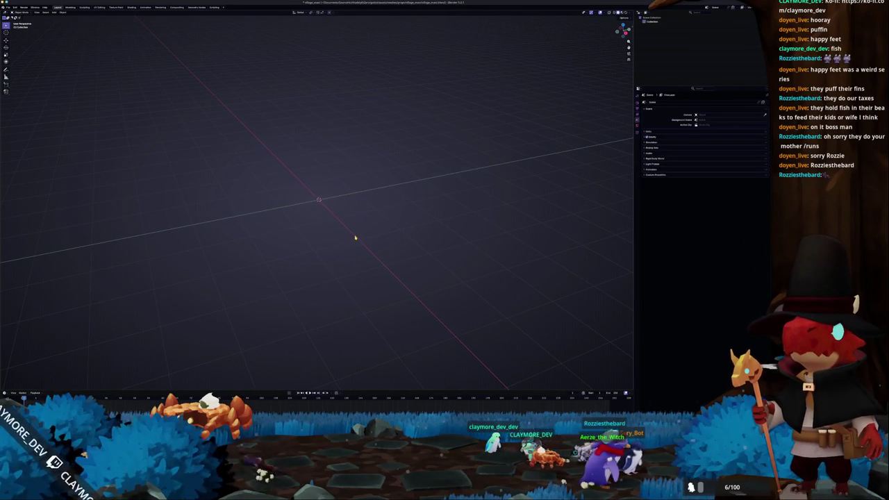
key(shift+a)
click(370, 239)
scroll(334, 234, down, 3)
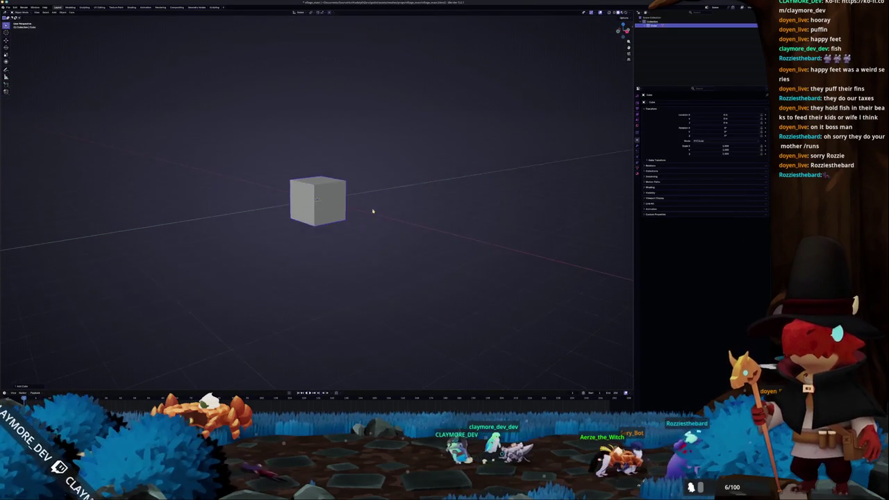
Step: Lift the cube up along the Z axis and orbit the view to look down at it
key(g)
key(z)
click(372, 210)
mouse_move(373, 213)
mouse_down()
mouse_move(367, 229)
mouse_move(389, 215)
mouse_move(459, 203)
mouse_up()
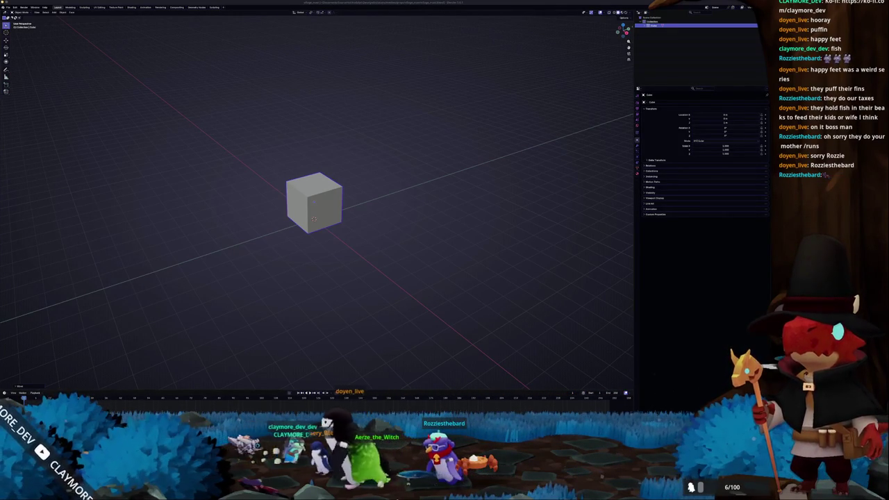
key(alt+Tab)
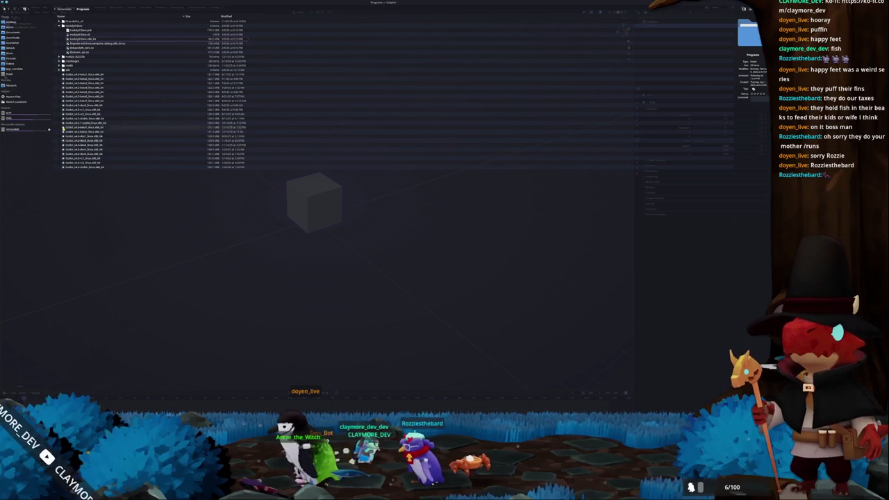
Step: Browse to godot/assets/meshes/props/village_moai in Dolphin
click(12, 43)
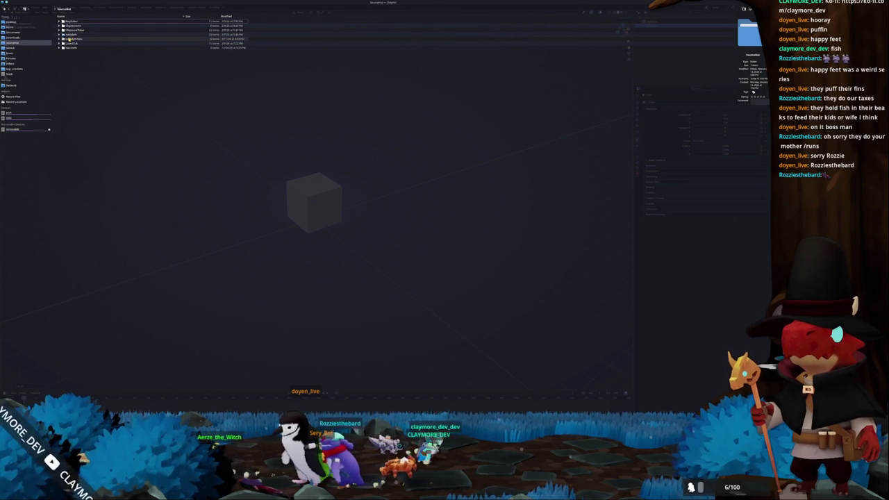
double_click(73, 38)
click(71, 31)
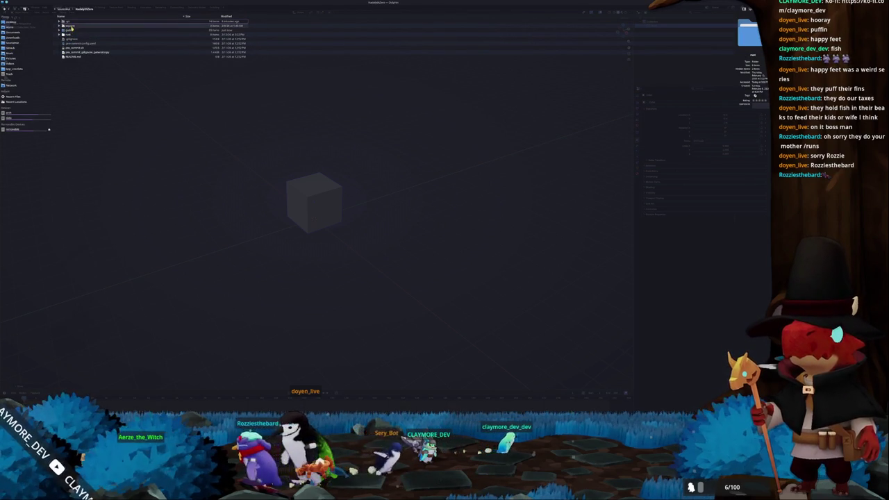
double_click(70, 31)
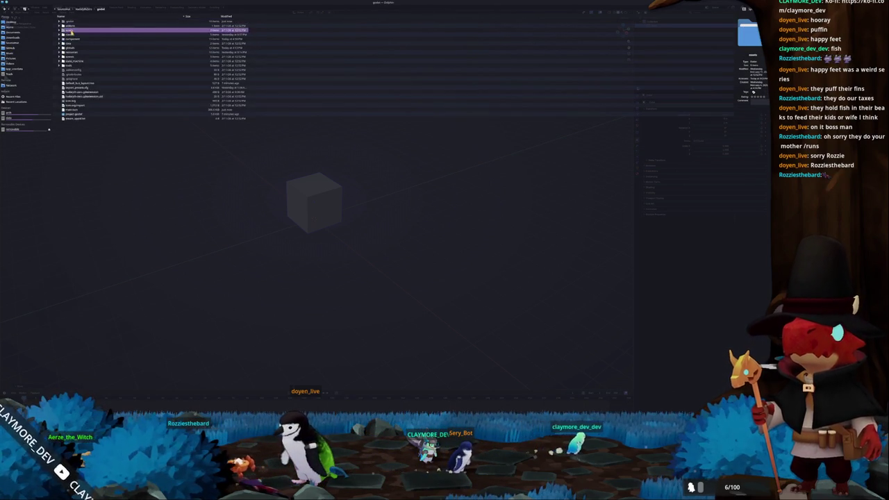
double_click(73, 30)
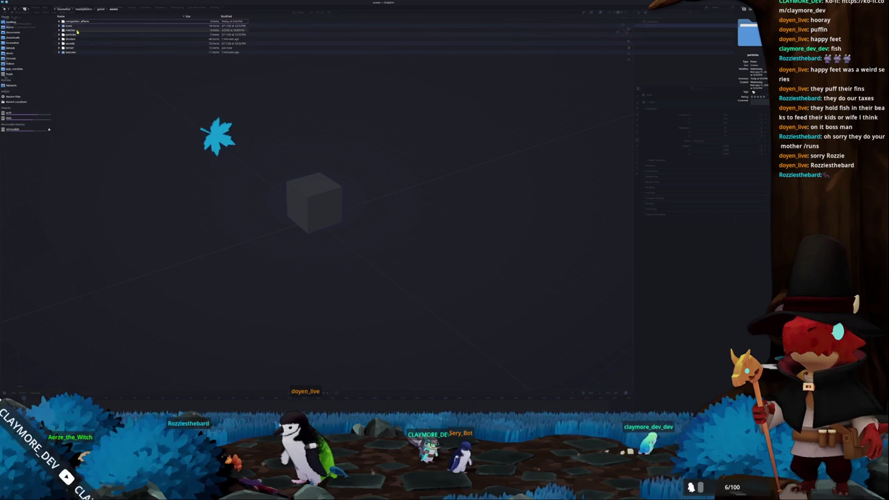
double_click(75, 31)
double_click(75, 26)
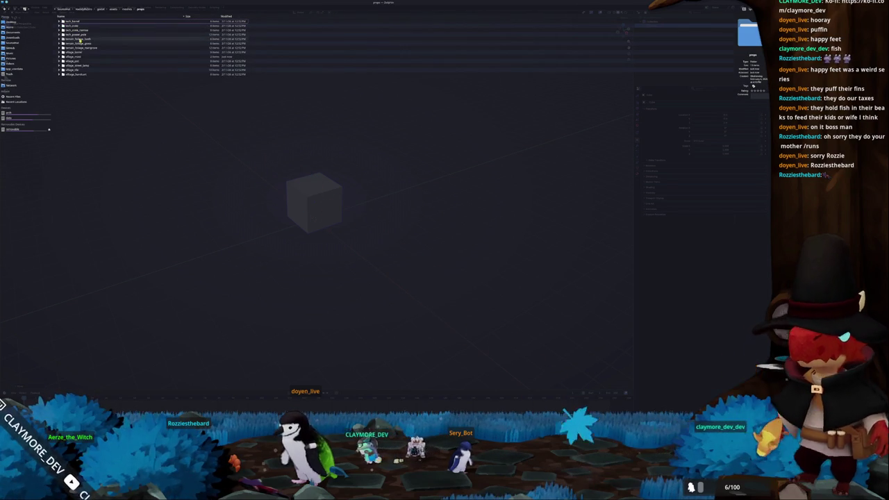
double_click(78, 59)
Step: Create a new folder named 'references' inside village_moai
right_click(103, 47)
mouse_move(139, 52)
click(195, 52)
text(references)
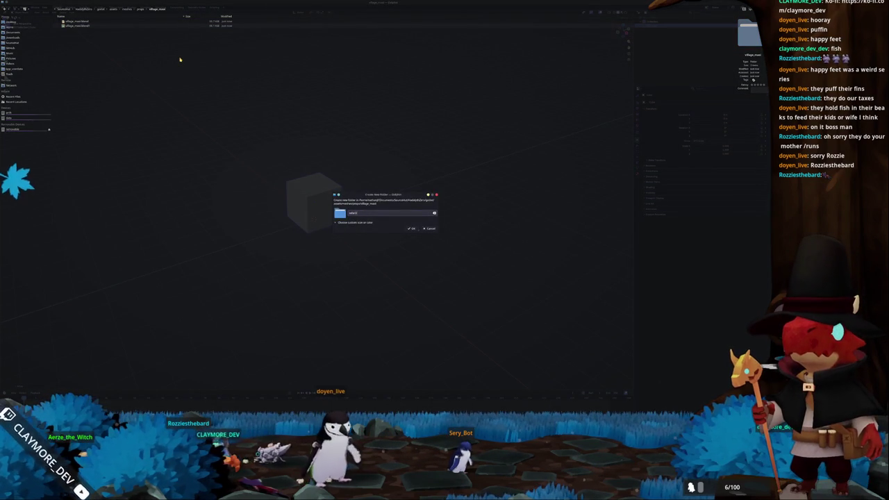
key(Return)
Step: Copy the penguin photo into the references folder
double_click(81, 22)
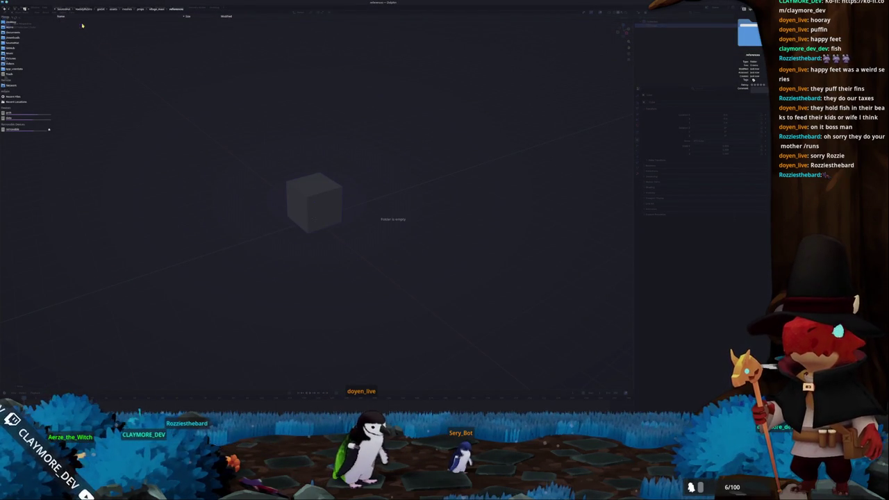
drag(444, 188, 380, 172)
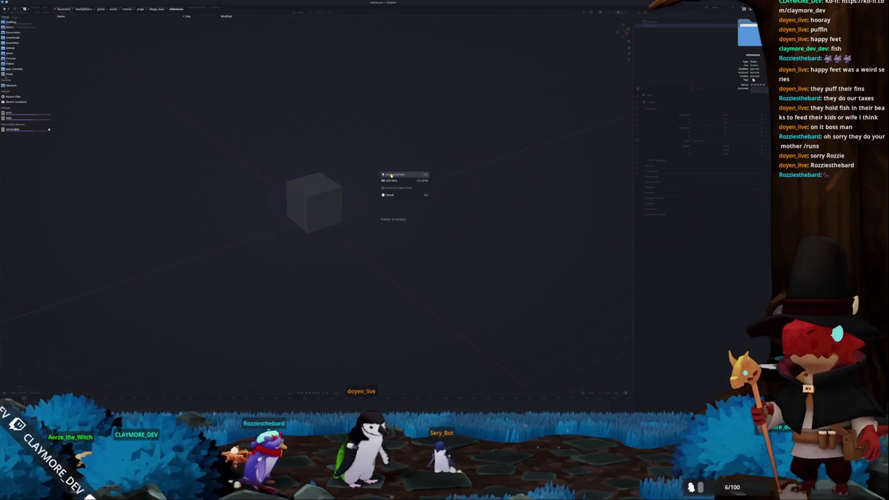
click(391, 179)
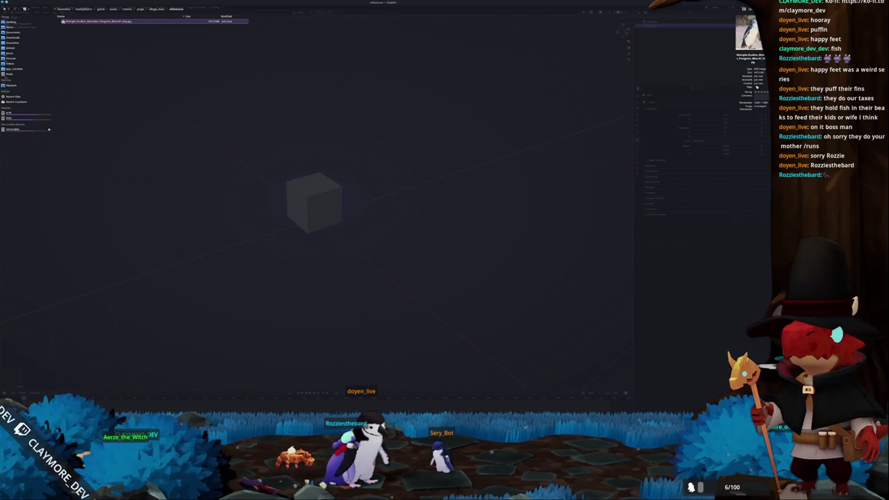
key(super+Down)
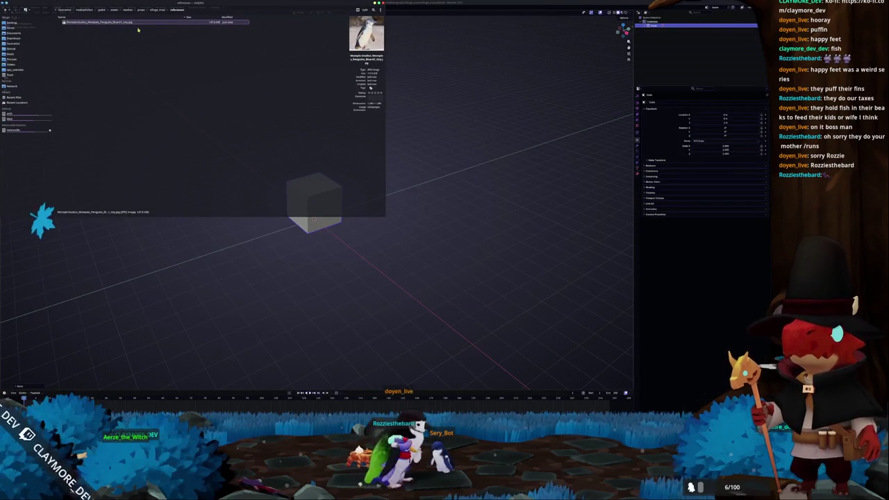
Step: Drop the penguin photo into the viewport, reset its position, and stand it upright with a 90° X rotation
drag(222, 56, 437, 125)
key(alt+g)
key(r)
key(x)
key(9)
key(0)
key(Return)
Step: Rotate the penguin image 90° and then 180° about Z so it faces forward
key(r)
key(z)
key(9)
key(0)
key(Return)
key(r)
key(z)
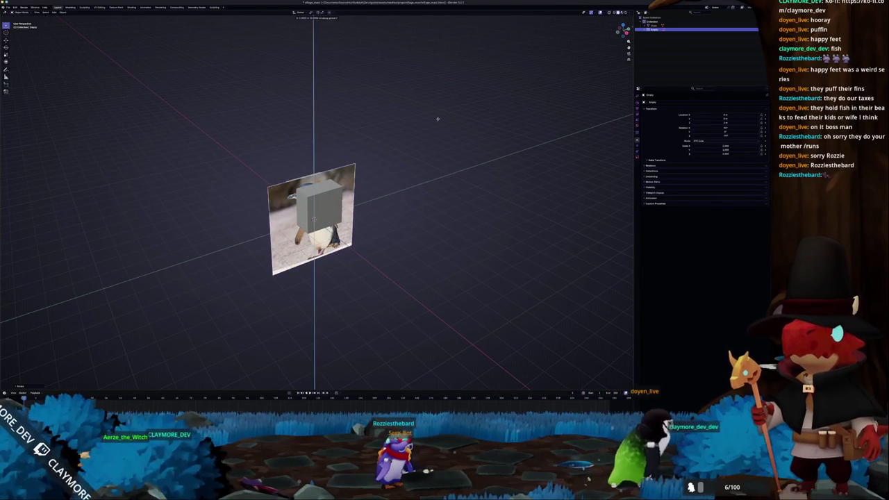
key(1)
key(8)
key(0)
key(Return)
Step: Slide the image along Y beside the cube and lower its opacity to make it semi-transparent
key(g)
key(y)
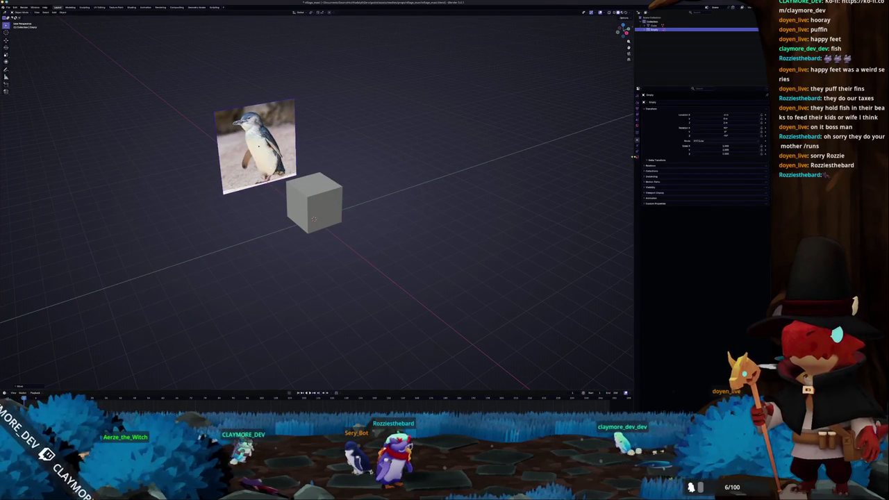
click(637, 157)
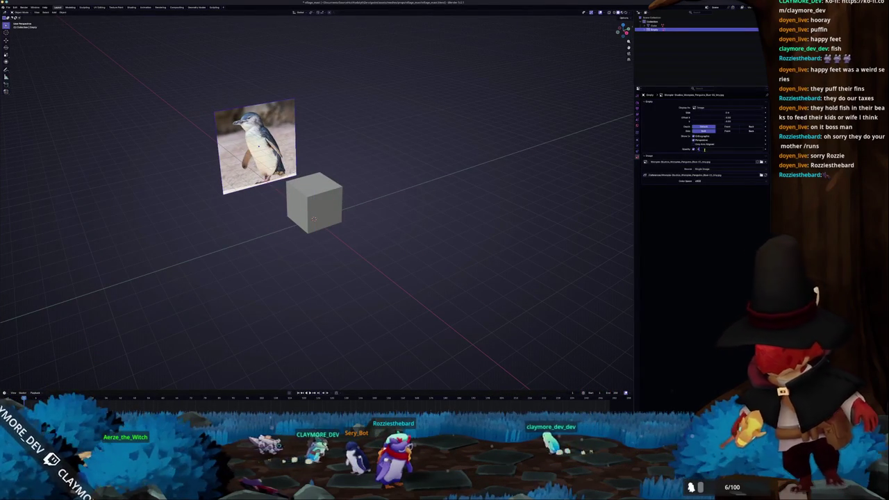
drag(703, 149, 712, 149)
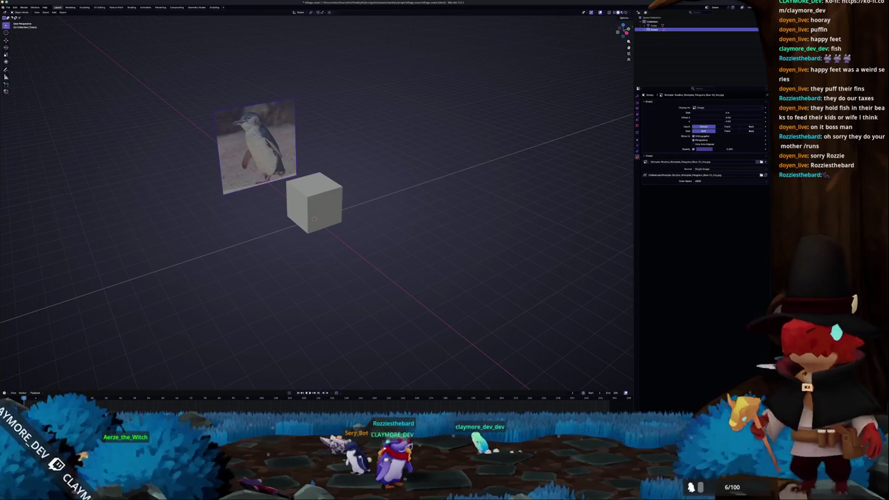
Step: Select the cube and switch to front view, orbiting to see both cube and image
click(493, 195)
scroll(417, 209, up, 3)
click(330, 227)
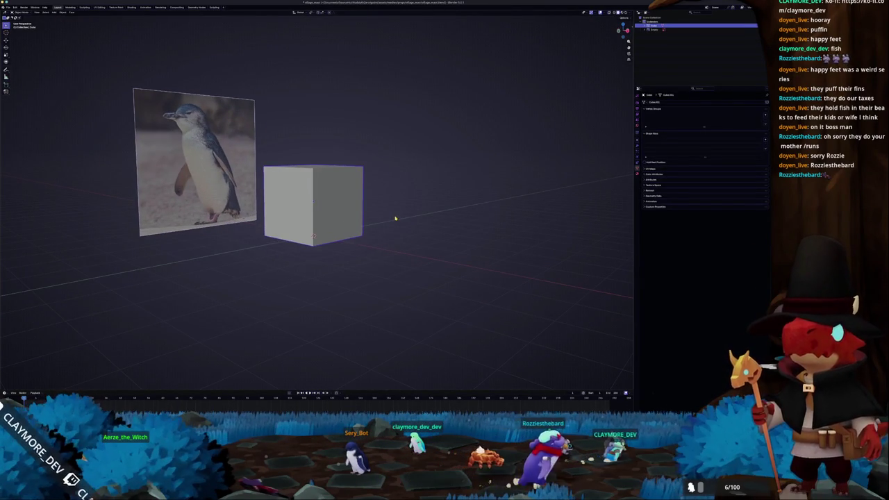
key(KP_1)
mouse_move(393, 217)
mouse_down()
mouse_move(406, 231)
mouse_move(424, 229)
mouse_up()
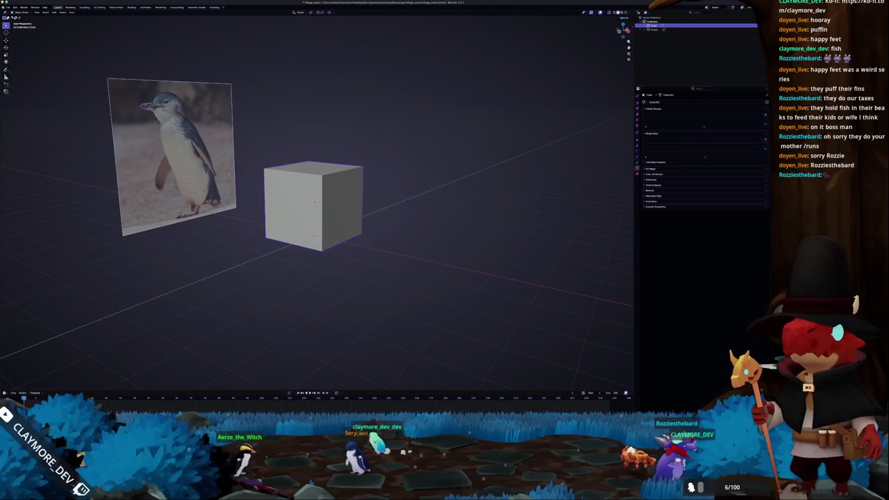
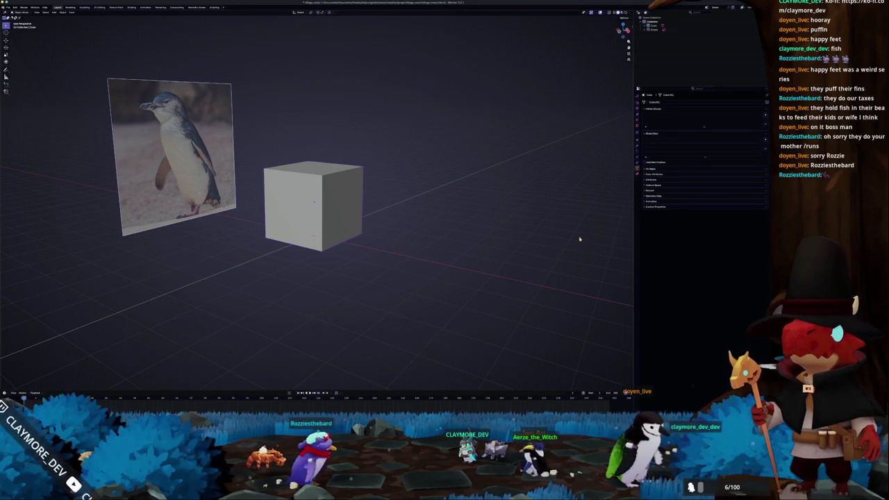
Step: Raise the cube's top face along Z and extrude it upward into a taller block
key(KP_3)
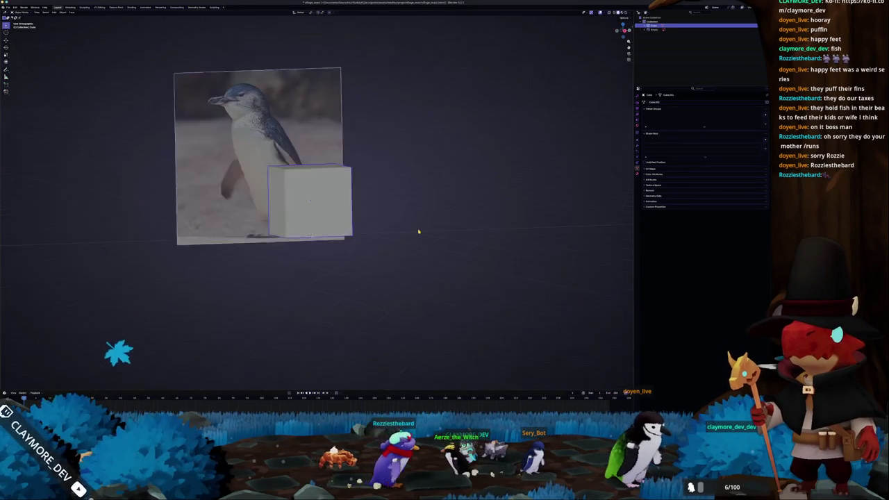
mouse_move(309, 201)
mouse_down()
mouse_move(368, 154)
mouse_move(396, 162)
mouse_up()
click(351, 149)
key(g)
key(z)
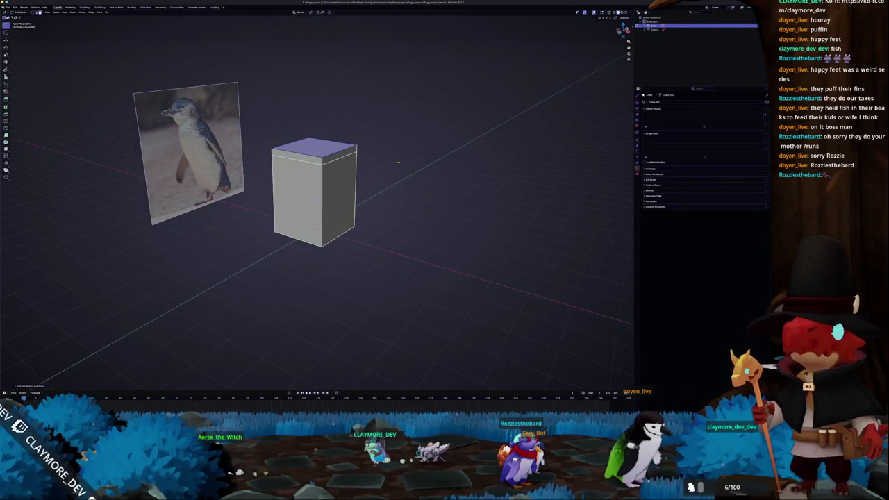
click(399, 159)
key(e)
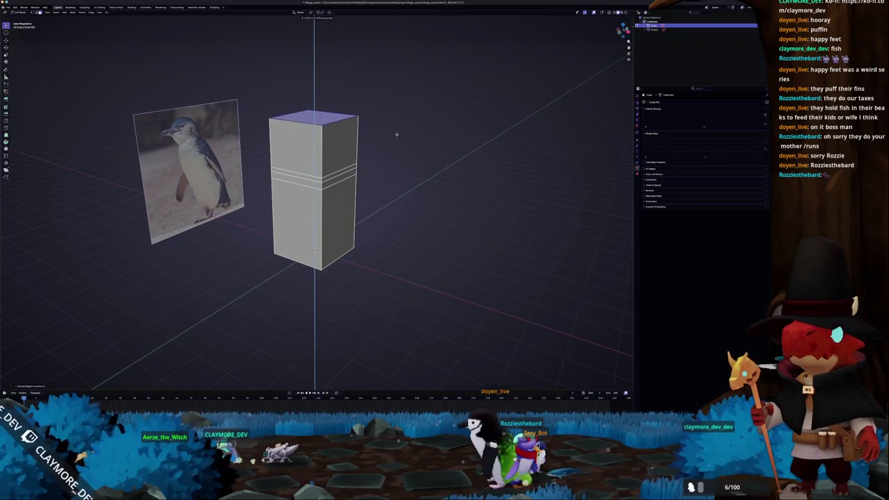
click(397, 134)
Step: Select a face on the upper block and try scaling and moving it along Y, then cancel both
scroll(372, 200, down, 3)
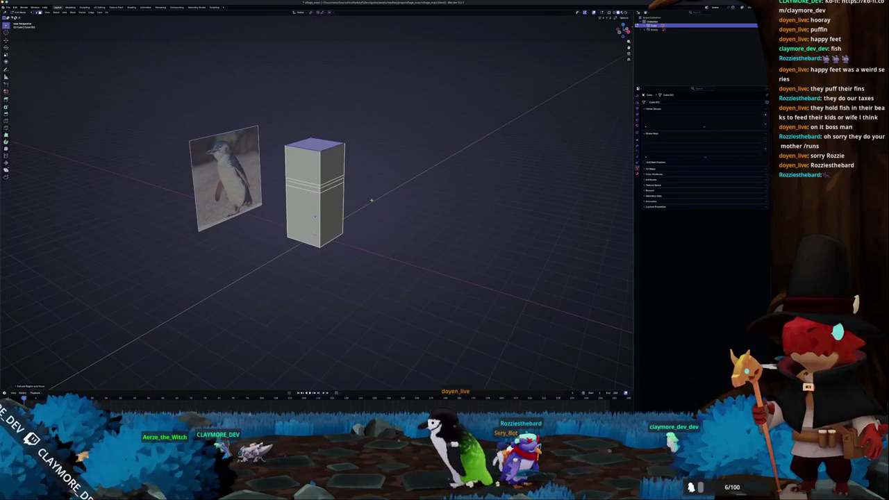
click(330, 168)
drag(312, 168, 383, 154)
key(s)
scroll(382, 157, up, 2)
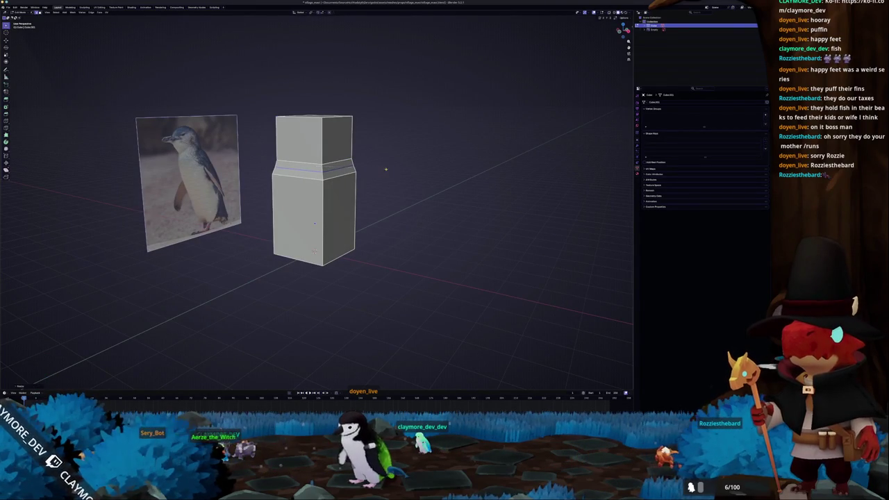
key(KP_3)
key(y)
key(Escape)
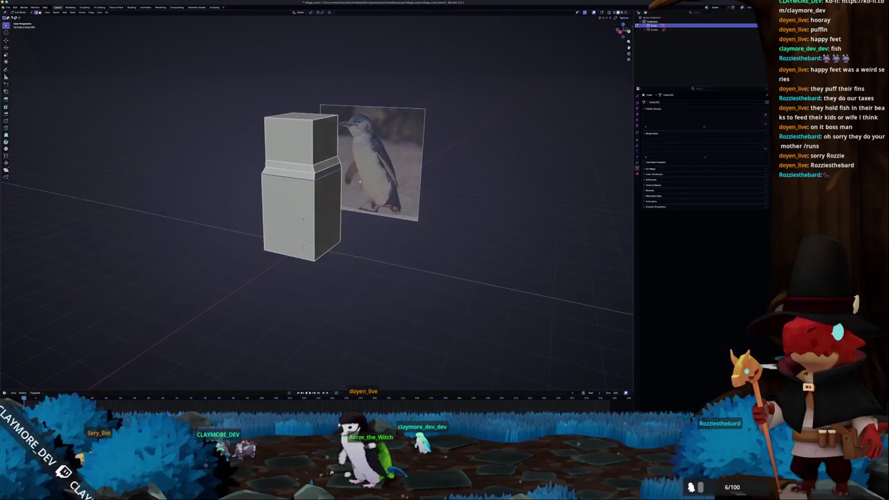
key(g)
key(y)
key(Escape)
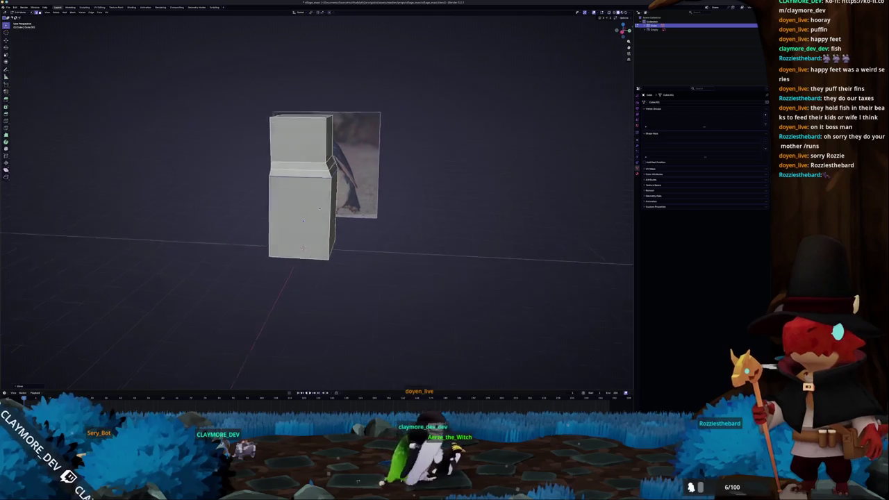
mouse_move(303, 218)
mouse_down()
mouse_move(348, 256)
mouse_move(313, 248)
mouse_move(324, 240)
mouse_up()
Step: Slide the edge loop along the block to set where the narrower head section begins
scroll(393, 202, right, 5)
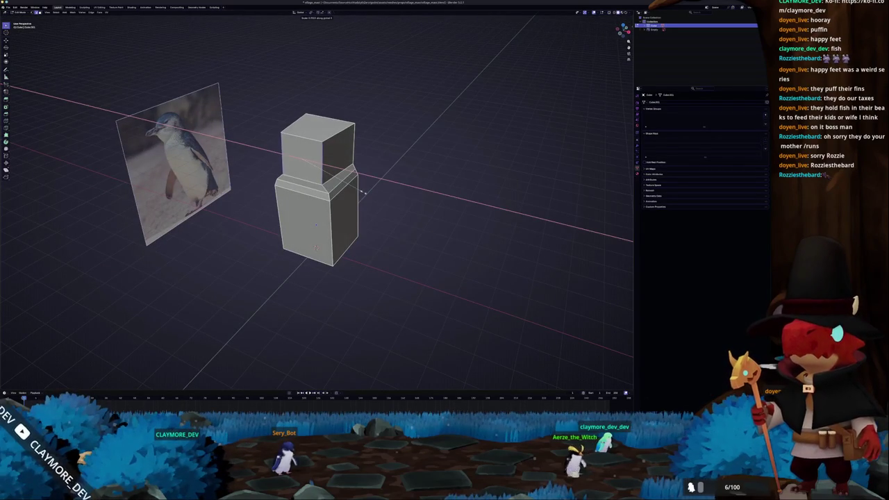
scroll(367, 193, right, 10)
key(g)
key(g)
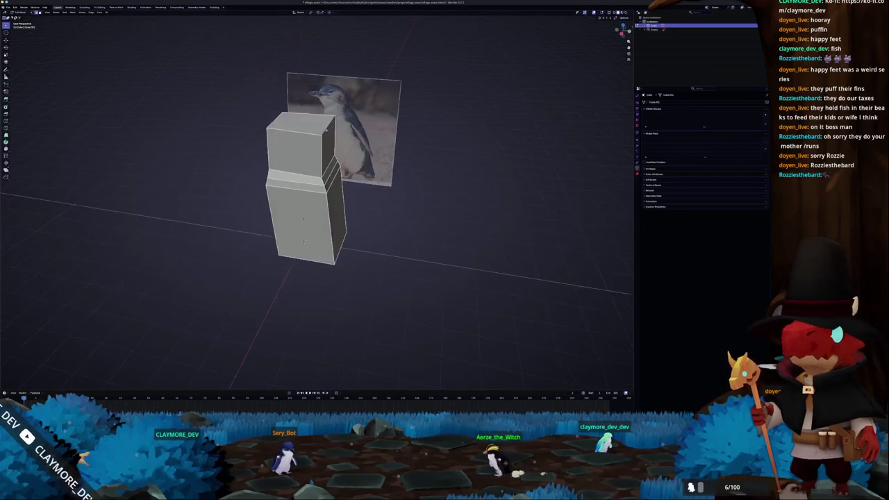
scroll(335, 132, right, 6)
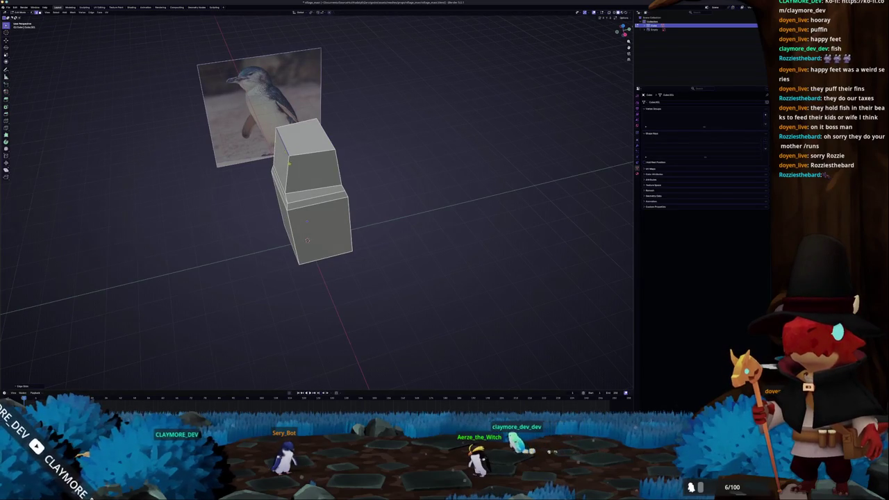
scroll(306, 240, right, 10)
scroll(243, 187, right, 6)
scroll(261, 213, down, 8)
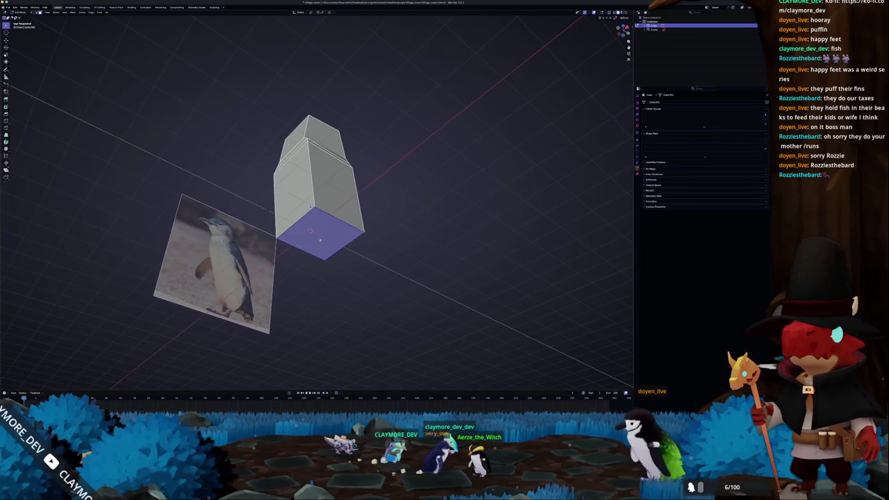
Step: Scale the selected face along X, checking it side-on against the penguin photo
scroll(291, 208, up, 8)
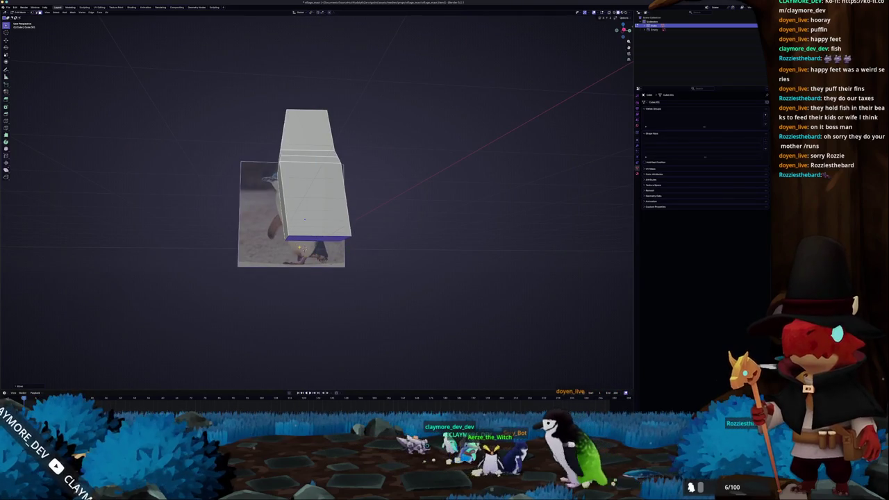
key(KP_3)
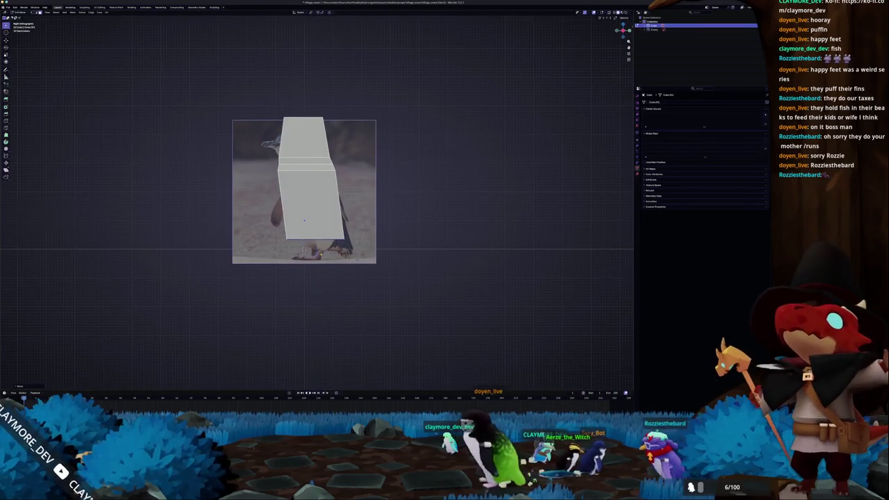
scroll(304, 220, down, 5)
scroll(303, 219, down, 5)
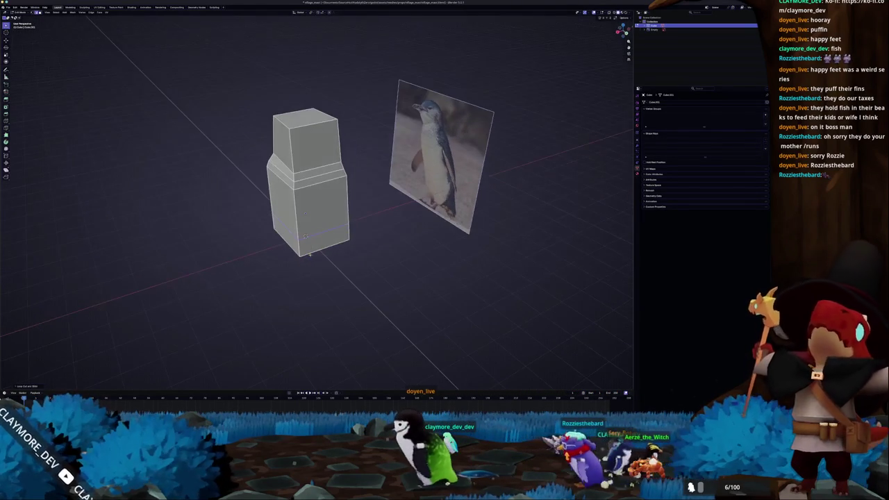
scroll(302, 220, down, 3)
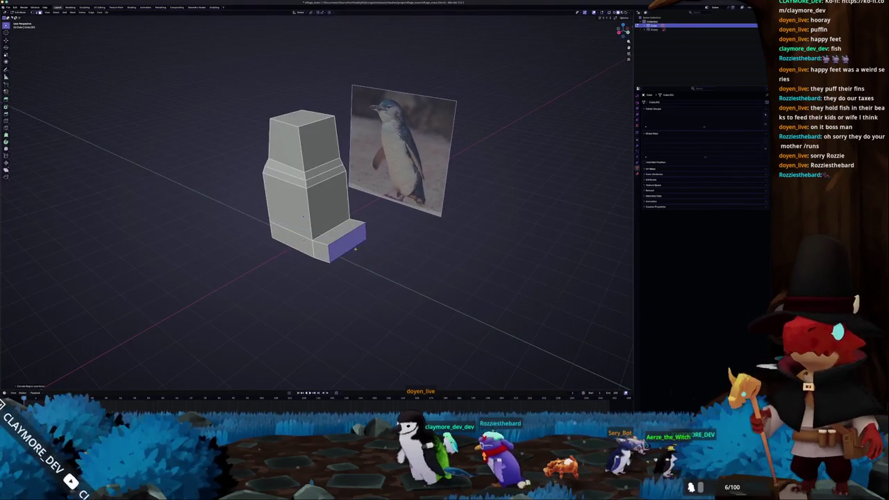
scroll(303, 220, up, 5)
key(KP_3)
scroll(386, 228, up, 2)
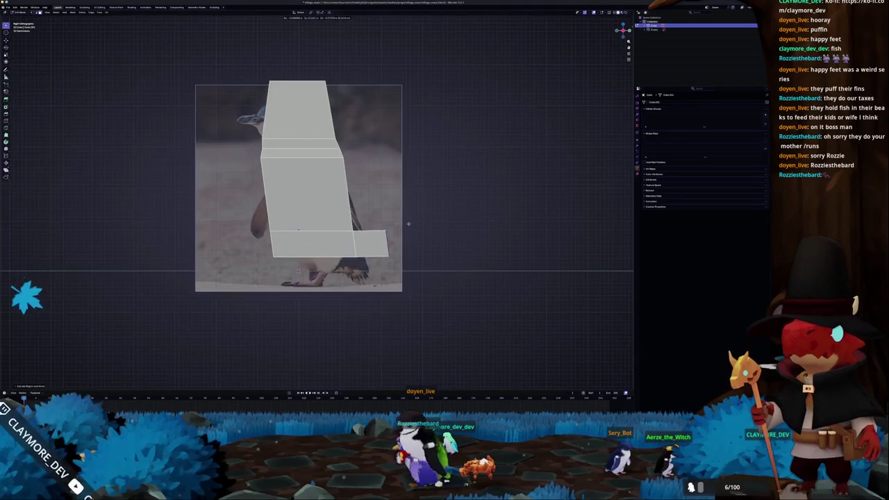
drag(419, 238, 412, 261)
key(x)
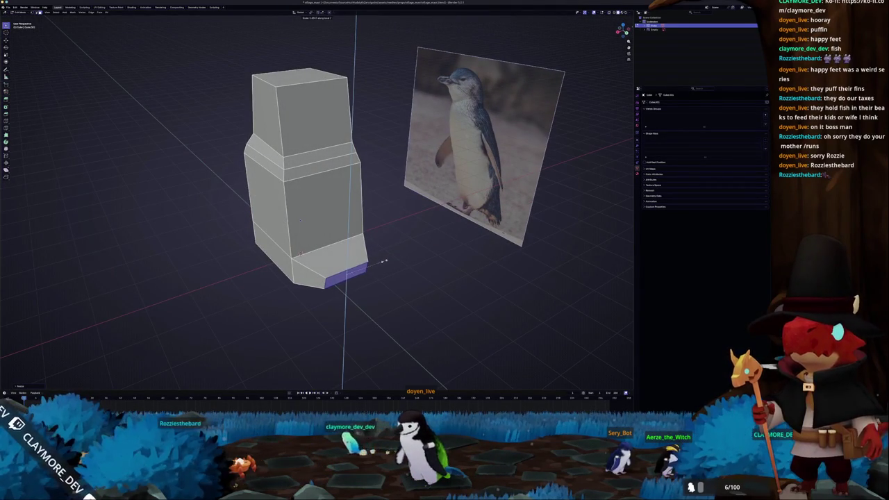
click(384, 261)
Step: Move the face to fit the reference outline, comparing with X-ray on
drag(384, 261, 403, 248)
key(KP_3)
key(g)
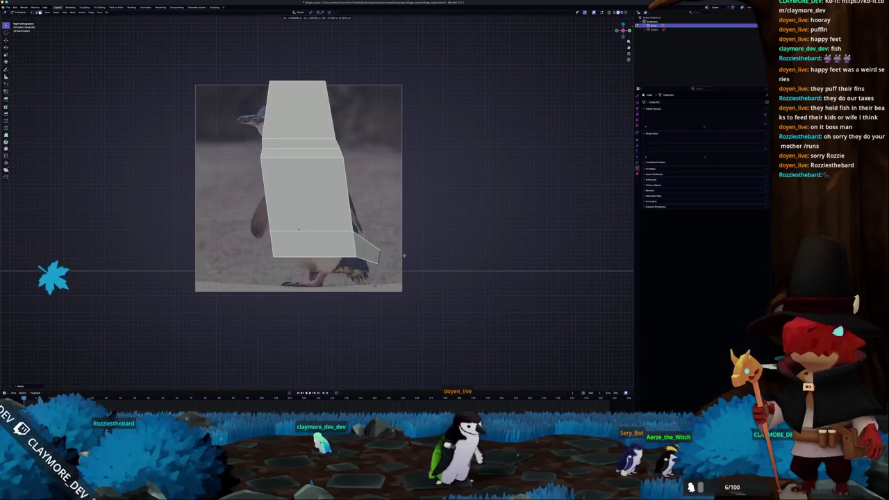
click(375, 261)
key(alt+z)
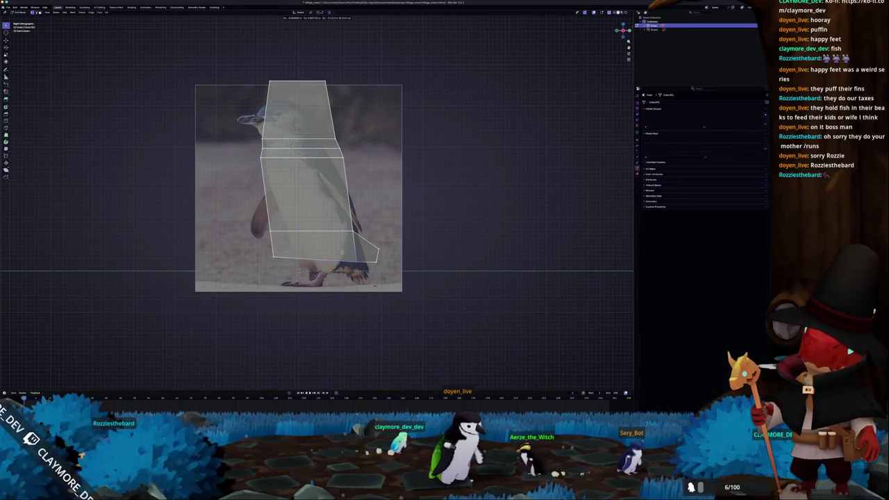
key(alt+z)
Step: Extrude a face toward the penguin's front and move it along Z to slope the head
key(e)
drag(622, 29, 603, 34)
key(g)
key(z)
drag(352, 142, 362, 155)
key(KP_3)
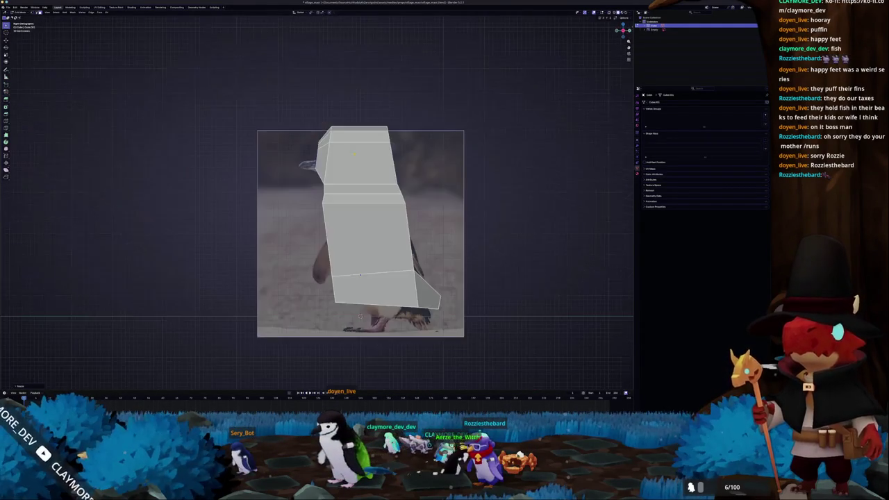
scroll(316, 206, up, 2)
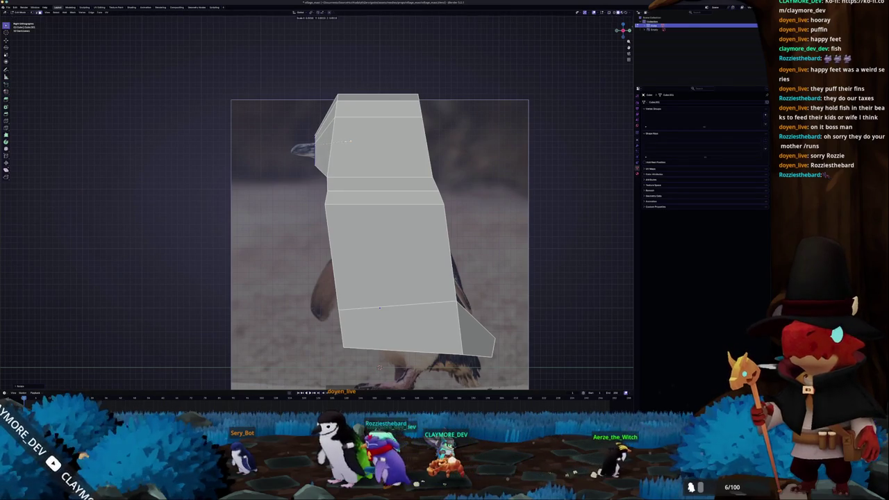
Step: Finish scaling the extruded front face into a short tapered beak and inspect it from several angles
click(347, 141)
click(342, 145)
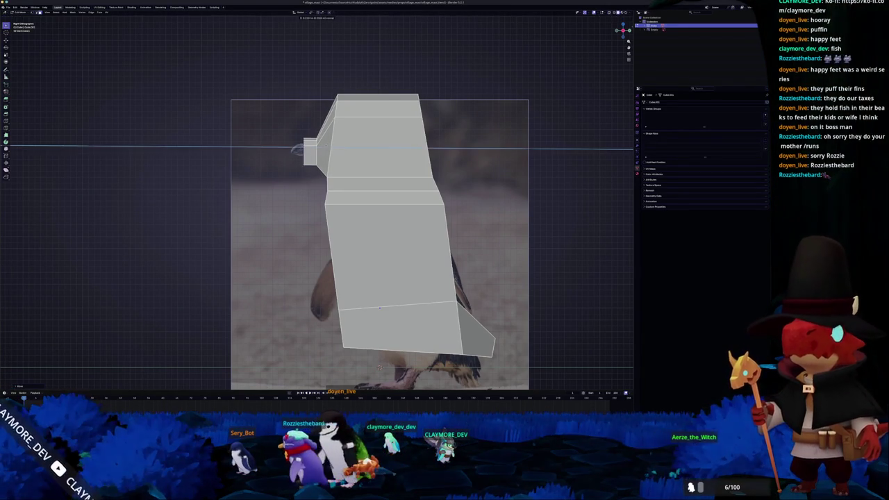
drag(379, 307, 370, 280)
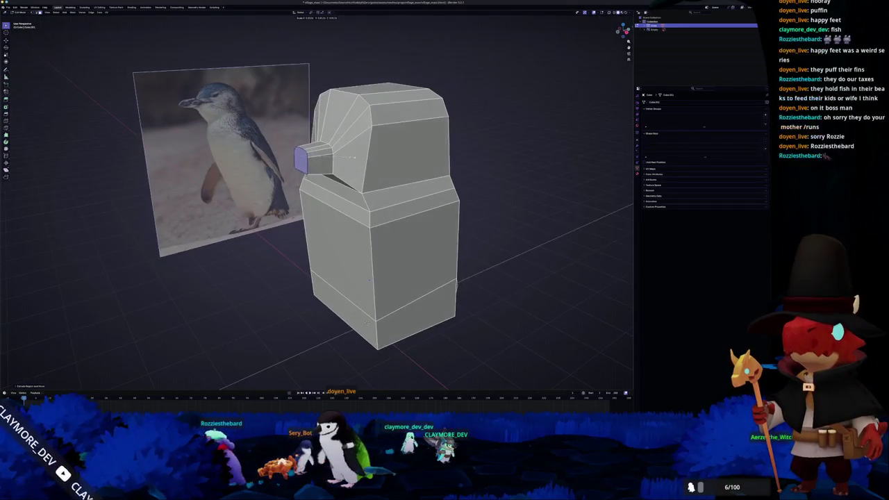
mouse_move(368, 322)
mouse_down()
mouse_move(375, 356)
mouse_move(373, 336)
mouse_up()
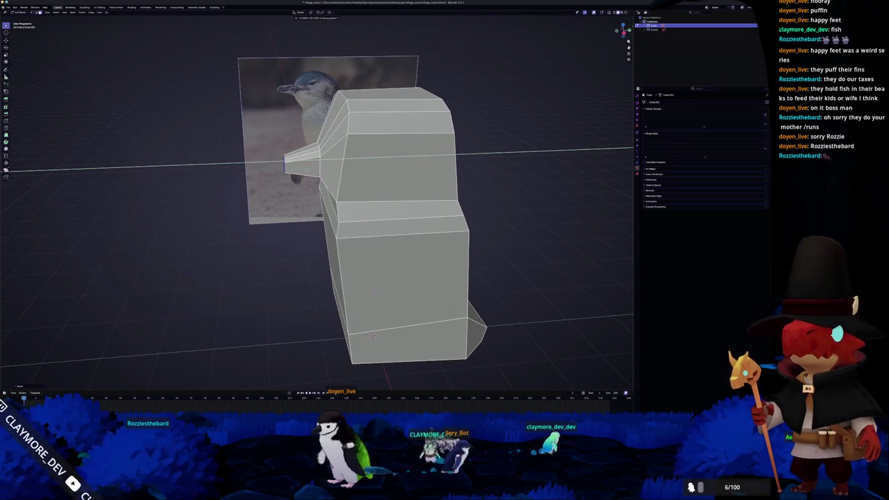
mouse_move(373, 336)
mouse_down()
mouse_move(380, 381)
mouse_move(386, 374)
mouse_up()
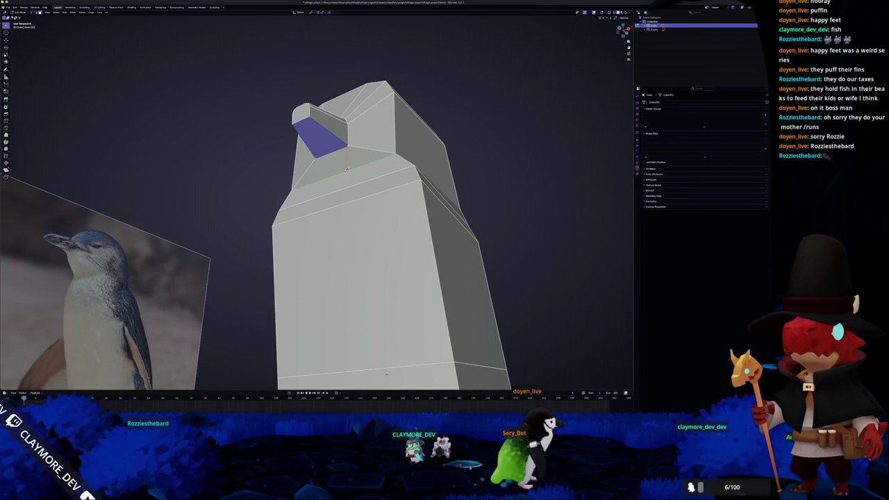
mouse_move(386, 374)
mouse_down()
mouse_move(358, 328)
mouse_move(364, 297)
mouse_up()
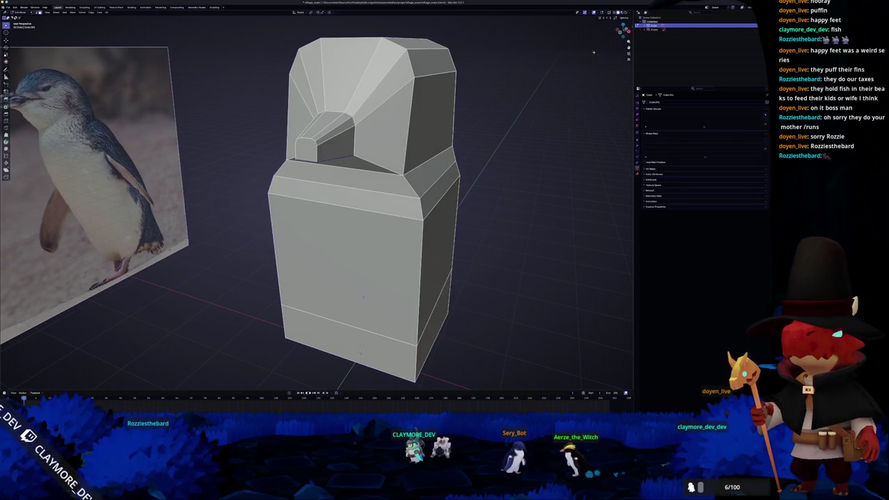
Step: Check the transform values in the sidebar and open the mesh symmetry options
key(n)
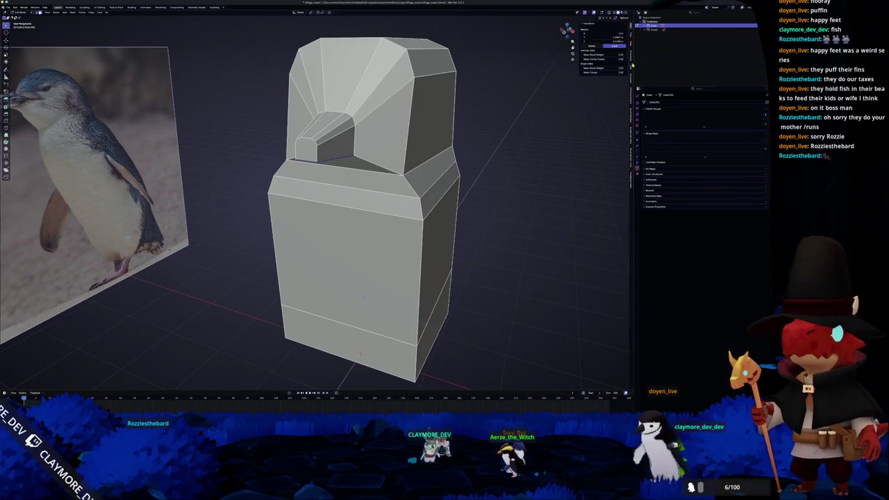
key(n)
click(592, 30)
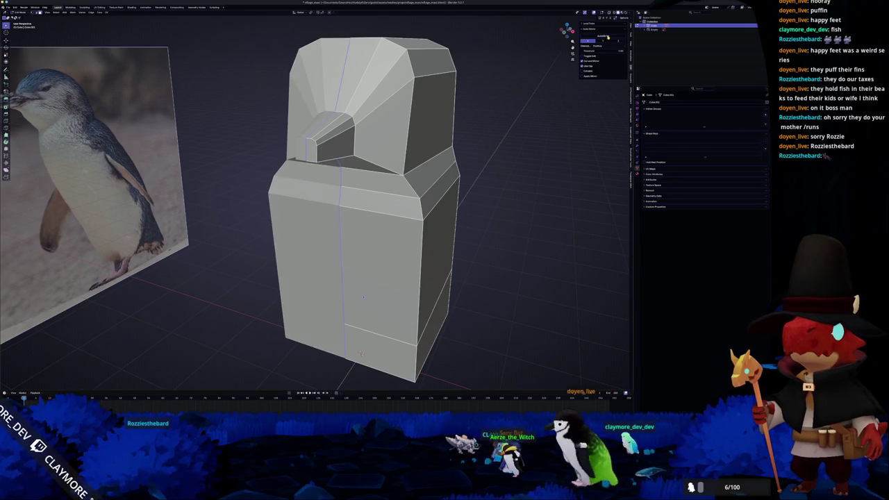
scroll(361, 352, up, 5)
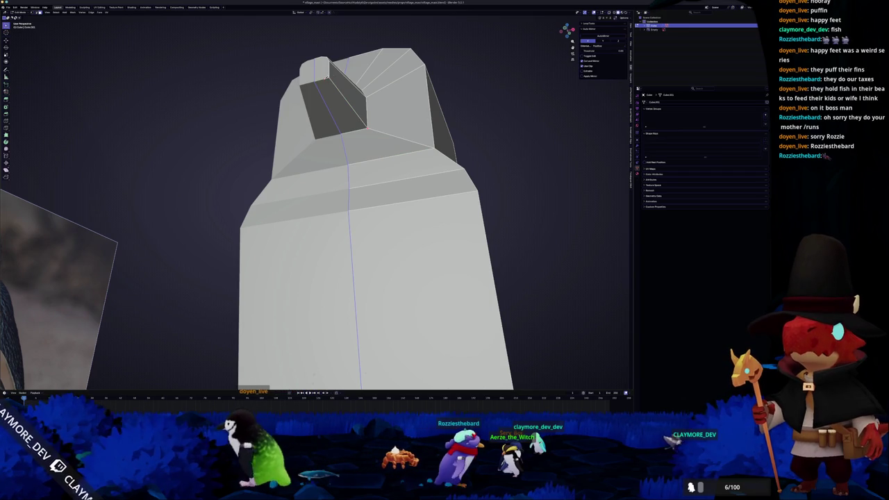
scroll(316, 201, down, 5)
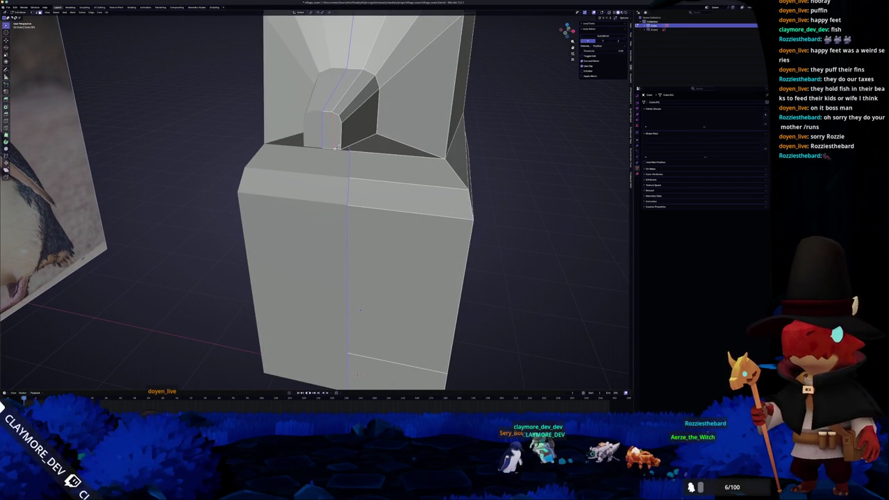
scroll(340, 132, up, 5)
scroll(342, 120, down, 2)
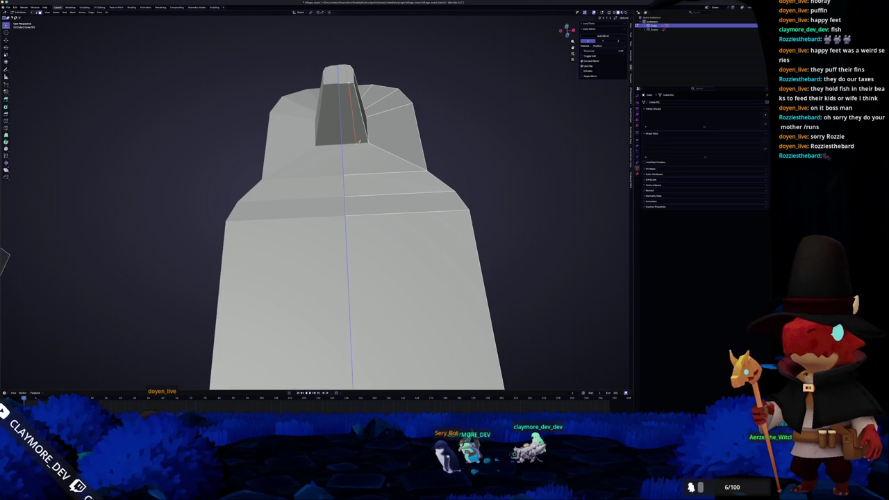
Step: Cut across the beak and select the face loop inside the beak recess
click(356, 161)
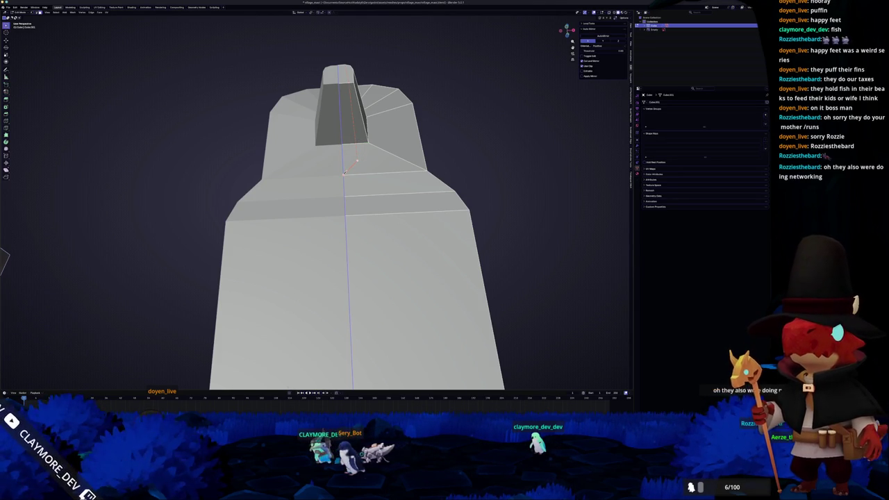
scroll(354, 215, left, 5)
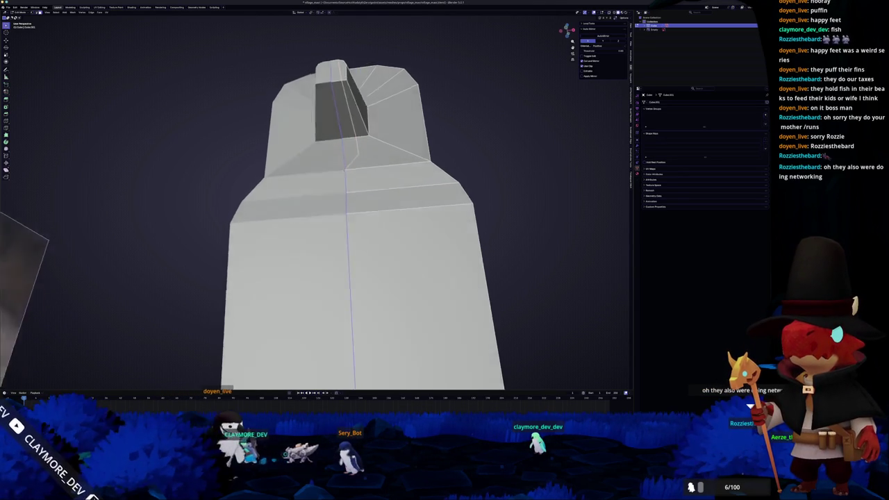
alt+click(349, 139)
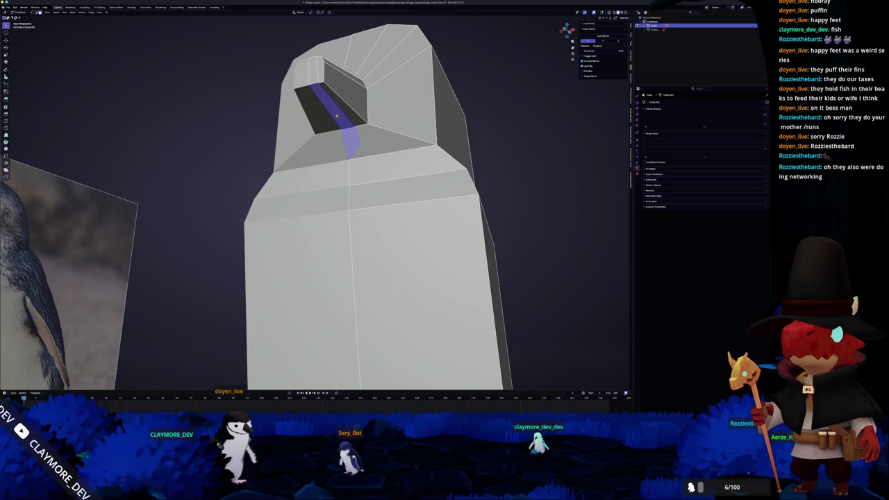
scroll(354, 208, left, 5)
scroll(344, 116, left, 5)
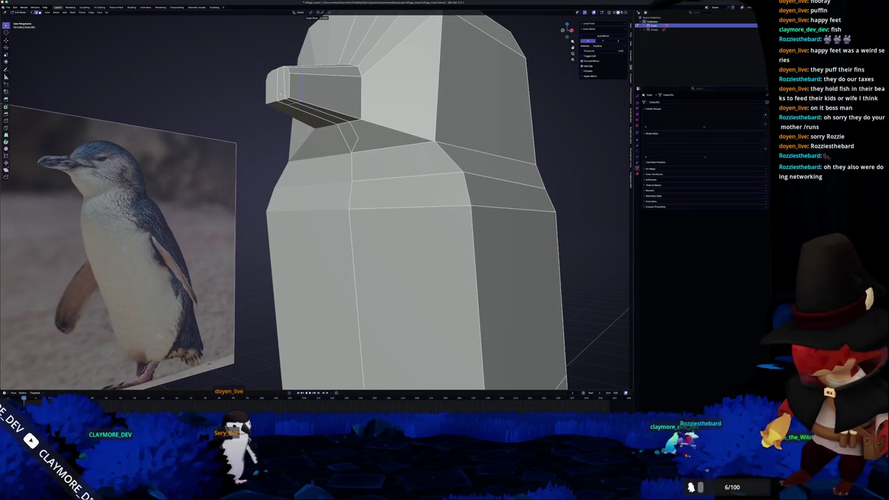
alt+click(312, 112)
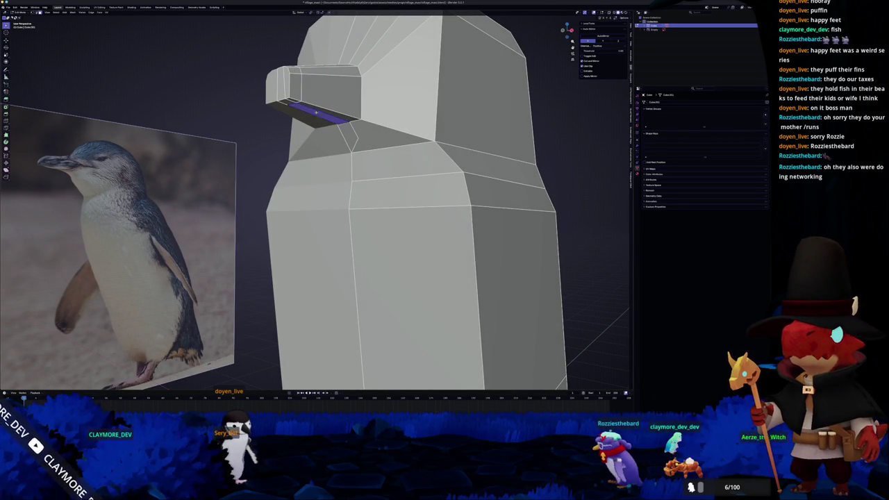
scroll(311, 111, left, 3)
scroll(345, 105, left, 5)
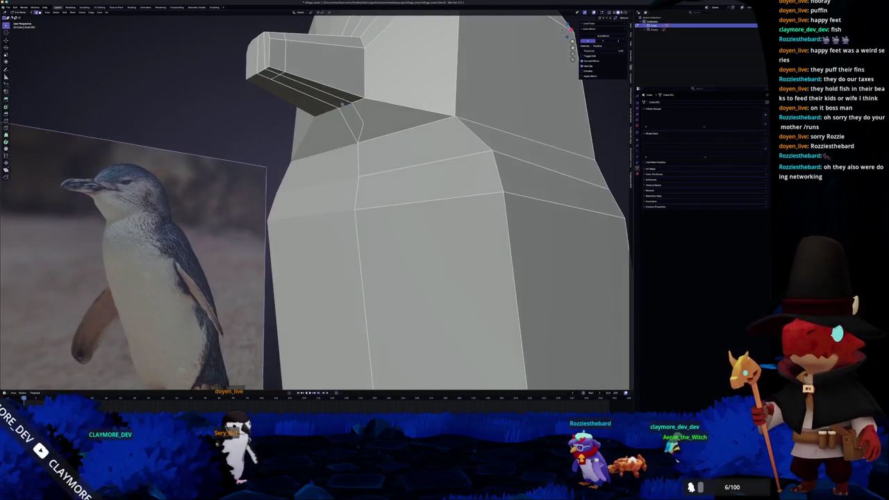
scroll(359, 130, left, 5)
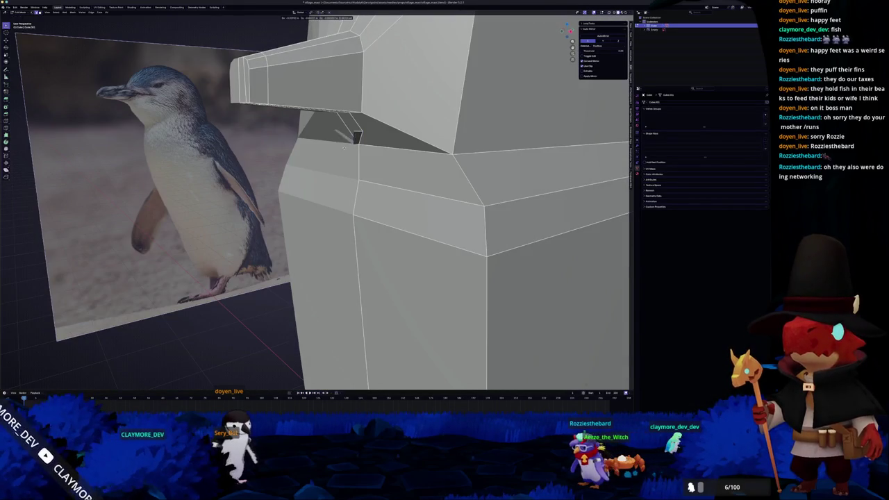
Step: Shift the beak's underside faces sideways along the X axis
key(x)
click(288, 150)
scroll(288, 150, left, 5)
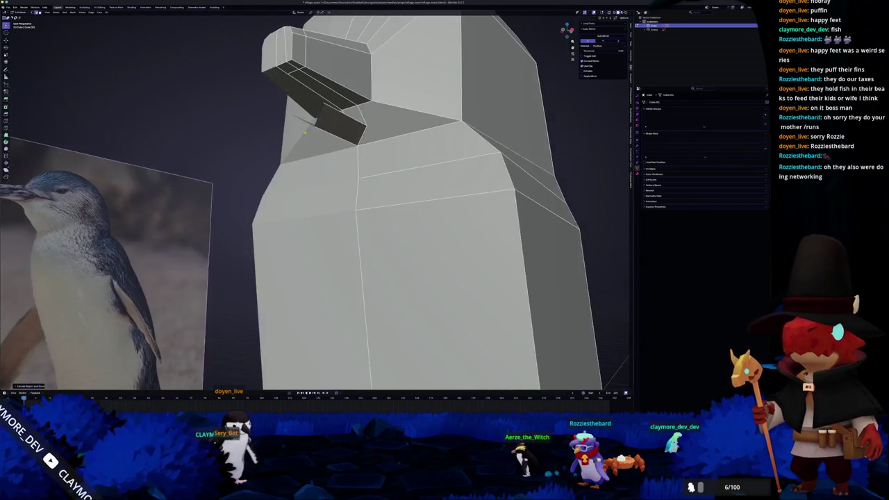
scroll(288, 150, left, 5)
scroll(340, 114, down, 5)
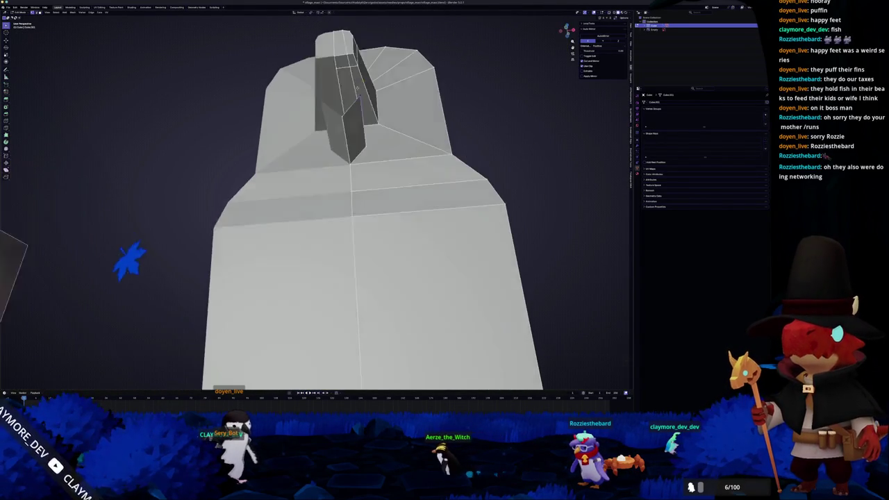
scroll(351, 101, down, 5)
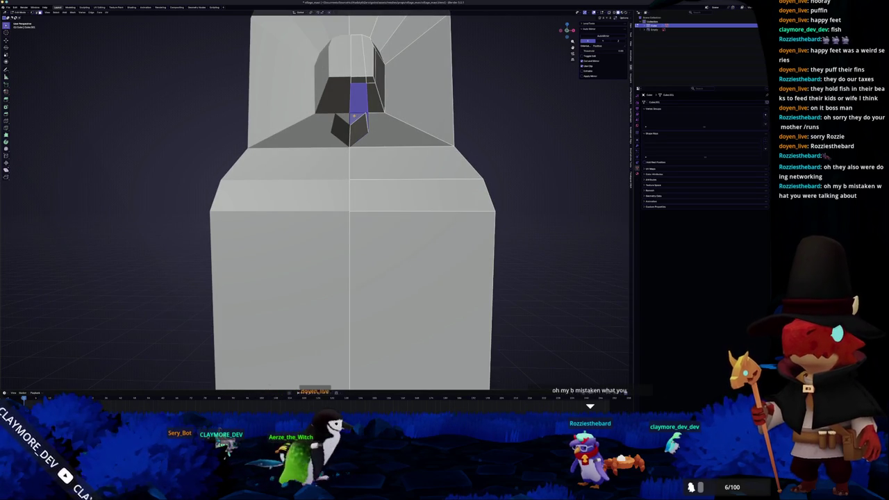
Step: Delete the flat front face of the beak
key(x)
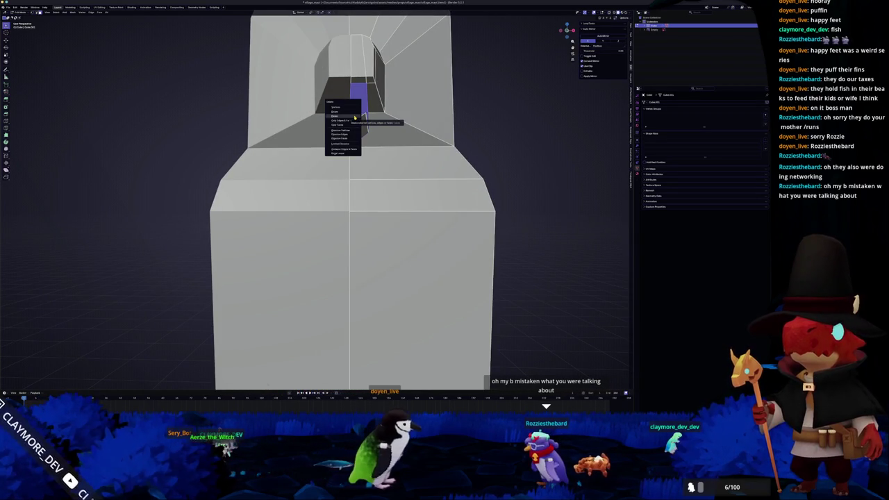
click(353, 118)
scroll(353, 118, left, 5)
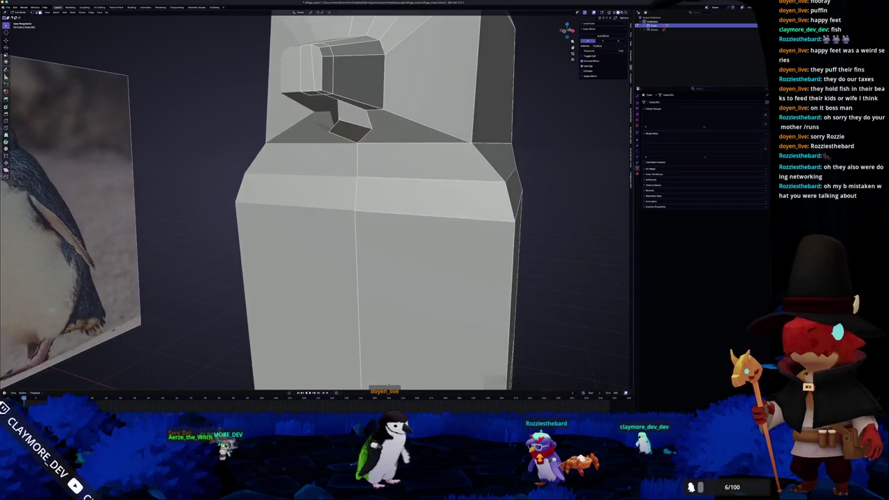
scroll(349, 122, left, 3)
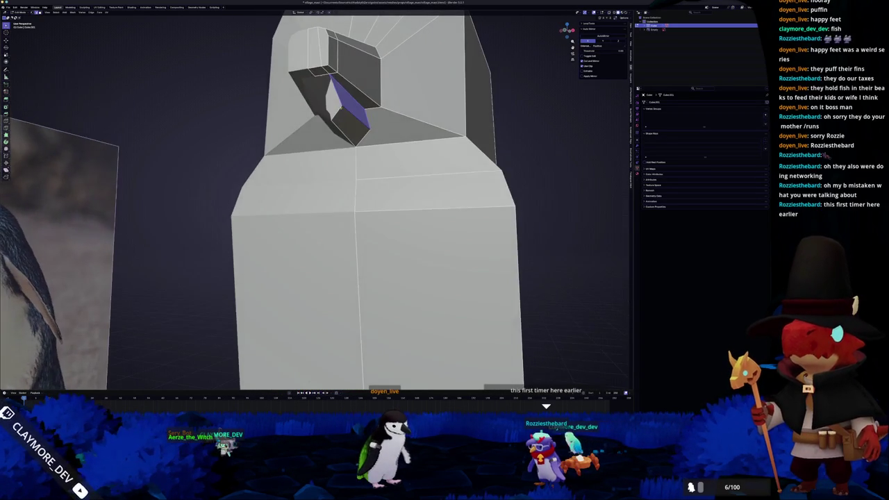
scroll(334, 98, down, 3)
scroll(316, 201, left, 5)
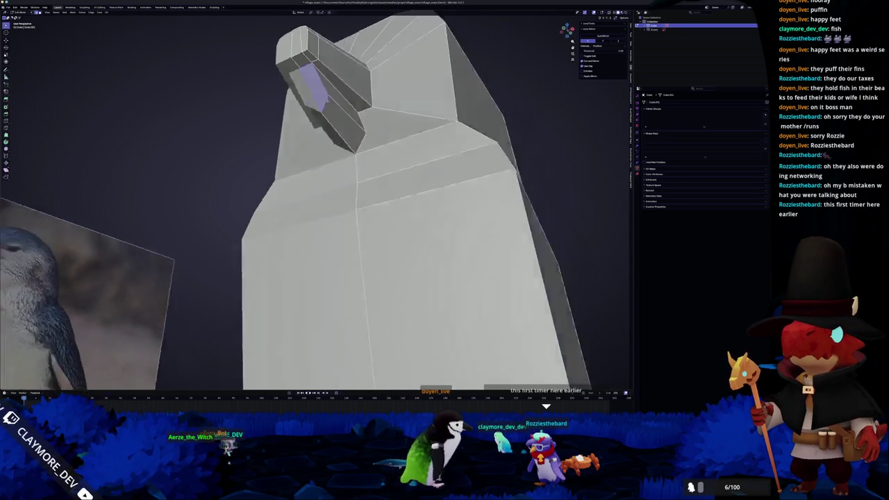
scroll(317, 201, left, 5)
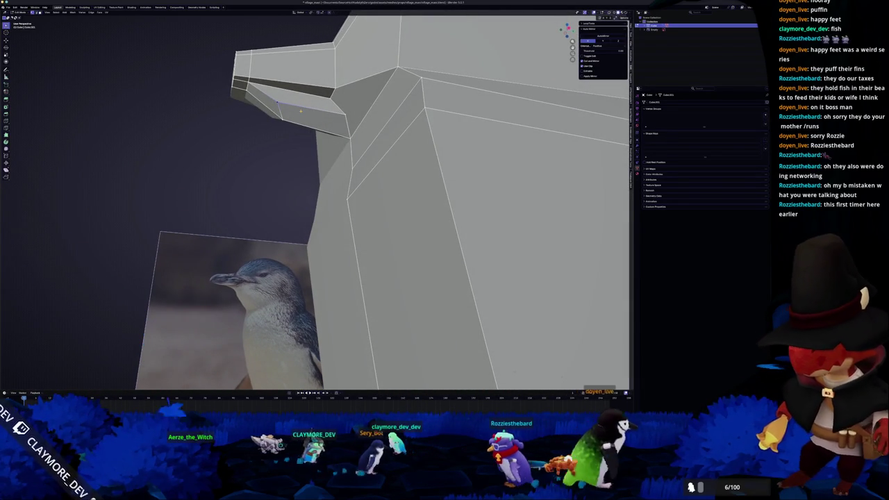
scroll(317, 202, left, 3)
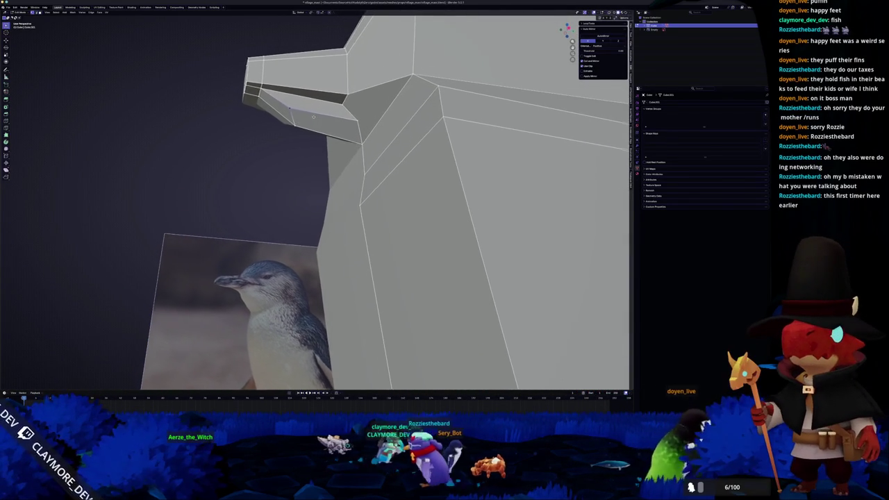
scroll(323, 122, right, 2)
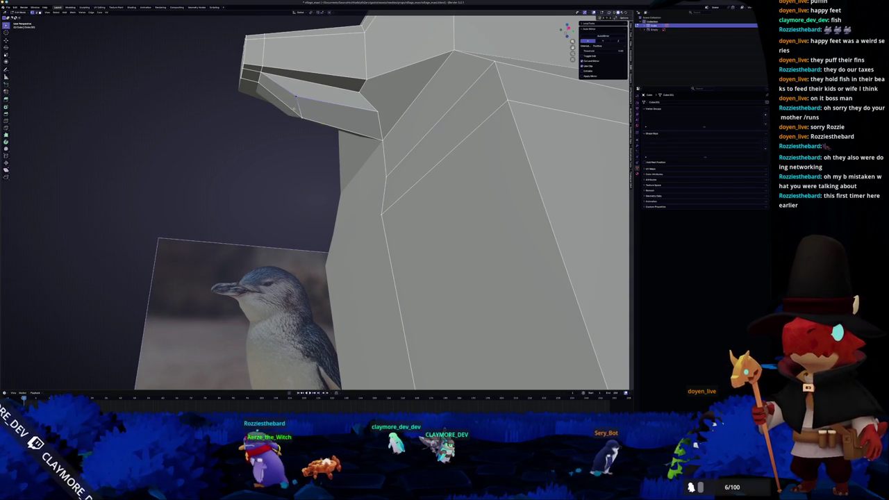
Step: Select the crossing face loop on the beak, then view the whole model outside Edit Mode
key(Tab)
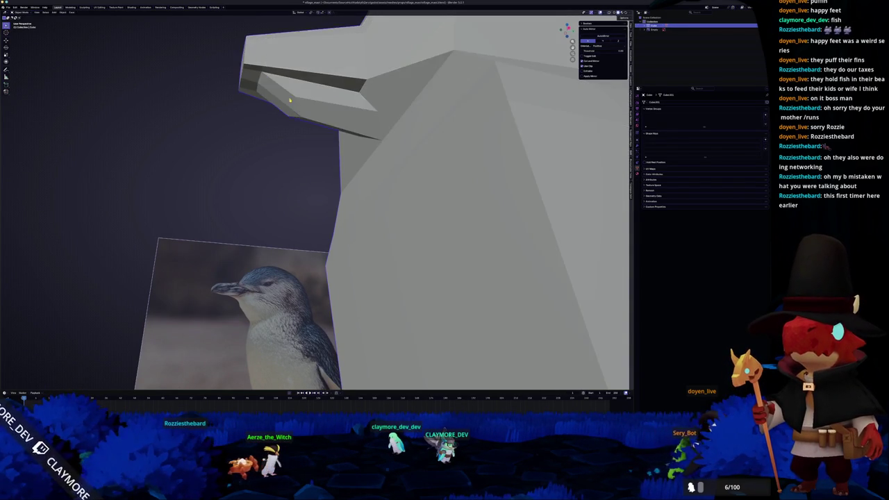
key(Tab)
scroll(299, 98, right, 3)
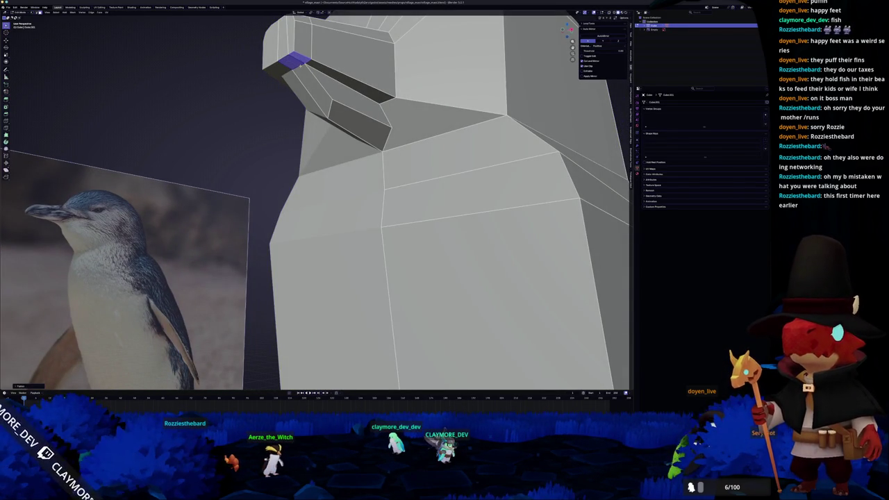
alt+click(328, 73)
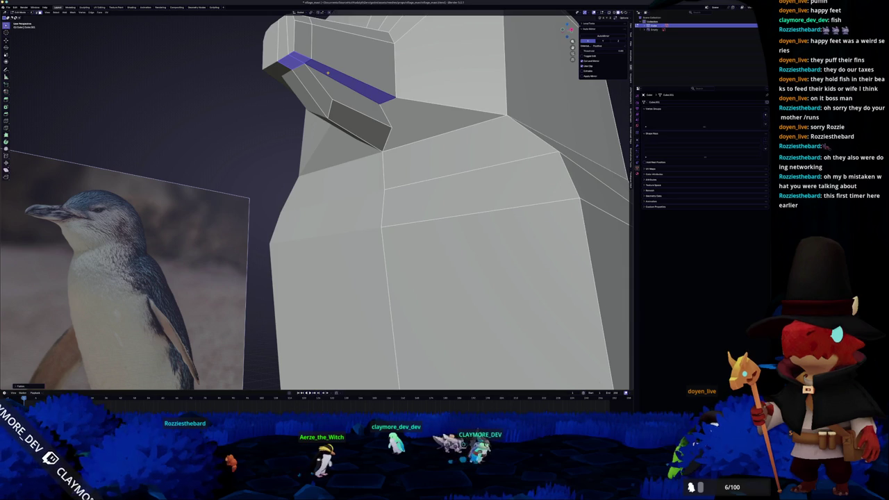
alt+click(315, 86)
scroll(316, 86, down, 5)
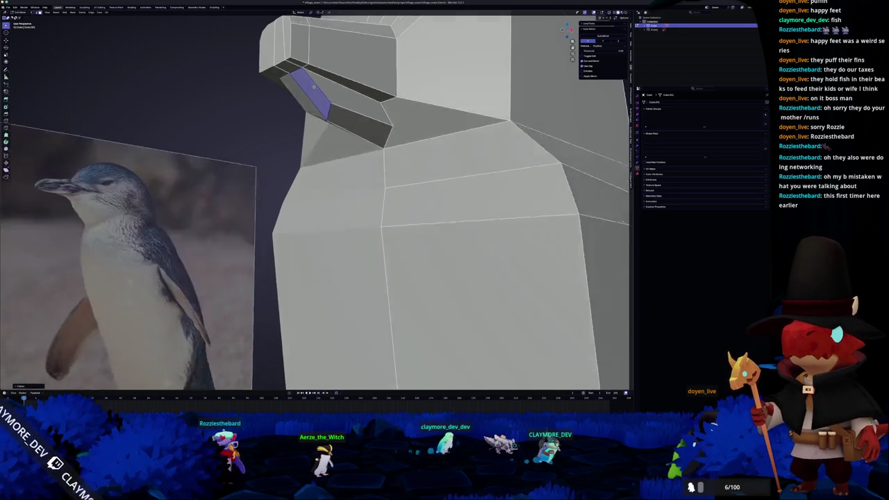
key(Tab)
scroll(393, 332, down, 3)
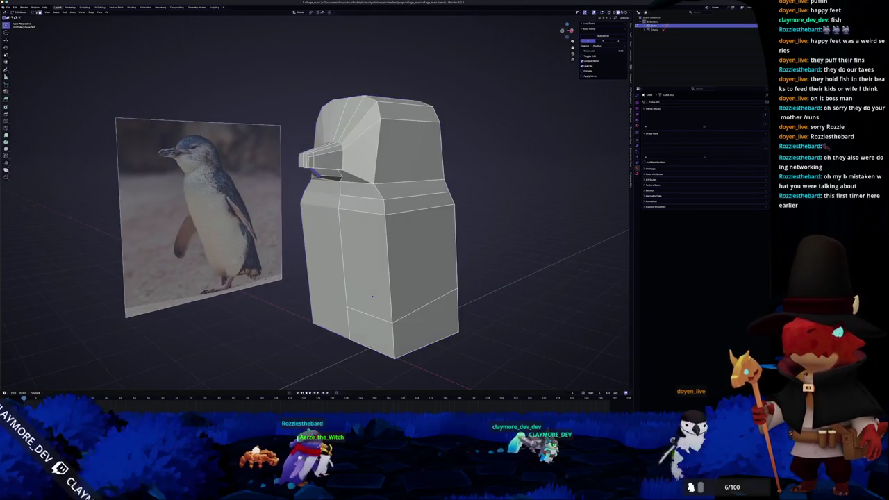
Step: Bevel the body's vertical edge loops on both sides of the penguin
key(Tab)
click(364, 159)
mouse_move(364, 158)
mouse_down()
mouse_move(444, 177)
mouse_move(361, 167)
mouse_move(400, 162)
mouse_up()
key(ctrl+b)
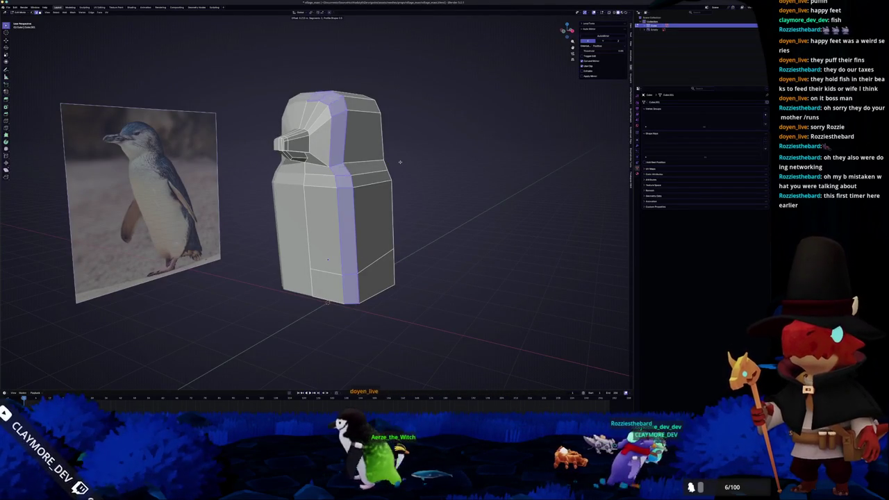
click(395, 164)
mouse_move(395, 164)
mouse_down()
mouse_move(343, 328)
mouse_move(347, 304)
mouse_up()
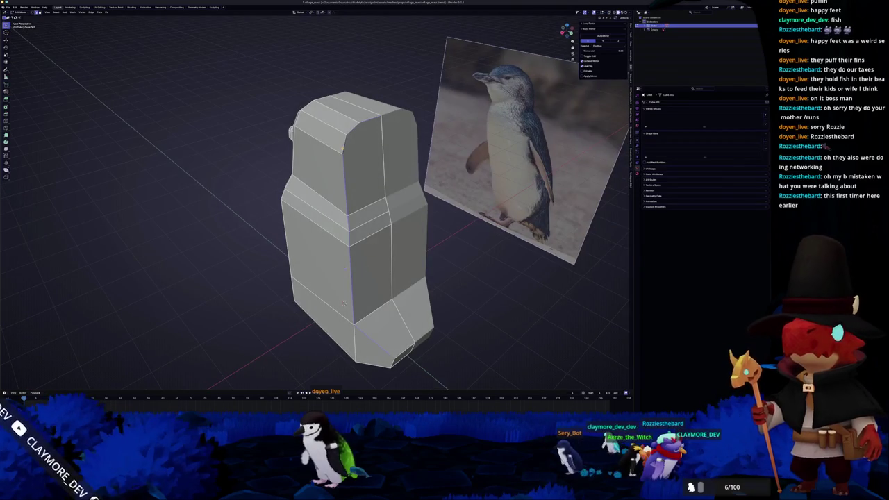
key(ctrl+b)
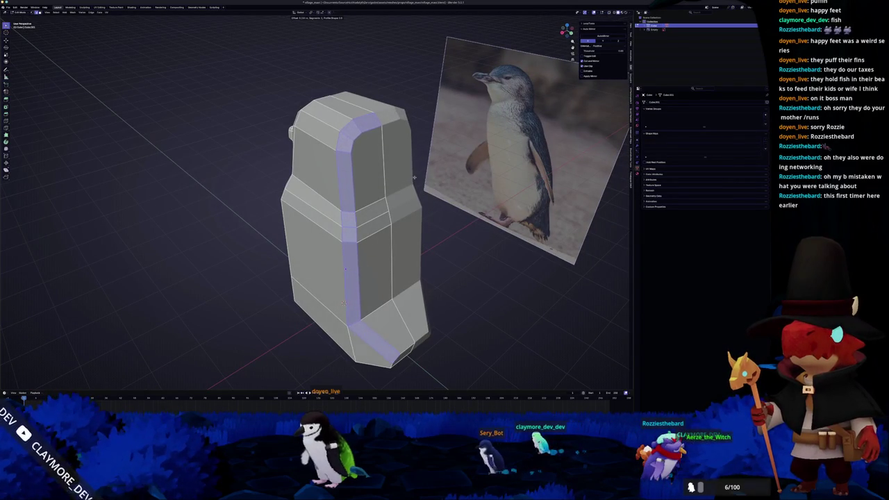
key(Tab)
drag(414, 178, 398, 206)
Step: In X-ray front view, widen the body slightly along X
key(Tab)
key(KP_1)
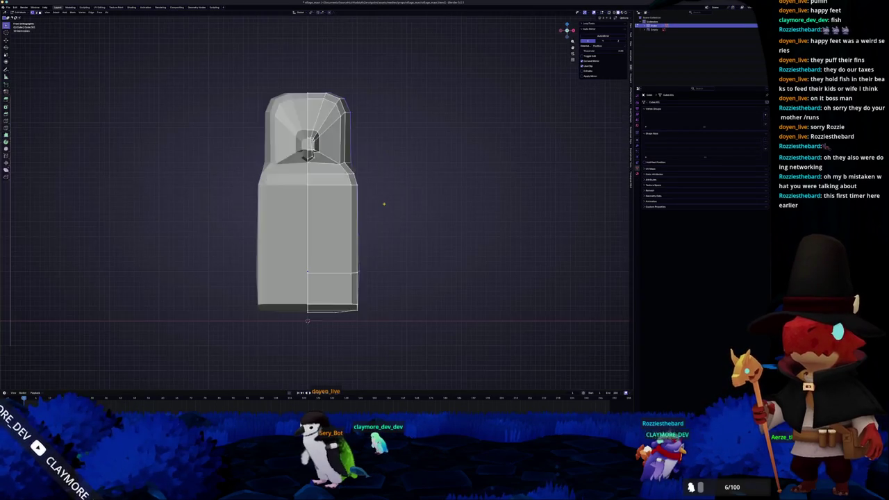
key(alt+z)
key(s)
key(x)
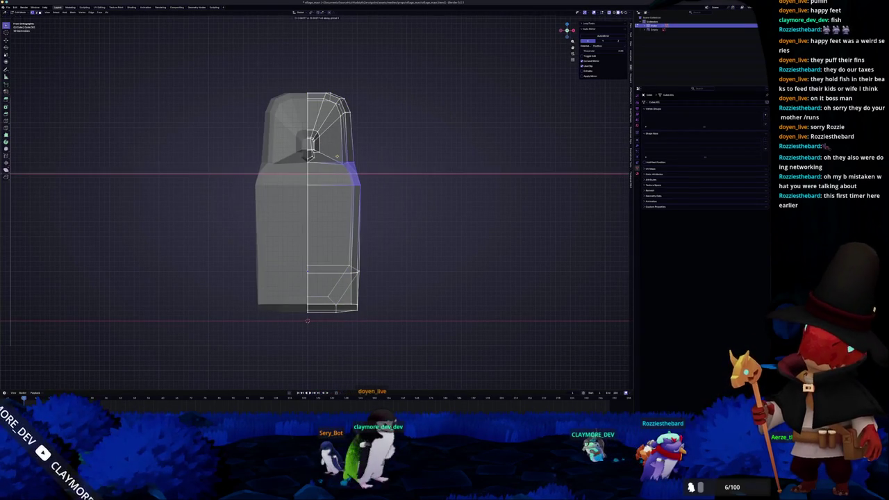
key(Return)
Step: Box-select the bottom-right corner vertices and widen them along X
drag(381, 323, 309, 262)
key(s)
key(x)
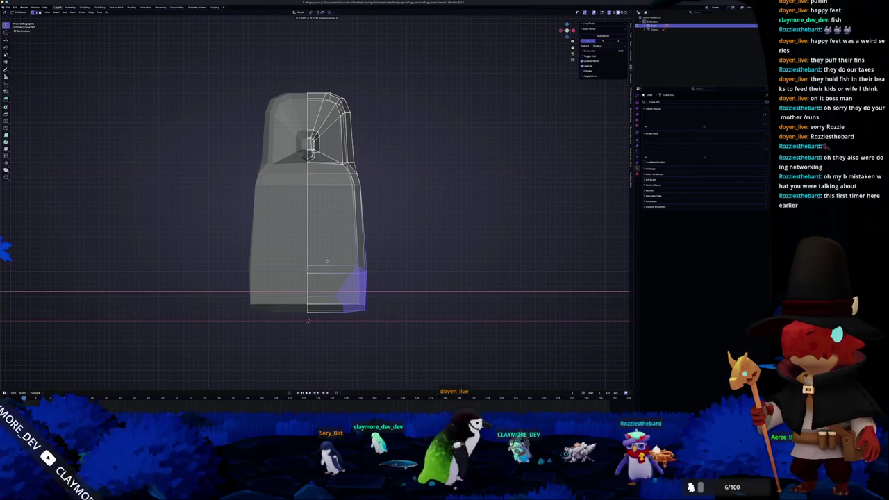
click(120, 368)
key(Tab)
key(alt+z)
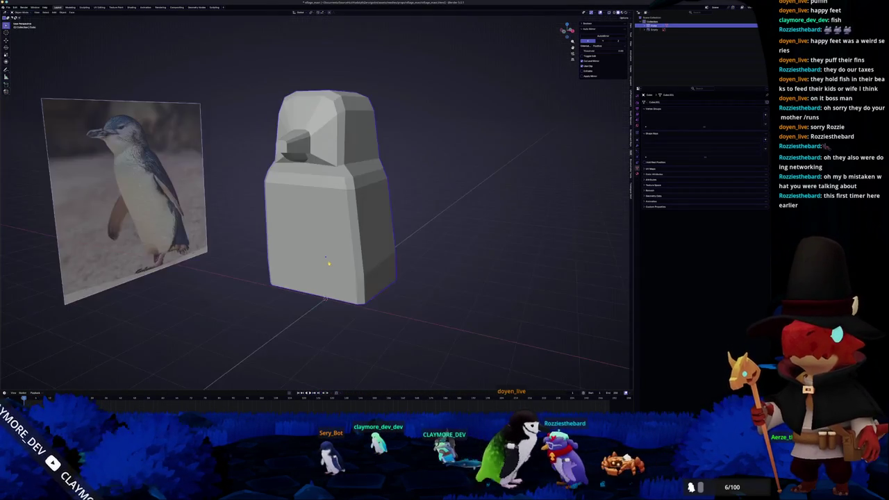
key(Tab)
Step: Bevel the body's bottom edge and merge the resulting bevel vertices
scroll(284, 194, up, 3)
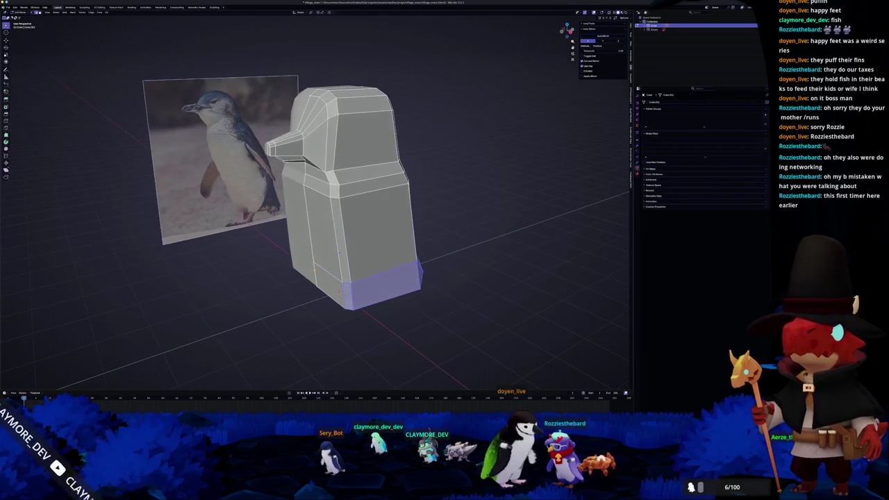
mouse_move(333, 208)
mouse_down()
mouse_move(361, 229)
mouse_move(351, 240)
mouse_move(341, 229)
mouse_up()
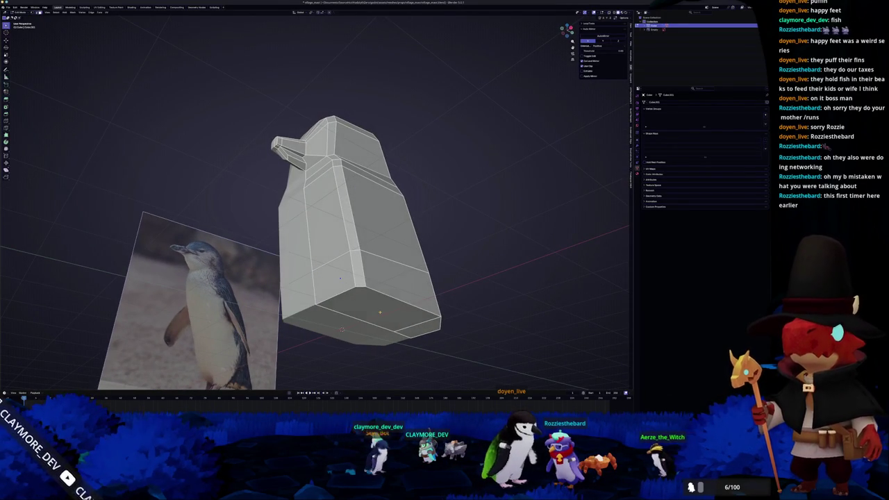
key(ctrl+b)
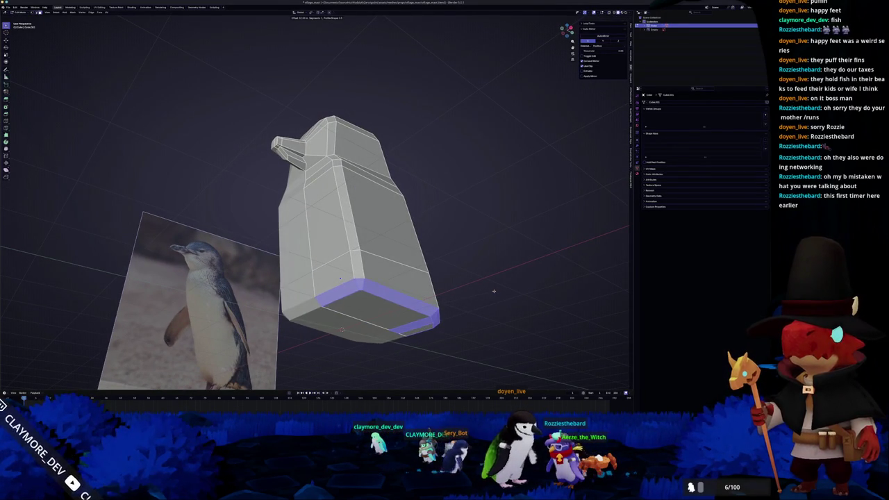
drag(493, 291, 450, 242)
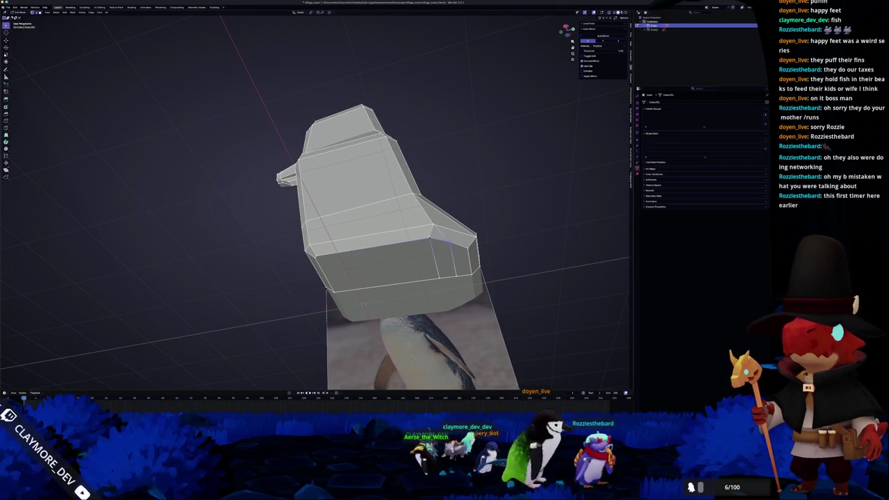
key(m)
click(458, 278)
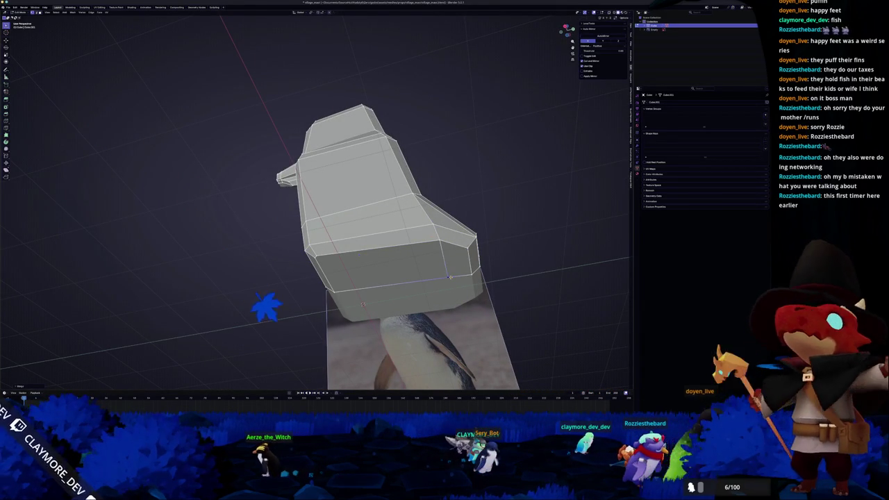
Step: Apply Shade Auto Smooth to the penguin body
key(Tab)
mouse_move(362, 304)
mouse_down()
mouse_move(440, 264)
mouse_move(390, 293)
mouse_move(352, 274)
mouse_move(423, 255)
mouse_move(393, 210)
mouse_move(334, 271)
mouse_move(353, 300)
mouse_up()
right_click(352, 275)
click(352, 272)
key(Tab)
scroll(393, 210, up, 2)
key(Tab)
key(Tab)
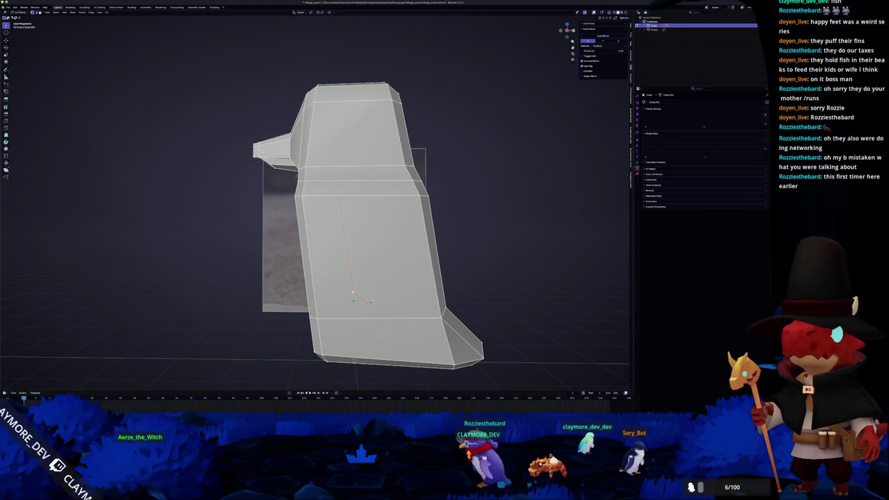
Step: Knife-cut the wing outline along the side of the penguin body
drag(385, 301, 397, 291)
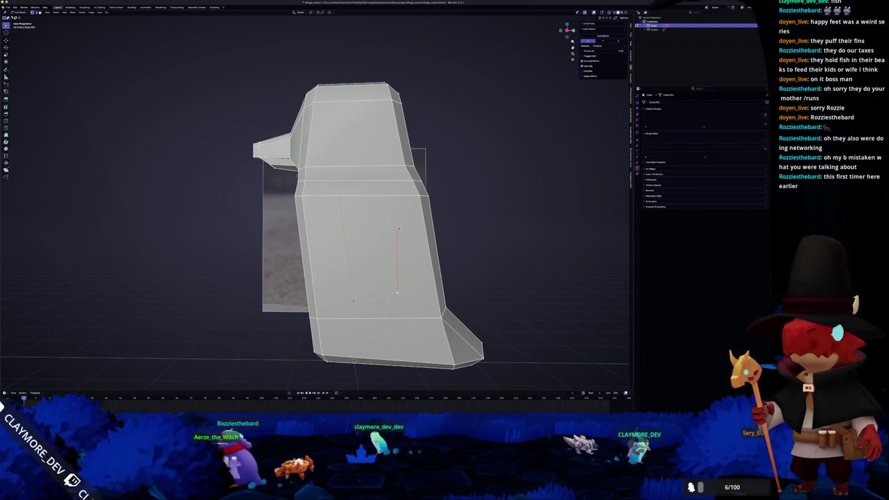
drag(387, 196, 383, 204)
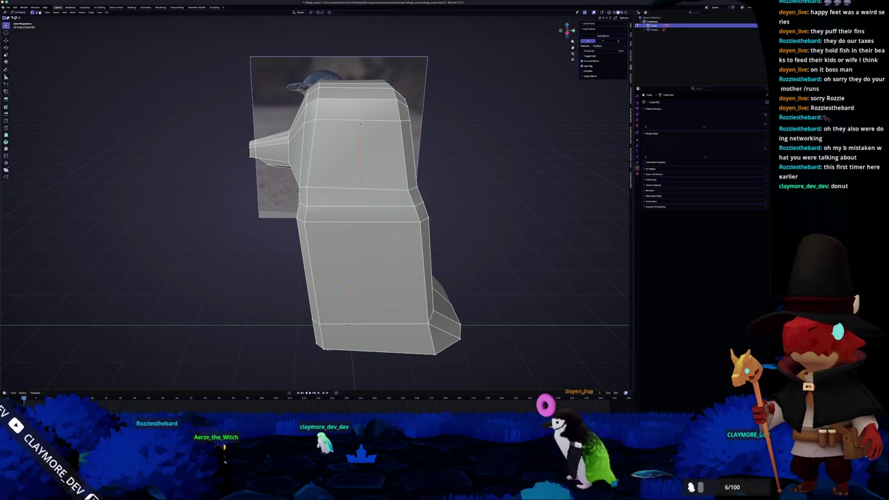
drag(358, 126, 361, 162)
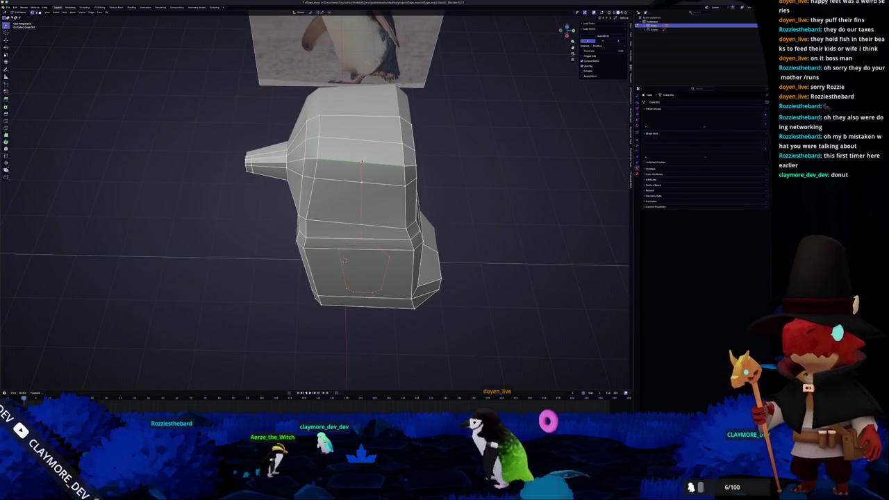
key(Return)
Step: Add a vertical knife cut running lower down the wing side
drag(361, 114, 366, 191)
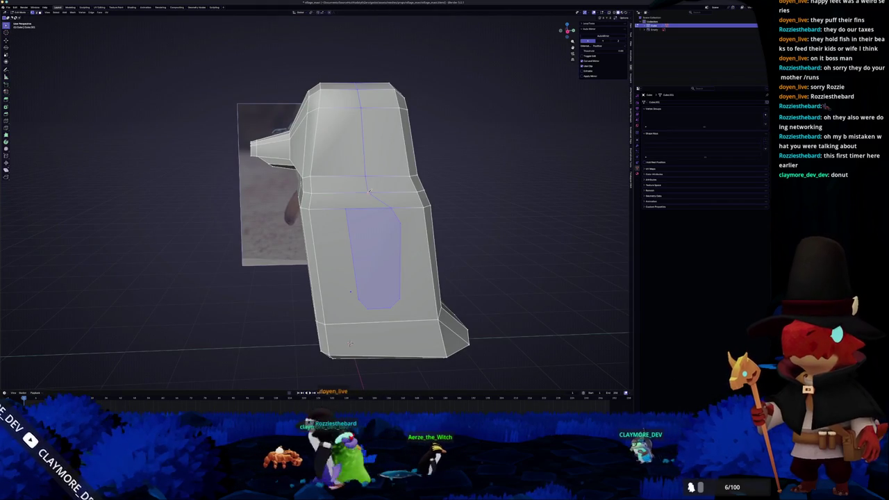
drag(350, 344, 354, 304)
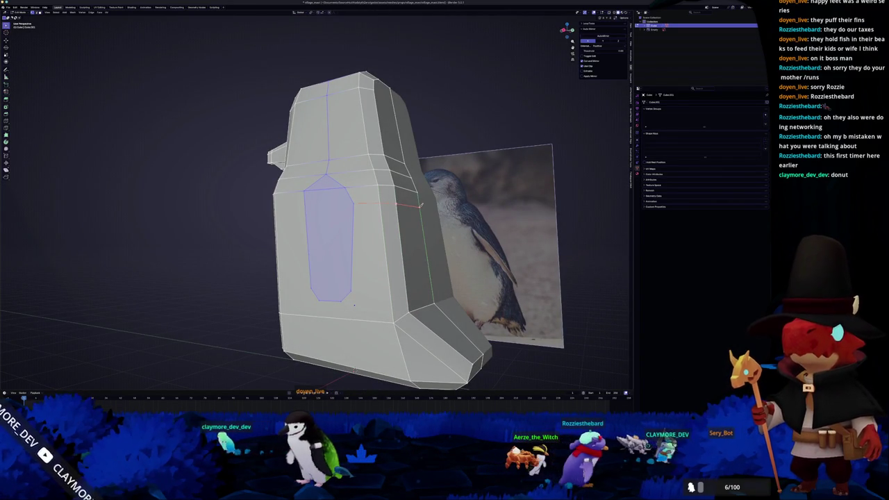
drag(420, 206, 364, 280)
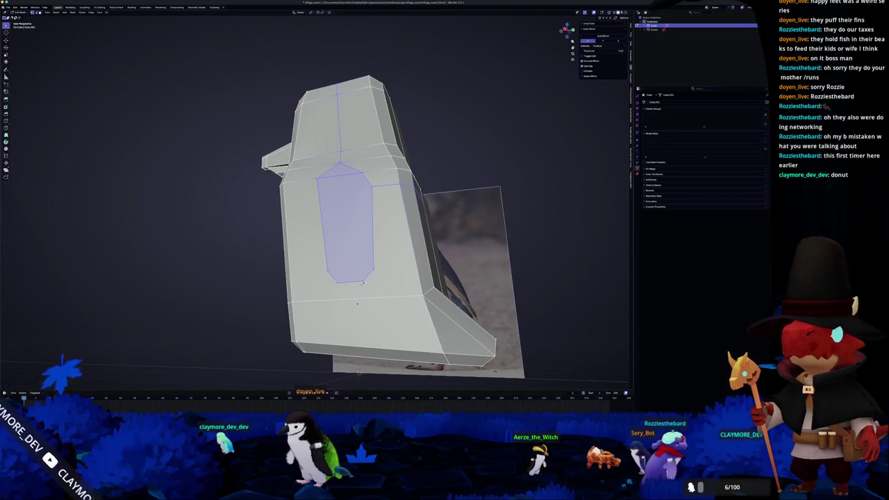
drag(364, 286, 365, 200)
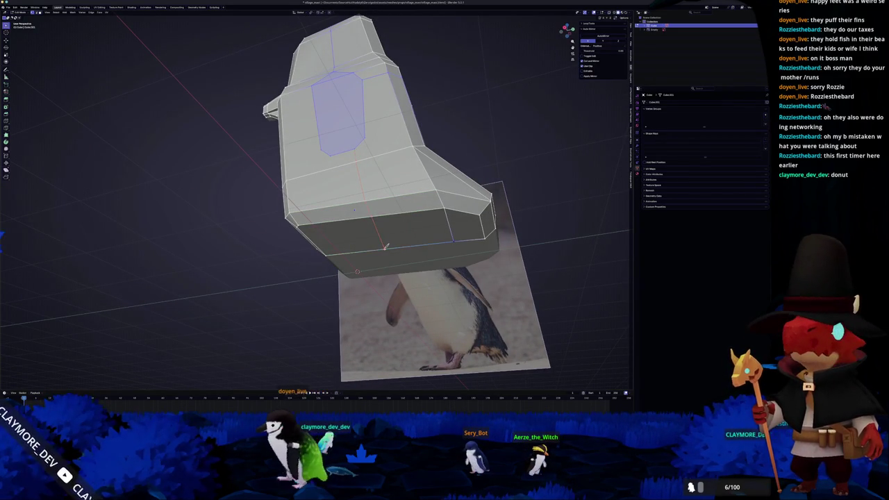
drag(354, 209, 358, 212)
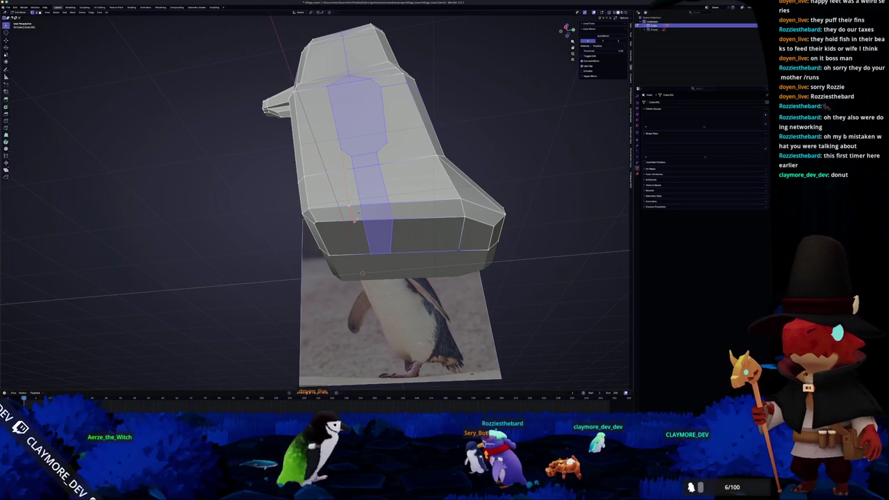
drag(362, 252, 382, 147)
key(k)
click(386, 167)
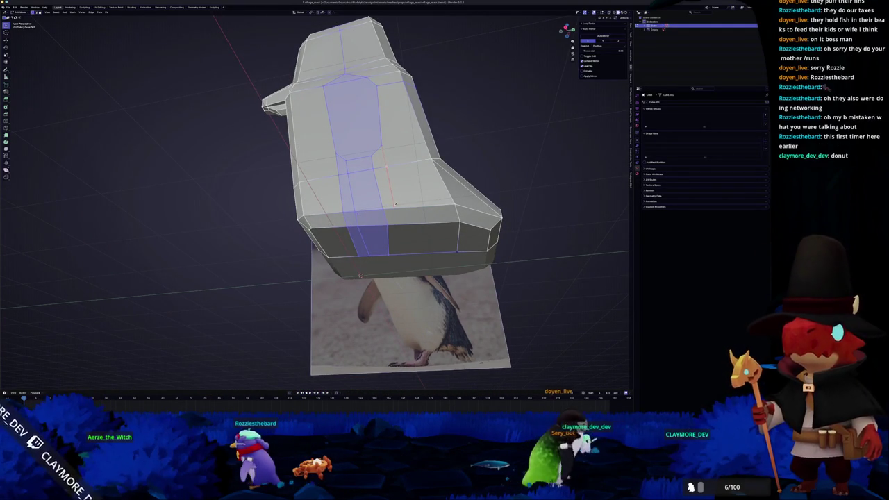
click(403, 251)
key(Return)
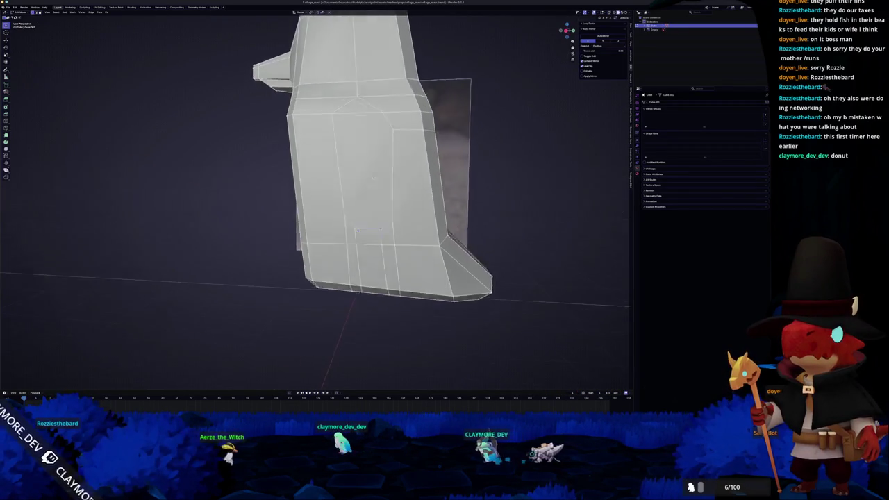
Step: Select the wing face and extrude it outward along X in front view
click(373, 193)
scroll(372, 192, left, 5)
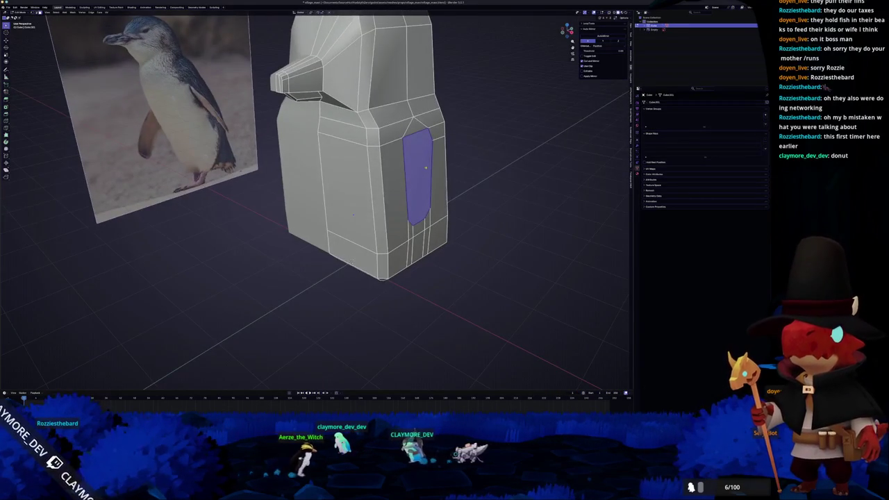
scroll(423, 167, left, 3)
key(e)
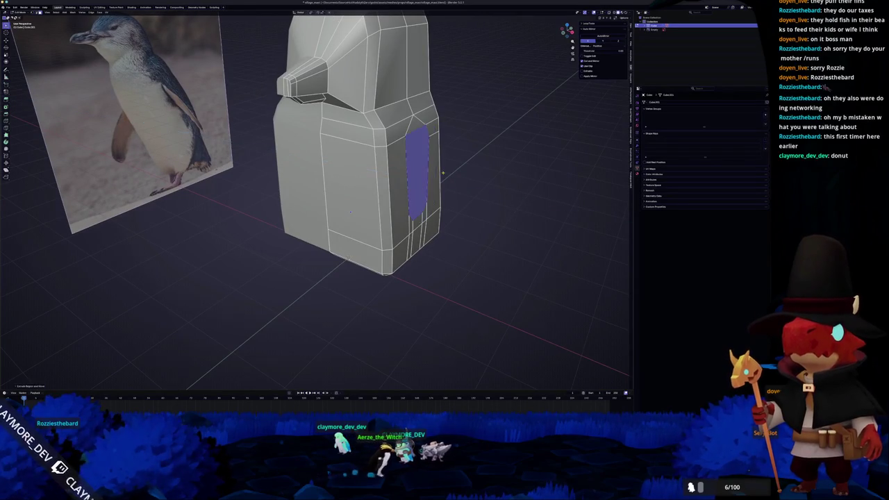
scroll(443, 172, left, 3)
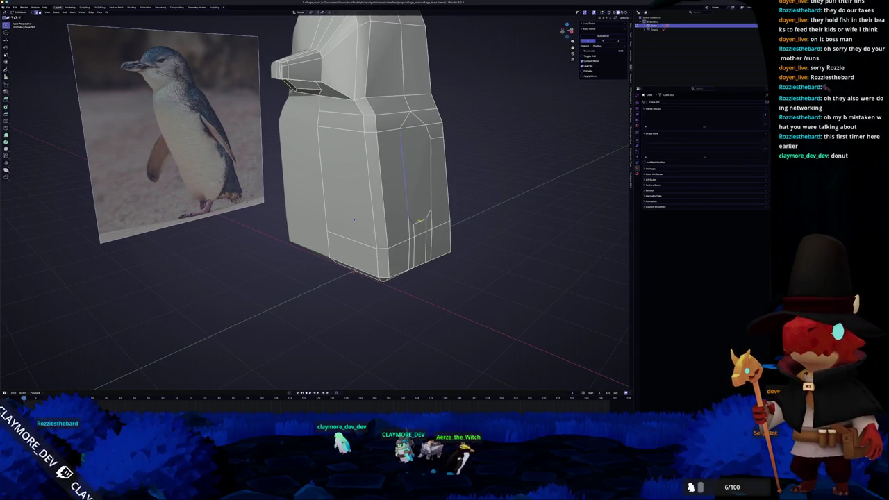
scroll(427, 134, left, 3)
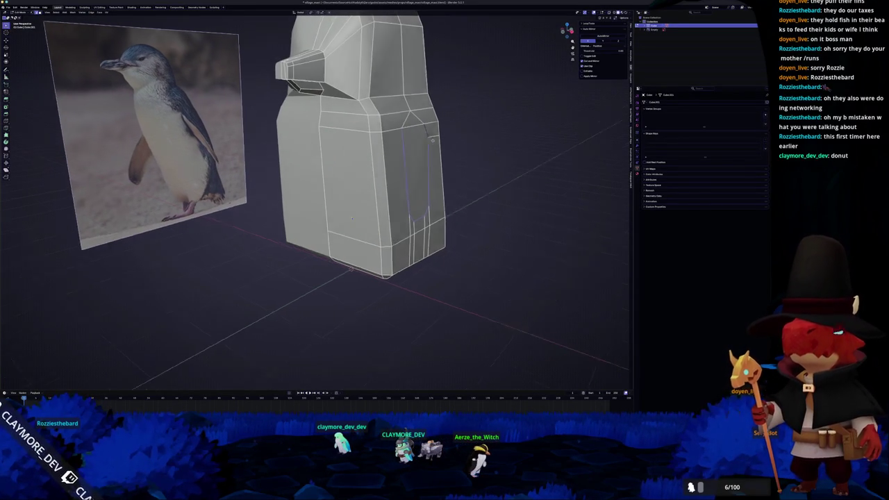
key(KP_1)
key(e)
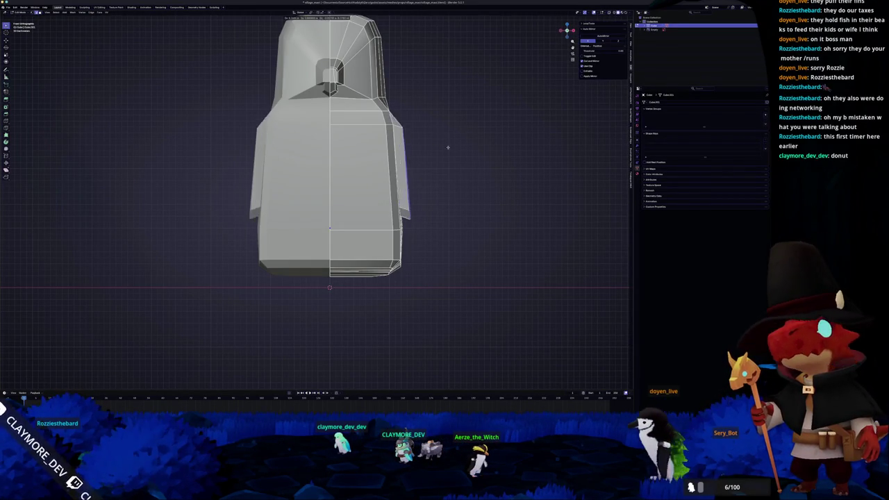
click(452, 144)
scroll(452, 144, left, 5)
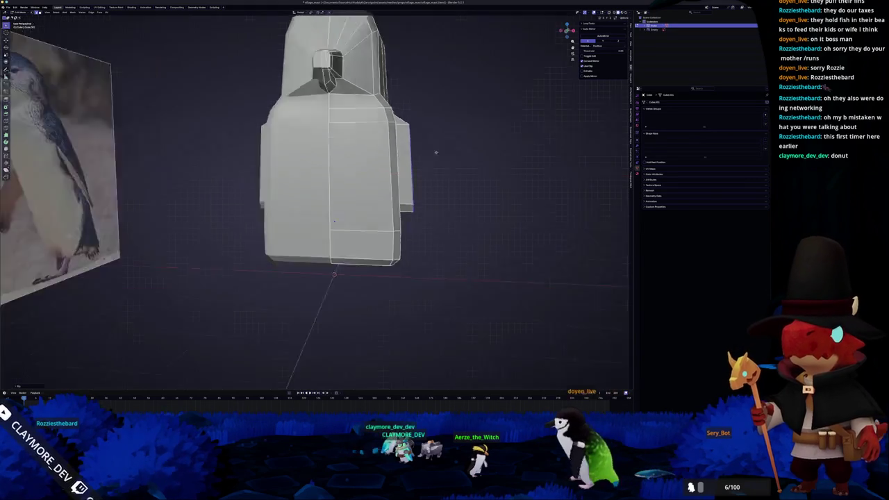
Step: Merge the wing's top vertices At Last so the wing tapers to a point
click(413, 202)
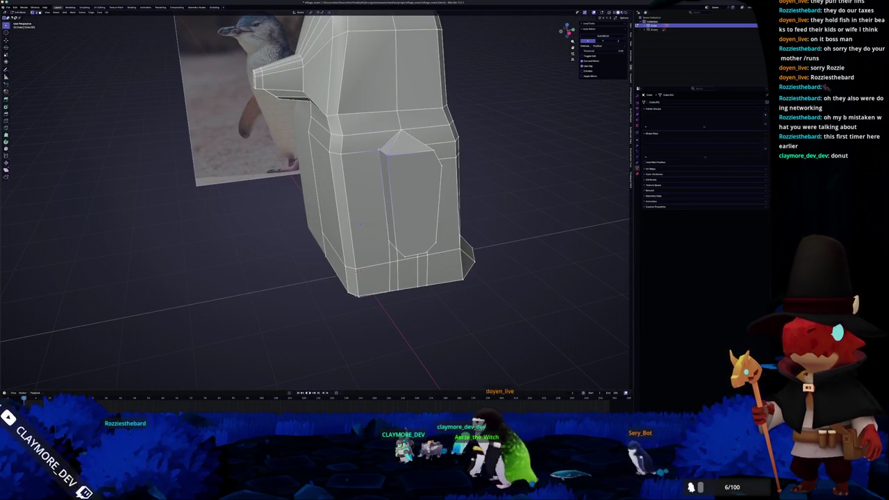
key(m)
click(371, 168)
scroll(370, 168, left, 10)
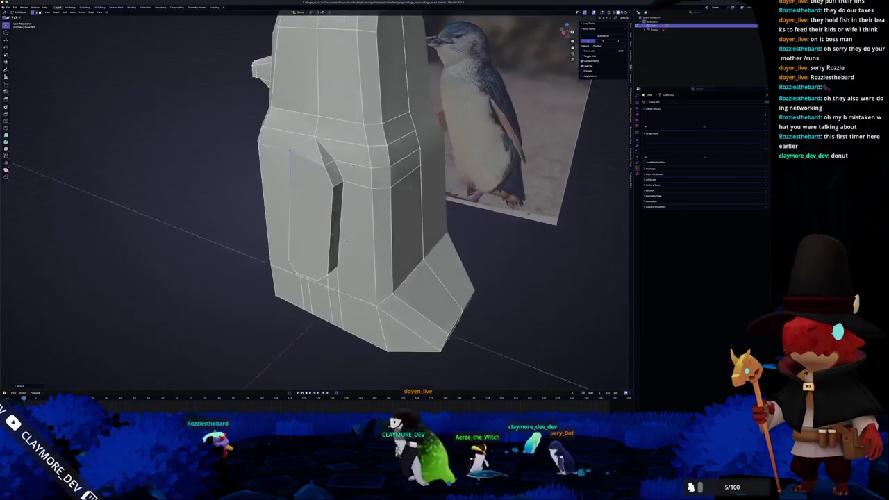
key(m)
click(362, 217)
scroll(341, 242, left, 8)
key(g)
key(g)
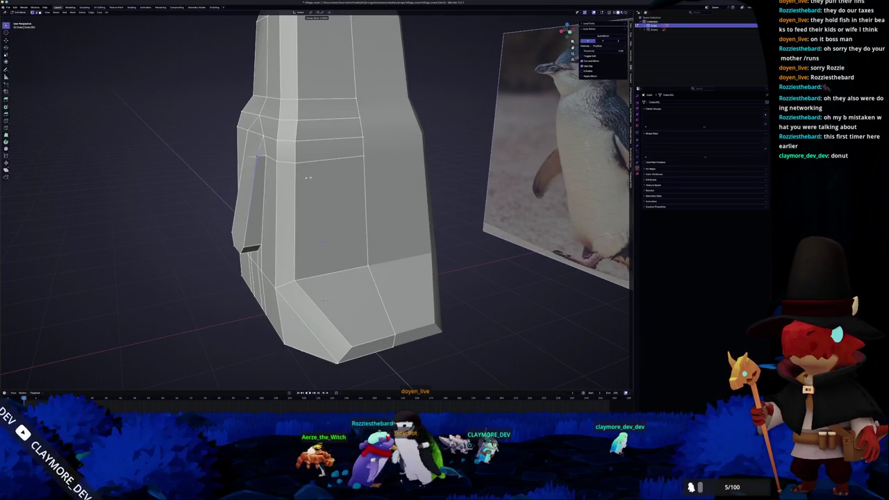
Step: Select the narrow wing face strip and check the taper in Object Mode
click(248, 190)
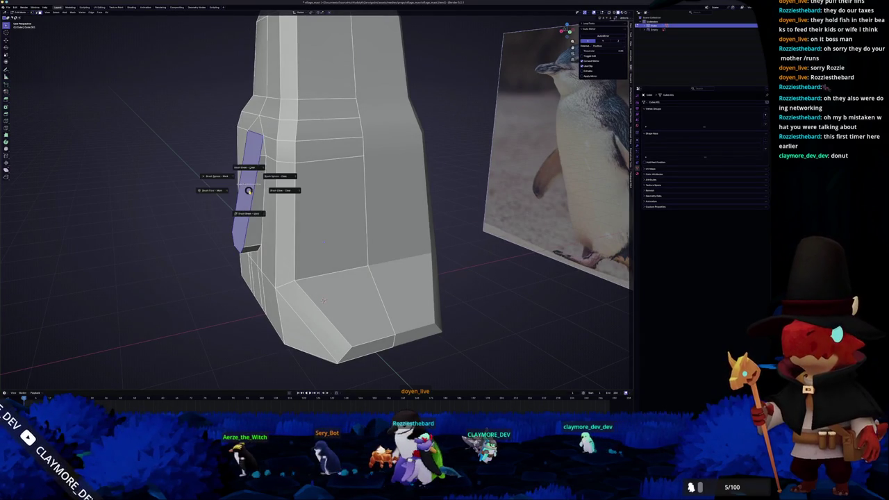
scroll(323, 242, left, 10)
key(Tab)
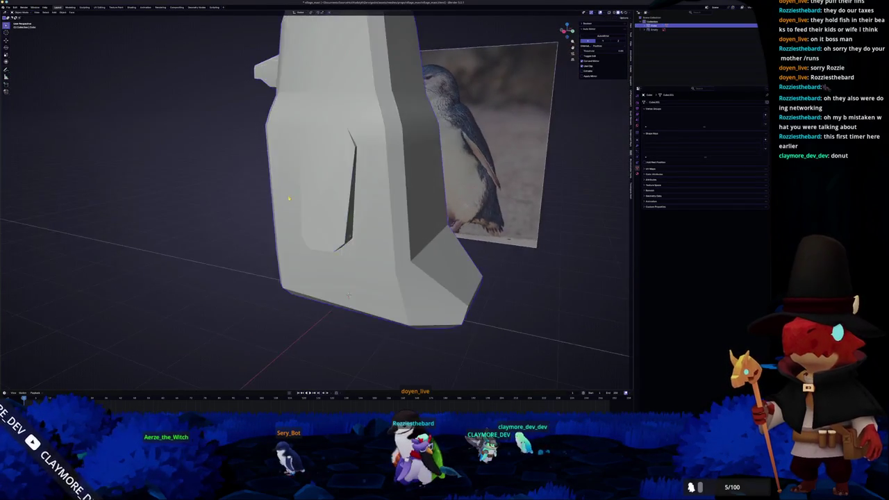
scroll(345, 202, up, 10)
key(Tab)
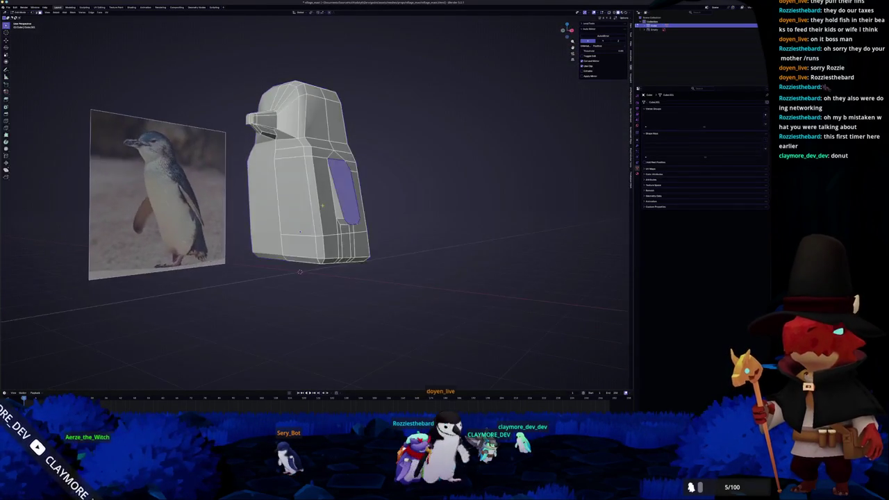
Step: Select the inner faces of the wing slot
scroll(324, 200, up, 3)
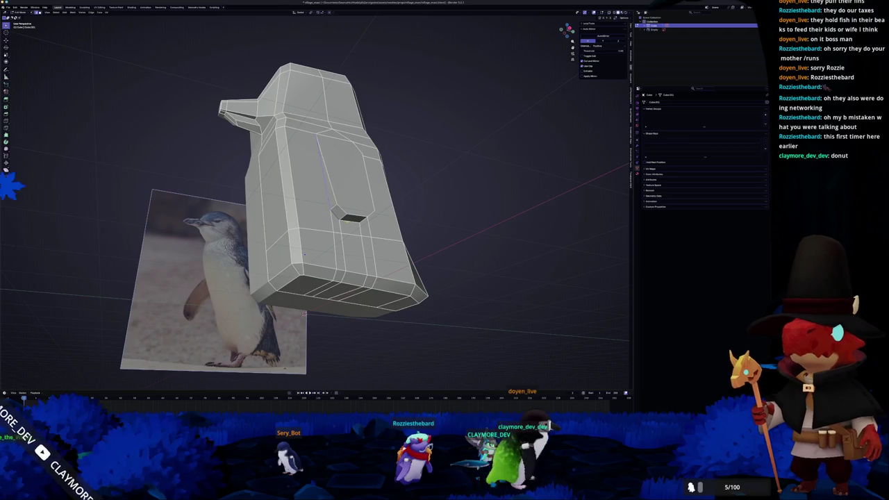
scroll(323, 208, left, 10)
scroll(322, 208, up, 2)
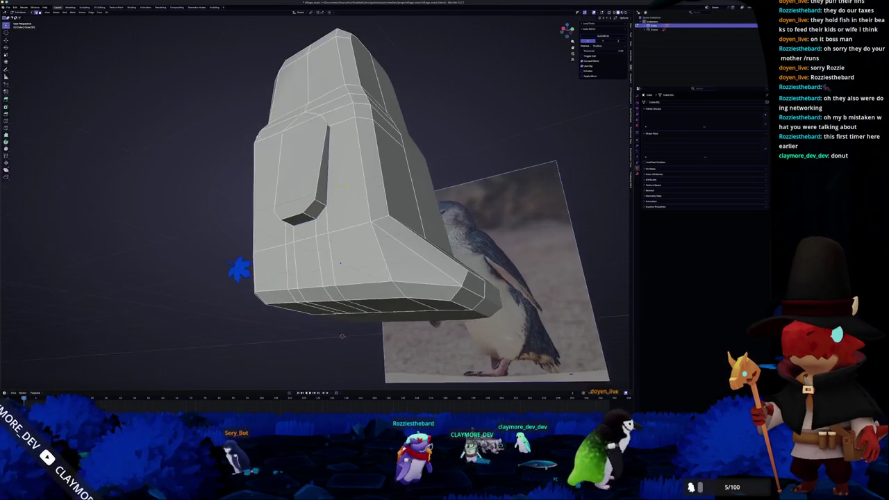
scroll(236, 268, left, 5)
alt+click(317, 188)
key(alt+a)
scroll(323, 209, left, 10)
alt+click(397, 179)
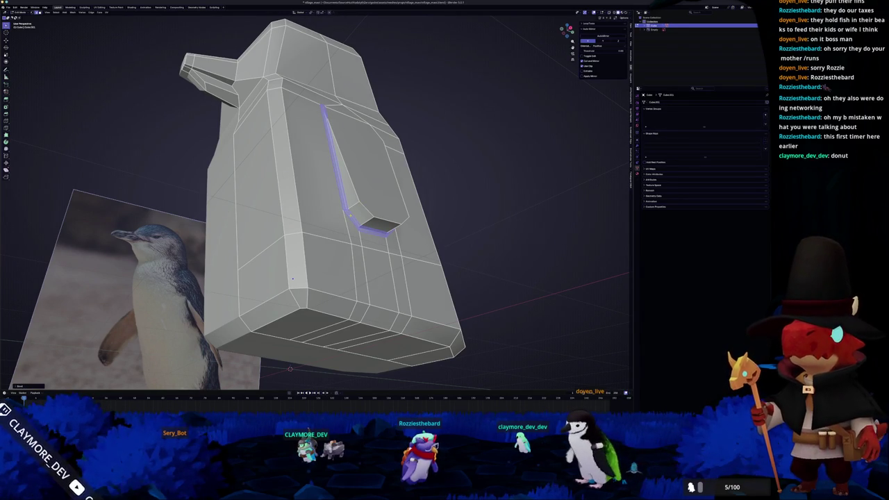
Step: Slide the wing slot geometry sideways along the X axis
drag(293, 279, 351, 262)
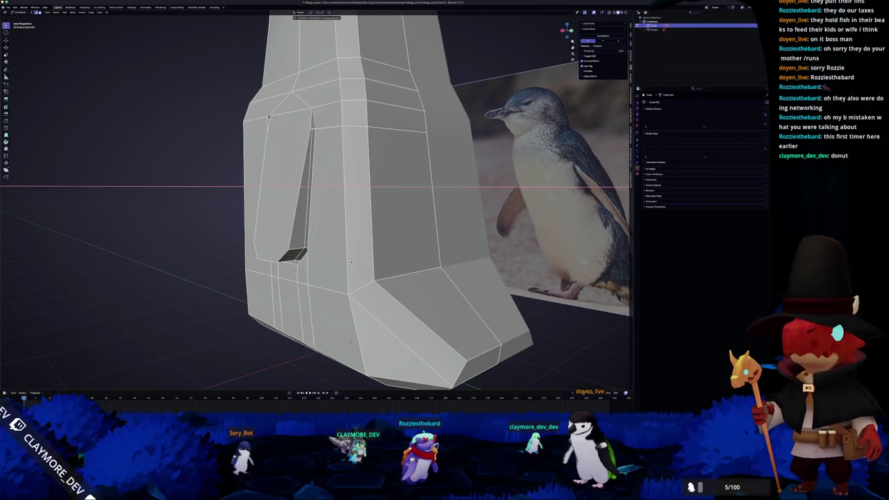
click(306, 184)
mouse_move(351, 261)
mouse_down()
mouse_move(341, 314)
mouse_move(273, 268)
mouse_up()
scroll(353, 271, up, 2)
key(g)
key(x)
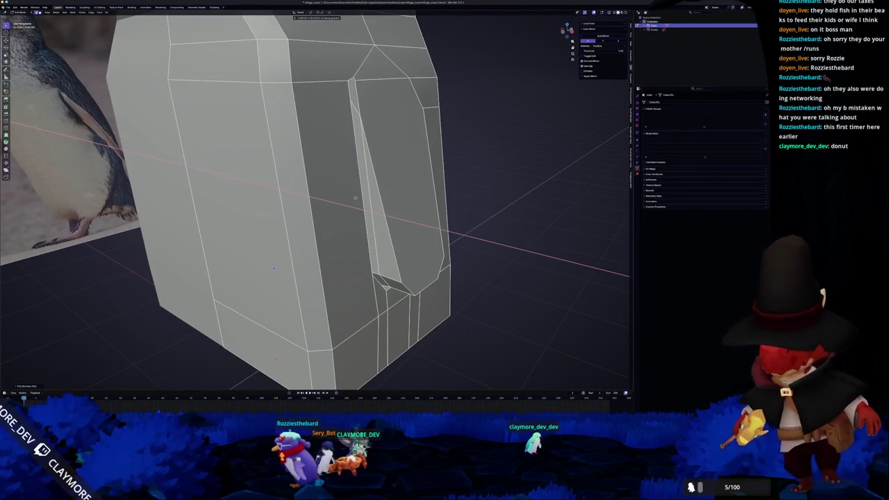
click(351, 200)
scroll(350, 200, up, 6)
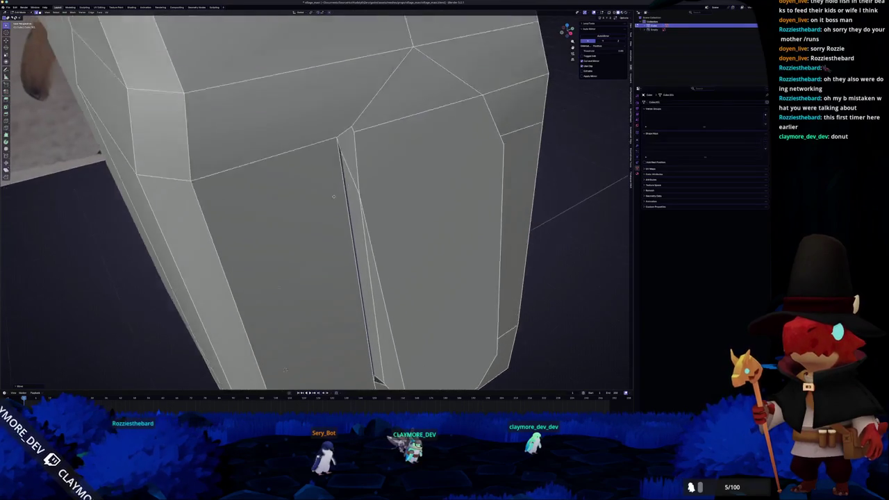
scroll(327, 207, up, 2)
scroll(328, 141, up, 2)
scroll(334, 148, down, 2)
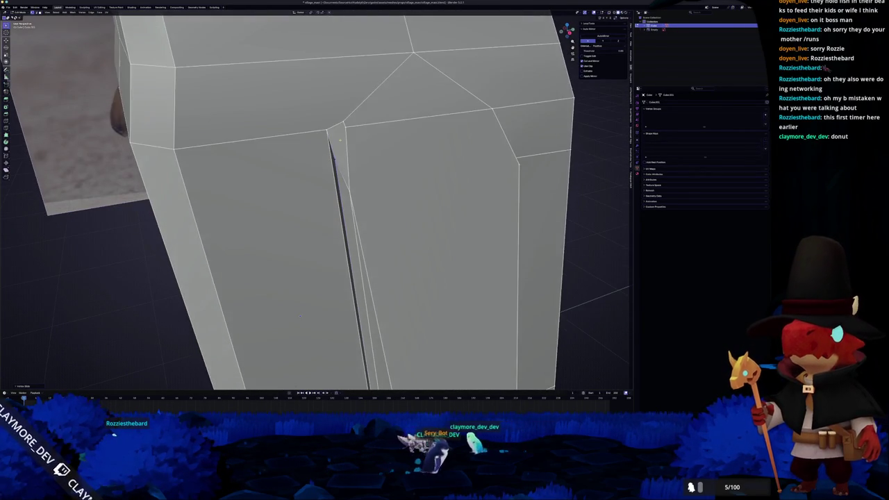
Step: Merge the slot's stray top vertices At Center twice, then return to Object Mode
key(m)
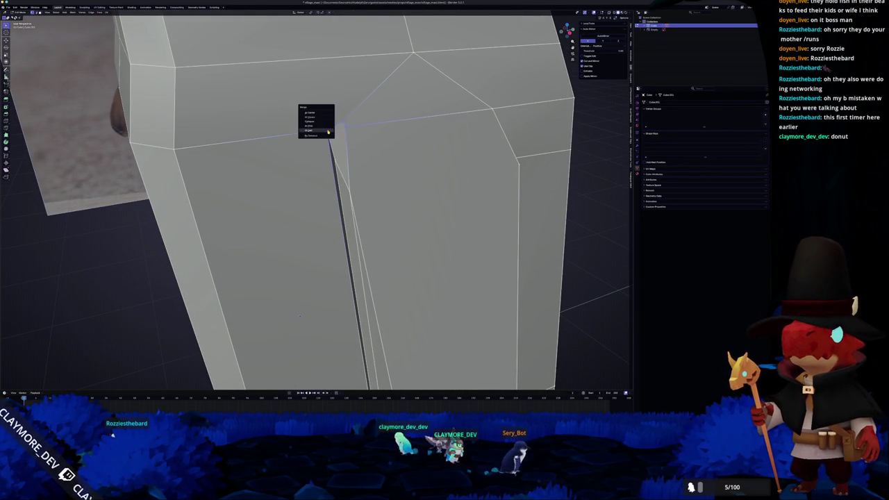
click(328, 132)
scroll(348, 133, up, 2)
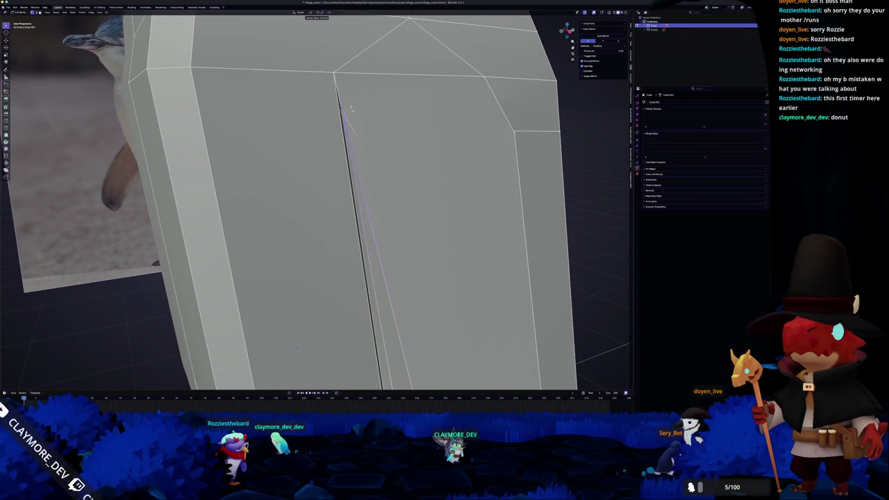
scroll(350, 105, down, 3)
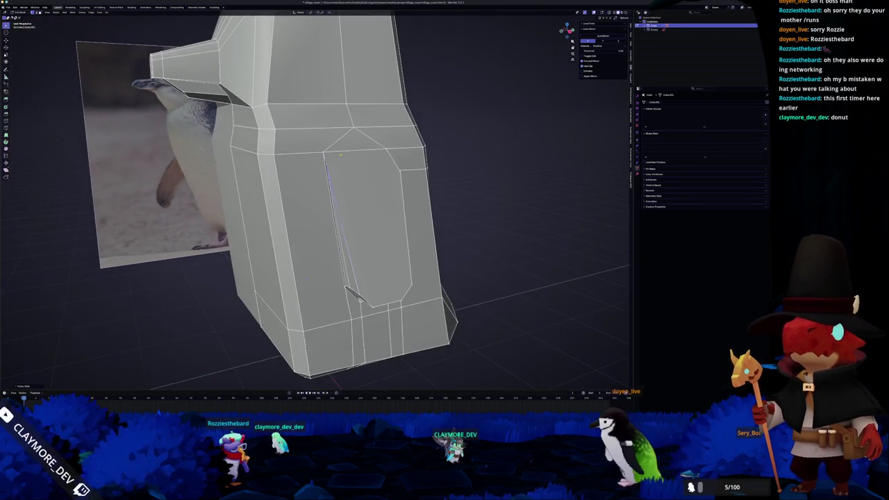
scroll(332, 109, up, 3)
key(m)
click(321, 97)
scroll(316, 201, down, 4)
key(Tab)
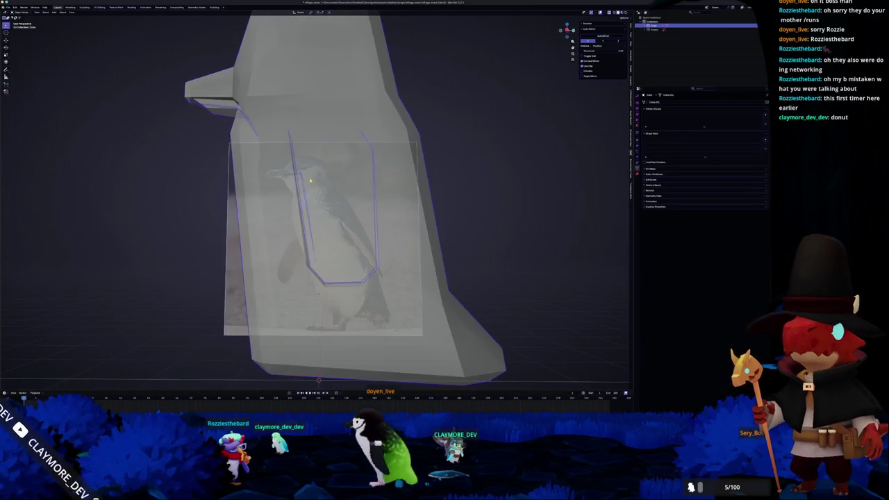
Step: Apply Shade Auto Smooth to the penguin body and go back into Edit Mode
right_click(323, 201)
click(323, 201)
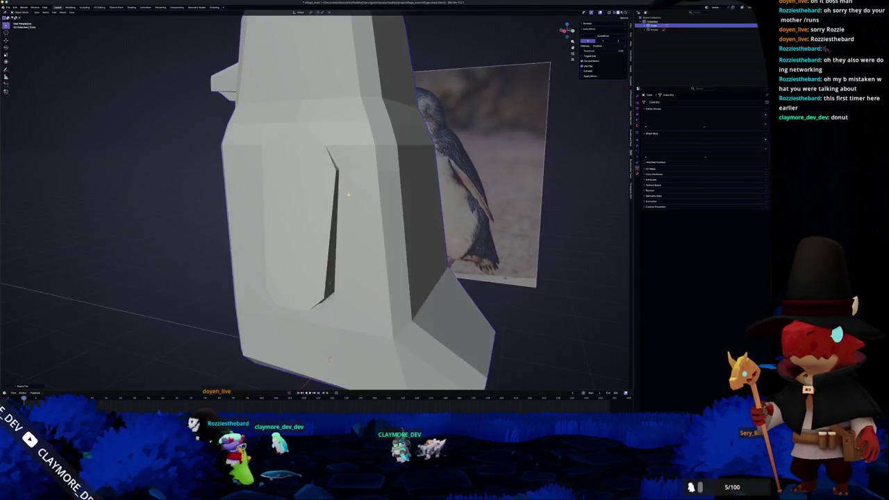
key(Tab)
scroll(356, 159, up, 3)
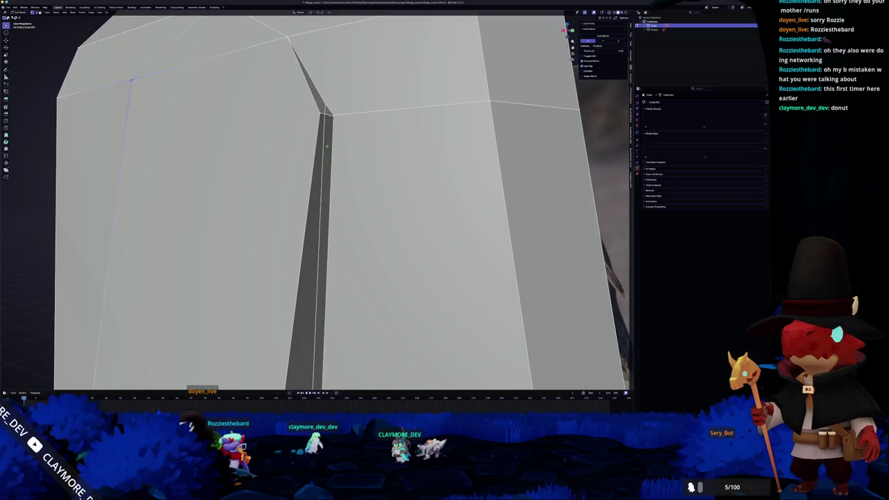
scroll(331, 117, down, 3)
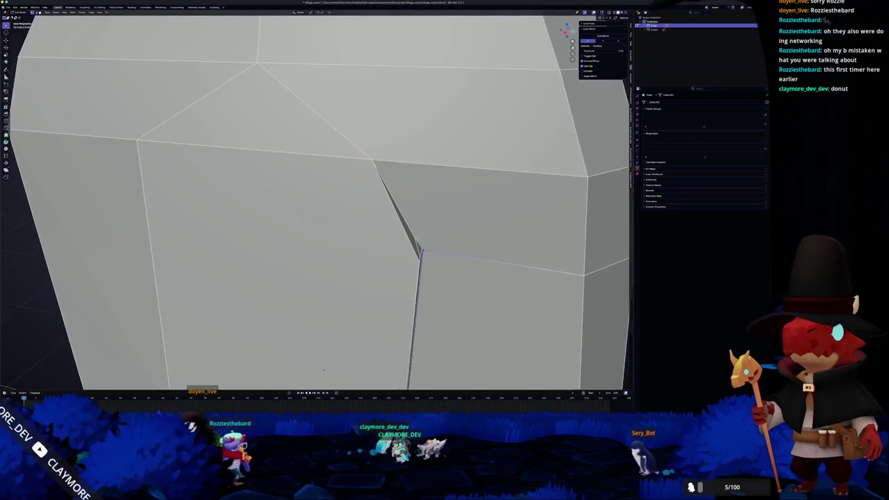
Step: Move the wing slot's corner vertices and check the body in Object Mode
key(g)
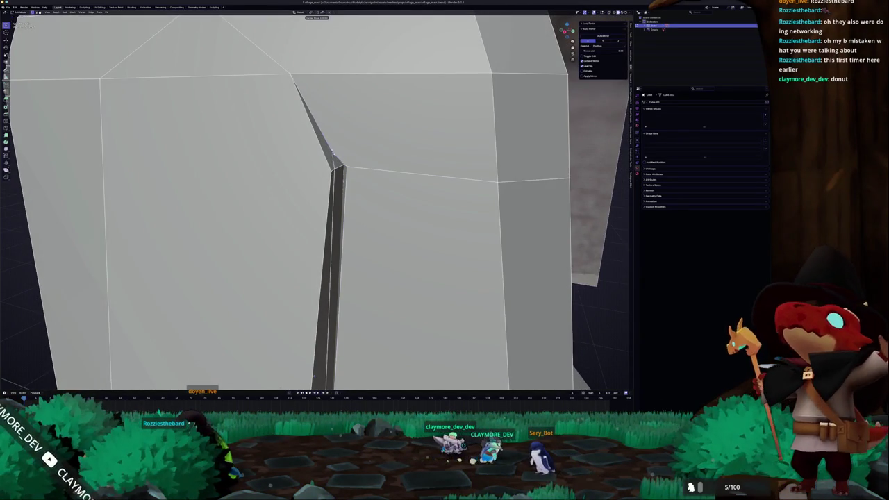
scroll(331, 148, down, 5)
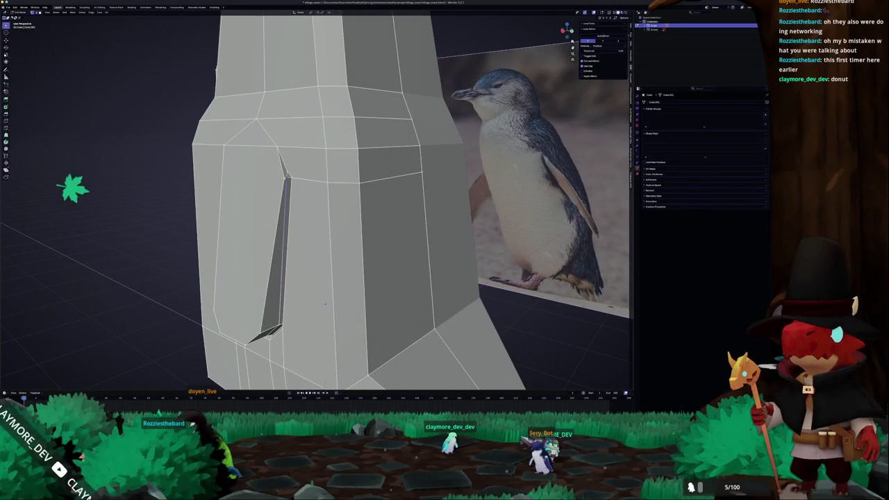
scroll(299, 274, up, 3)
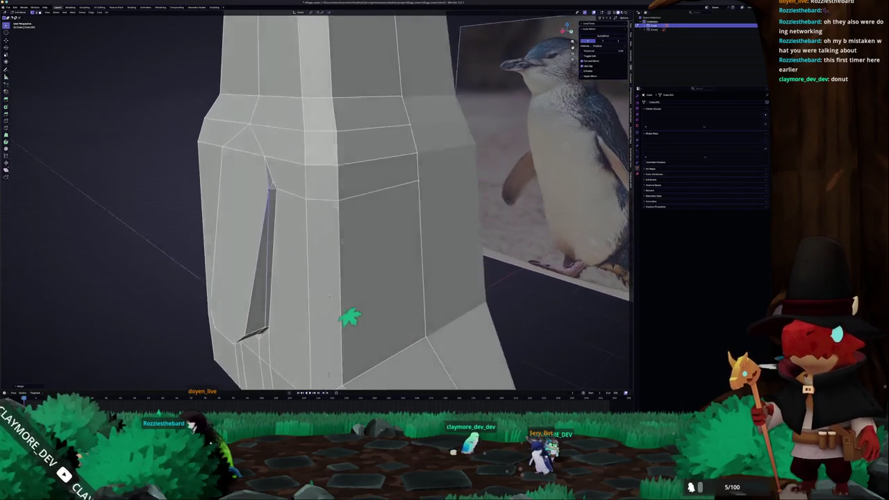
key(Tab)
mouse_move(331, 363)
mouse_down()
mouse_move(315, 174)
mouse_move(306, 201)
mouse_up()
scroll(314, 173, down, 5)
key(Tab)
scroll(308, 201, up, 5)
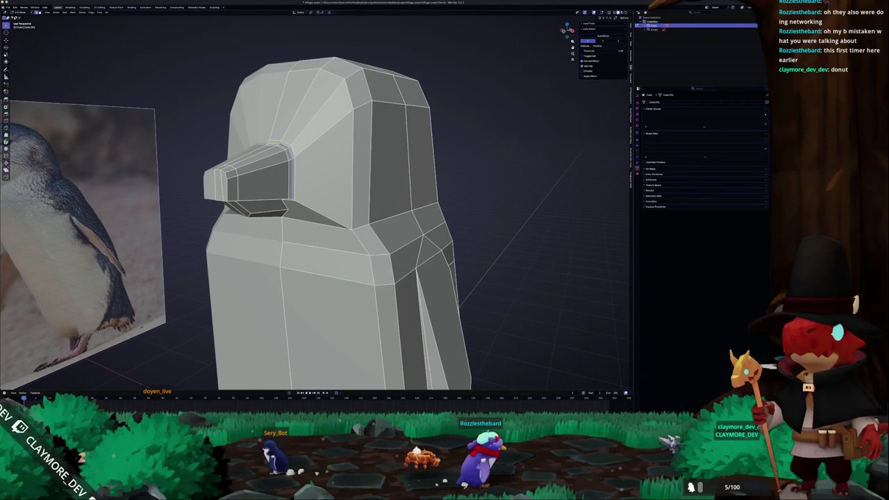
drag(278, 145, 290, 161)
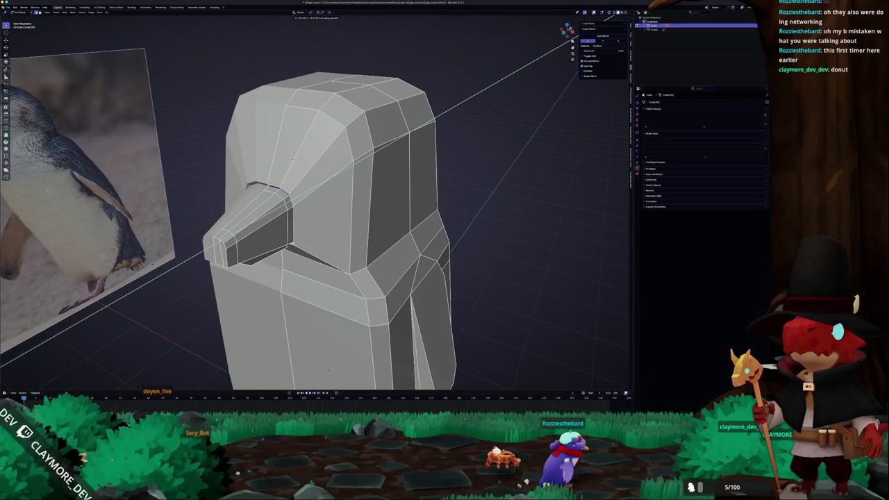
key(Tab)
mouse_move(328, 370)
mouse_down()
mouse_move(294, 191)
mouse_move(278, 195)
mouse_move(297, 193)
mouse_move(279, 195)
mouse_move(272, 84)
mouse_move(286, 84)
mouse_move(284, 112)
mouse_move(322, 118)
mouse_up()
right_click(290, 201)
click(292, 194)
right_click(291, 194)
click(292, 202)
key(Tab)
key(Tab)
scroll(322, 208, down, 3)
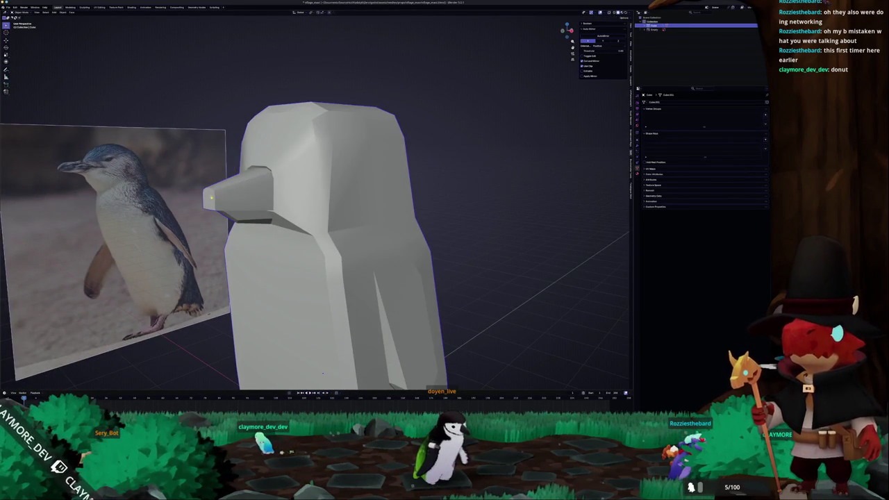
key(Tab)
scroll(322, 209, up, 5)
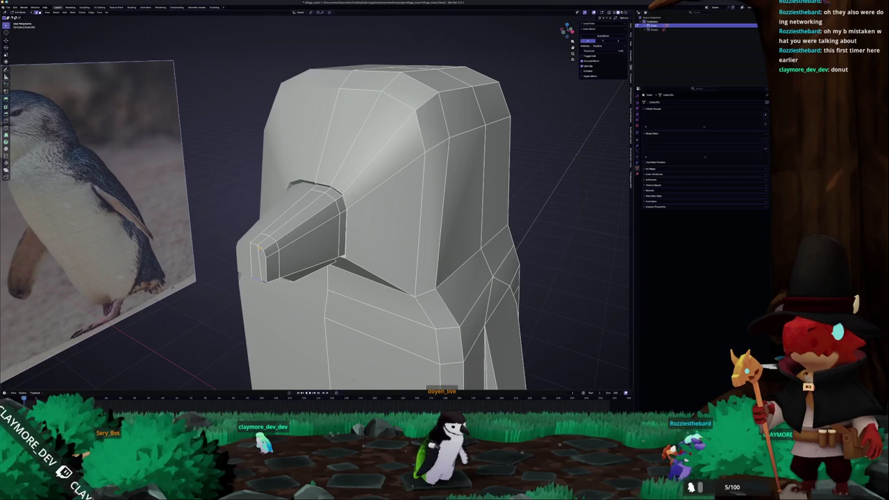
key(KP_3)
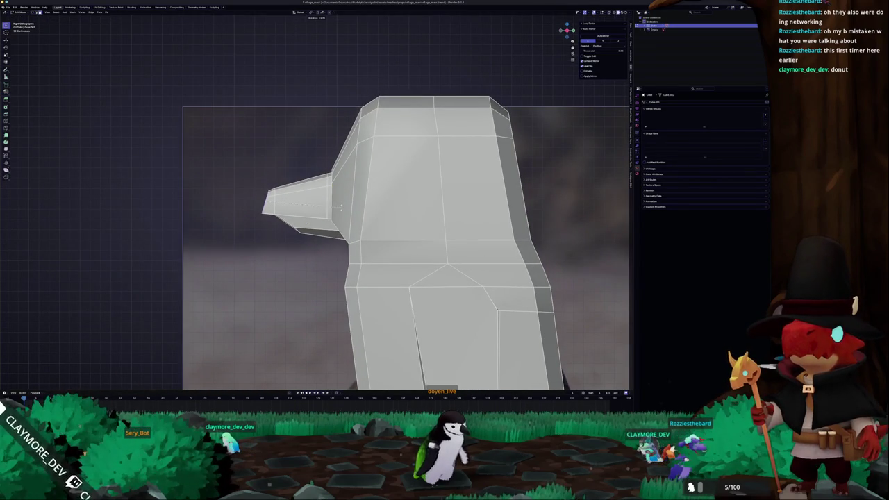
scroll(318, 200, up, 2)
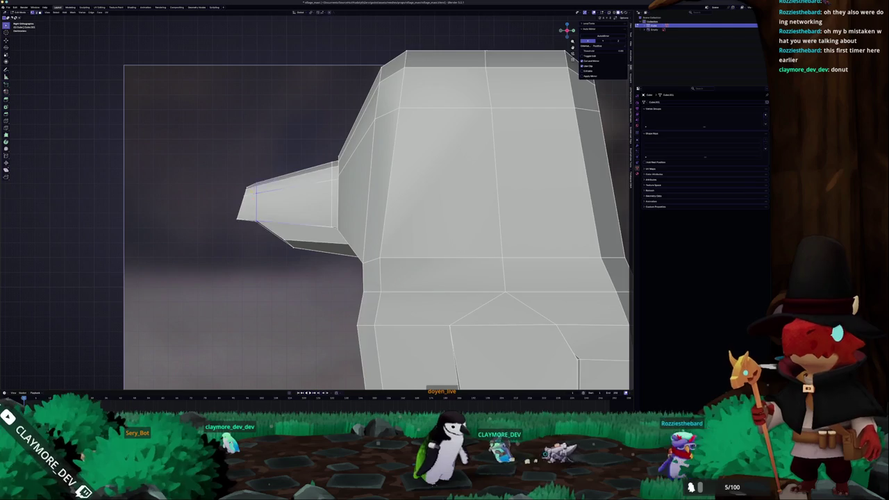
key(alt+z)
key(Tab)
scroll(258, 182, down, 2)
key(alt+z)
scroll(305, 206, down, 3)
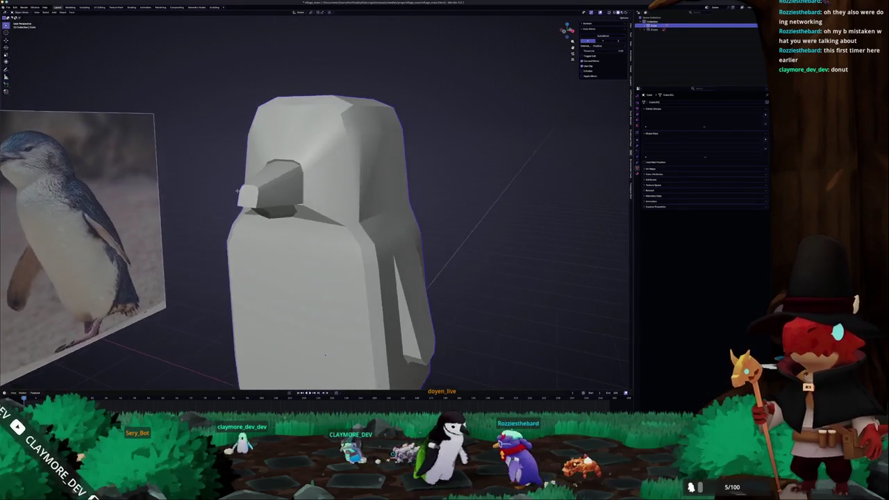
key(Tab)
click(326, 182)
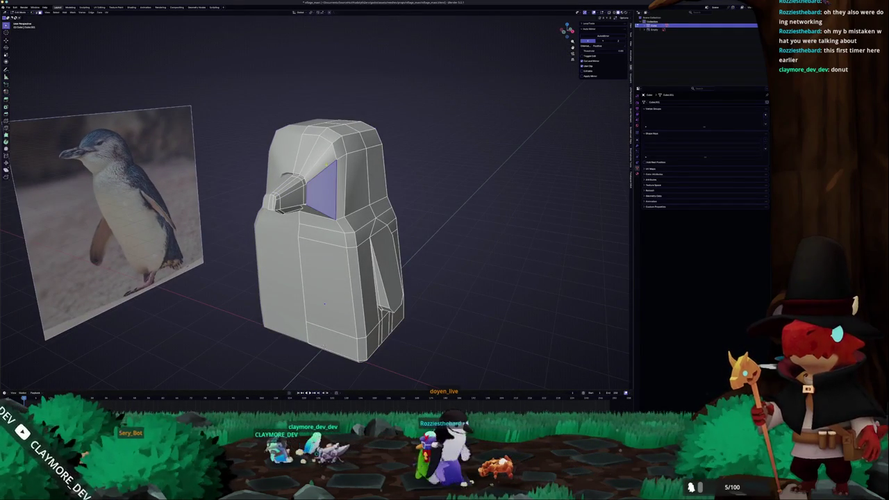
key(alt+a)
scroll(334, 236, up, 3)
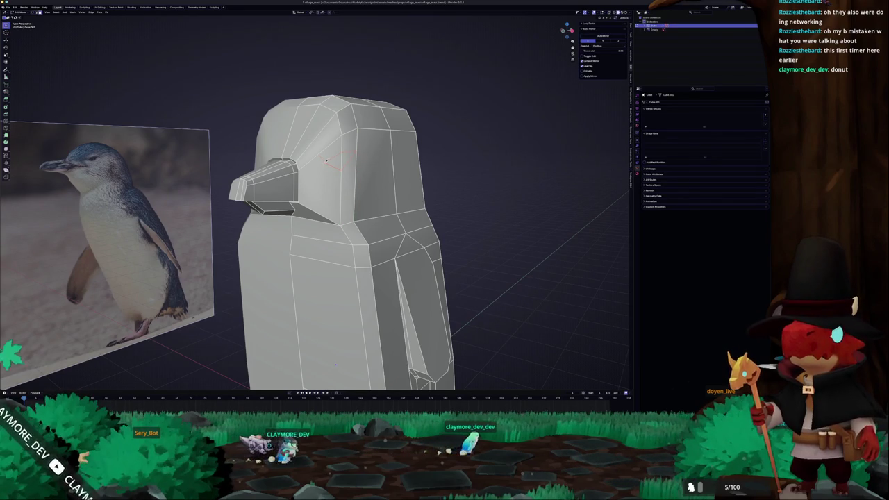
Step: Select the head faces beside the beak, try an inset, then undo it
scroll(326, 162, down, 3)
mouse_move(326, 163)
mouse_down()
mouse_move(342, 172)
mouse_move(338, 183)
mouse_up()
click(337, 182)
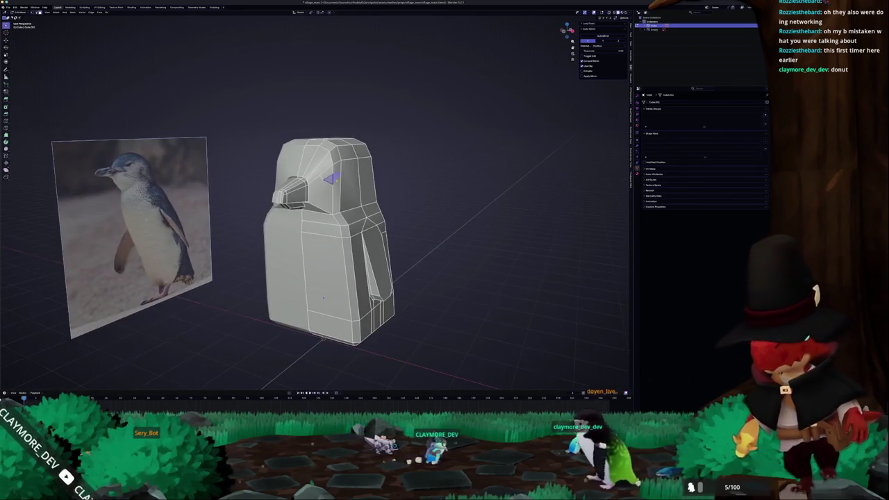
scroll(337, 182, up, 4)
drag(317, 223, 329, 203)
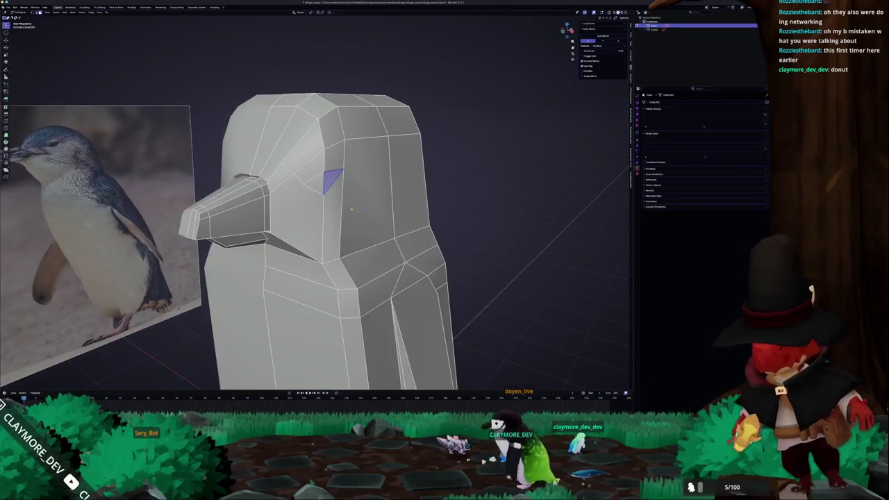
shift+click(299, 201)
click(329, 202)
shift+click(314, 206)
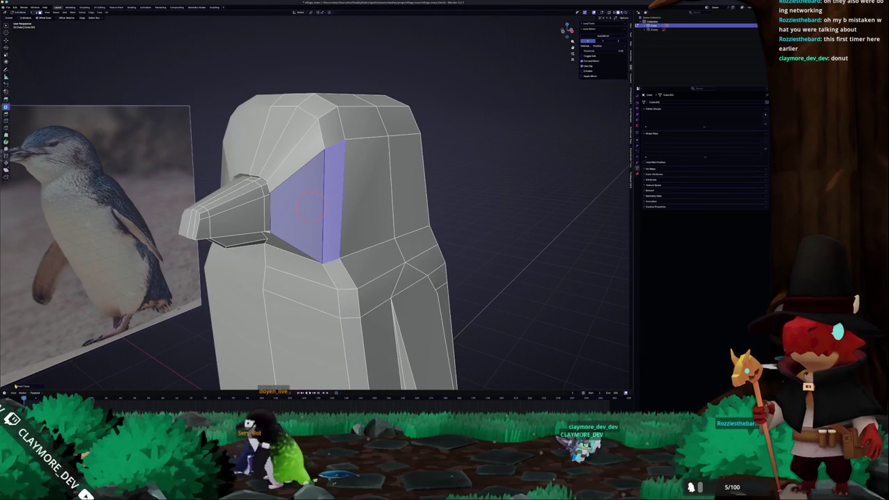
click(28, 387)
mouse_move(49, 363)
mouse_down()
mouse_move(66, 364)
mouse_move(56, 363)
mouse_up()
key(ctrl+z)
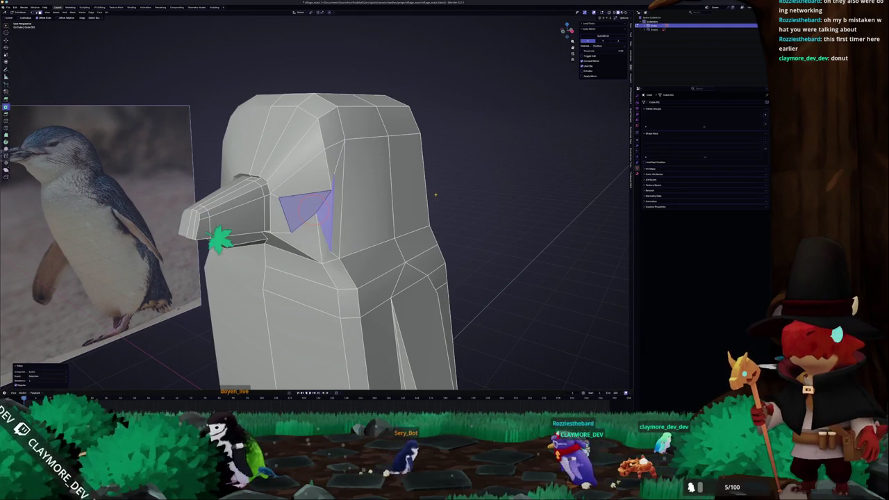
Step: Knife-cut the eye area, make the loop circular, shrink it and extrude it inward
key(k)
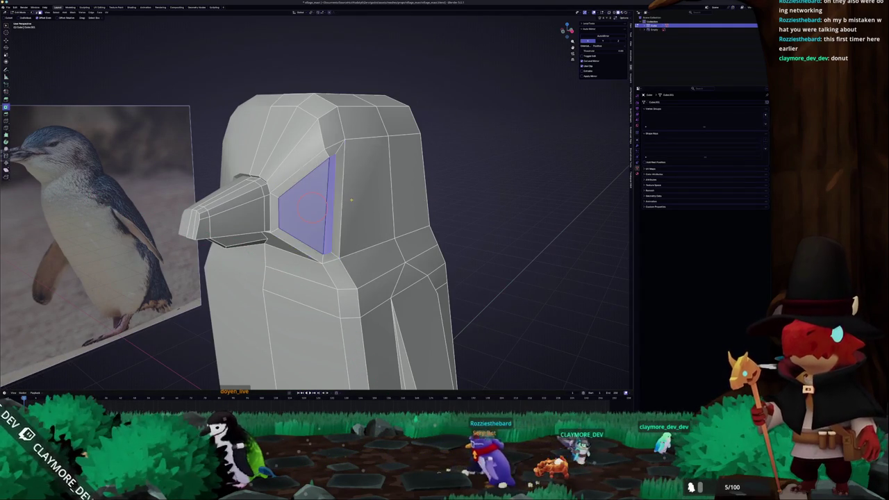
click(277, 194)
key(Escape)
alt+click(308, 163)
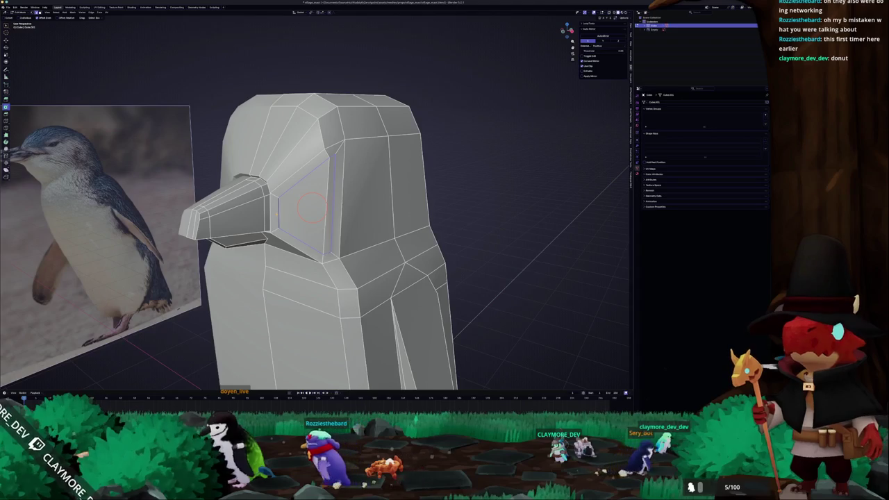
click(608, 23)
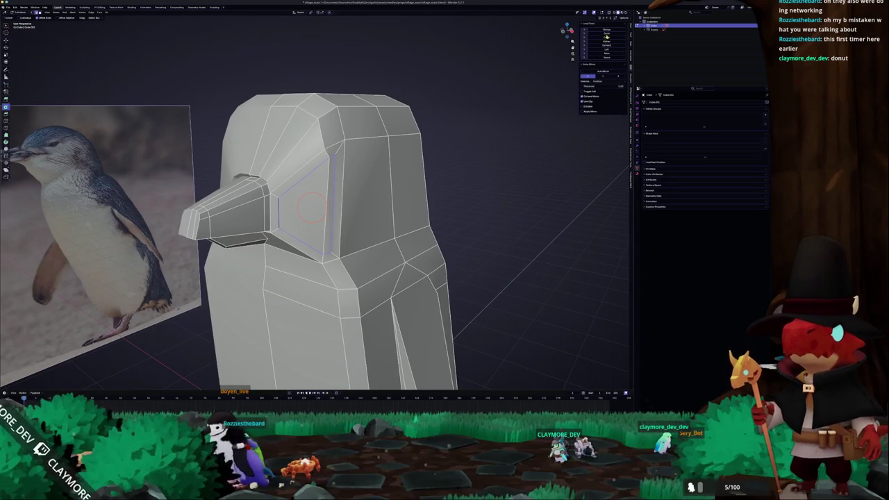
click(608, 33)
key(s)
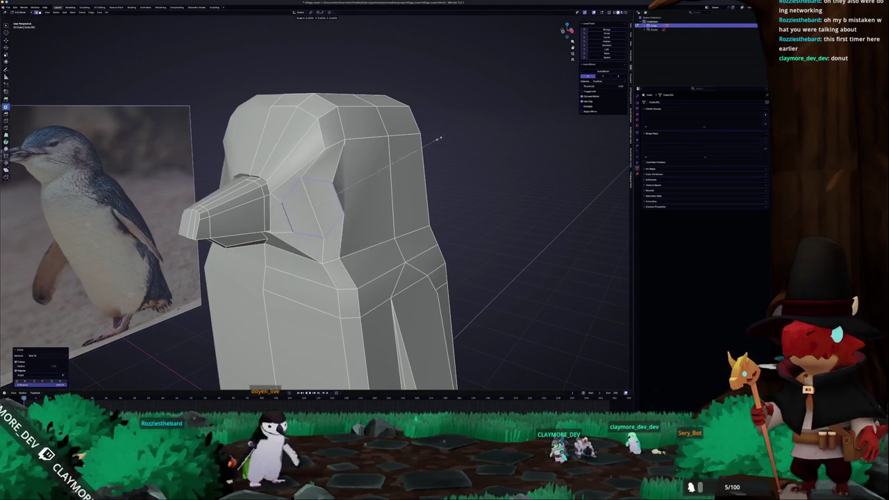
click(383, 193)
key(e)
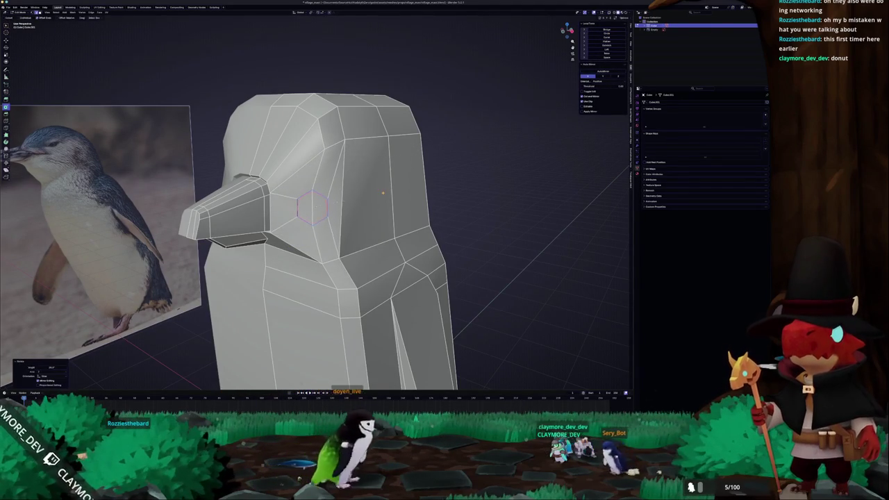
click(363, 202)
Step: Select the faces beside the eye from a frontal view, then clear the selection
drag(363, 202, 294, 220)
click(297, 208)
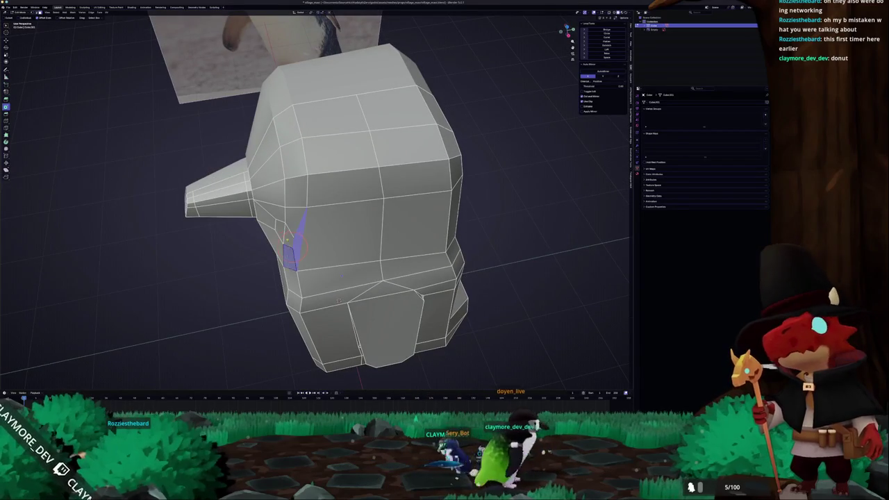
click(287, 238)
mouse_move(287, 238)
mouse_down()
mouse_move(325, 228)
mouse_move(287, 248)
mouse_move(298, 209)
mouse_move(285, 222)
mouse_move(342, 154)
mouse_move(336, 142)
mouse_move(323, 212)
mouse_move(287, 234)
mouse_move(323, 251)
mouse_move(328, 236)
mouse_move(316, 238)
mouse_move(323, 222)
mouse_up()
key(alt+a)
key(alt+a)
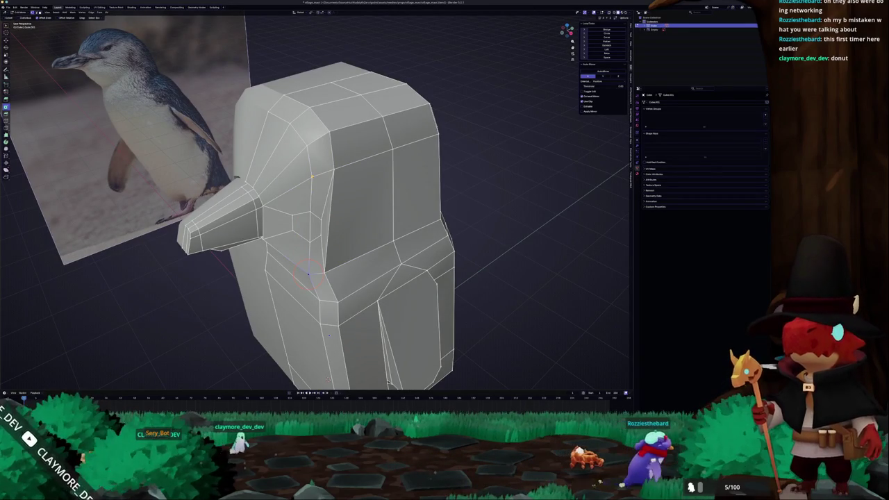
Step: Edge-slide the vertices around the eye into a hexagonal outline
click(290, 216)
scroll(294, 222, up, 3)
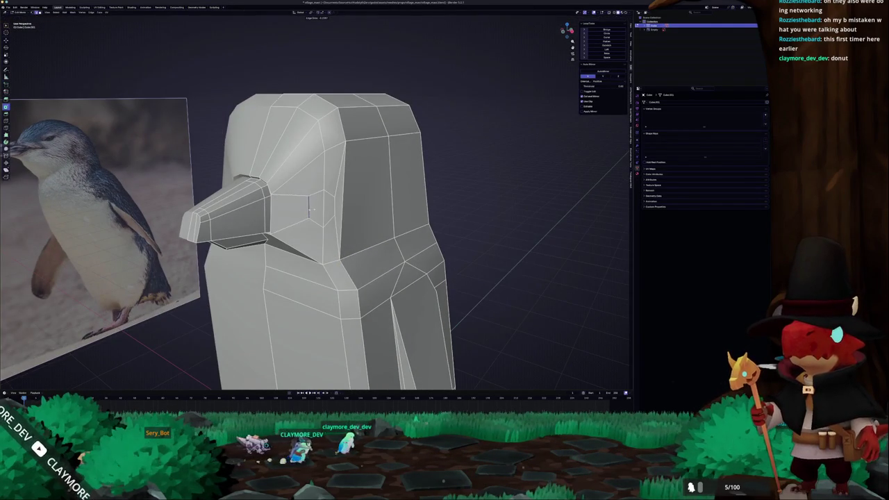
key(g)
key(g)
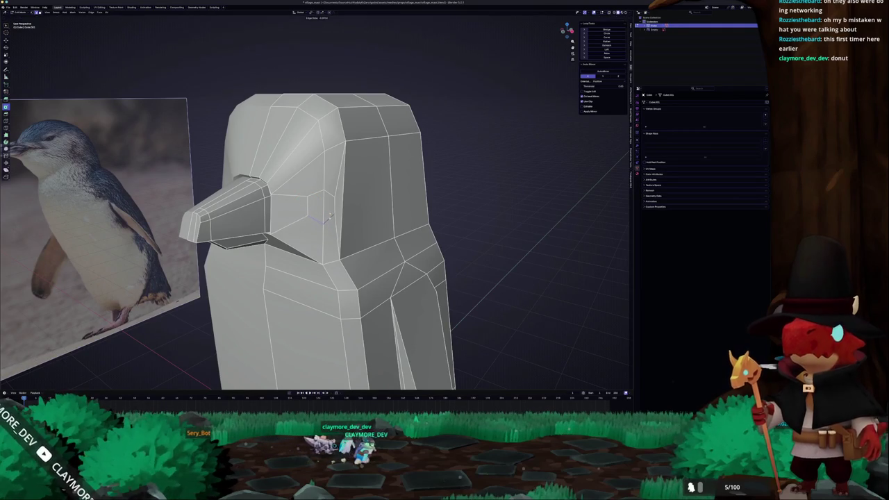
key(Return)
key(g)
key(g)
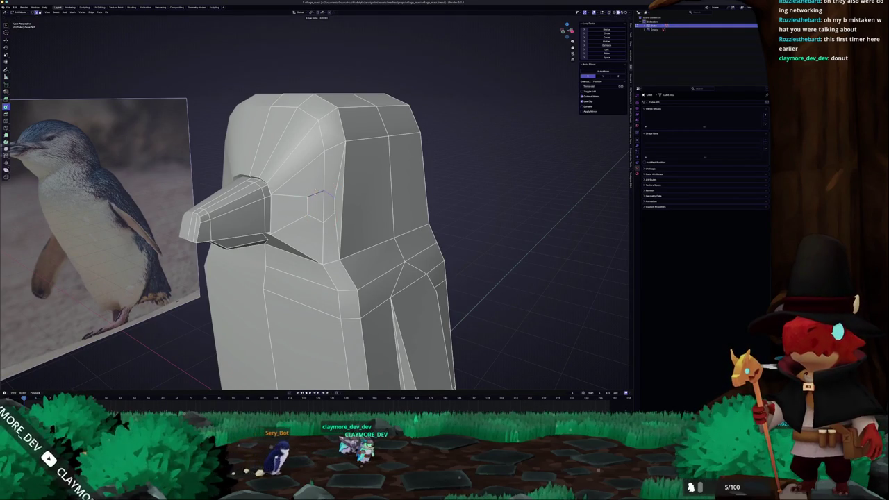
click(321, 197)
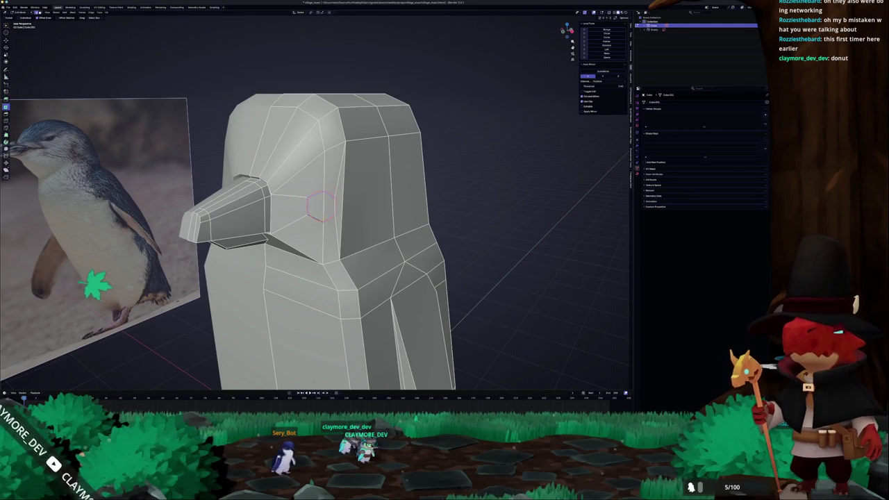
scroll(264, 340, up, 2)
key(g)
key(g)
click(322, 207)
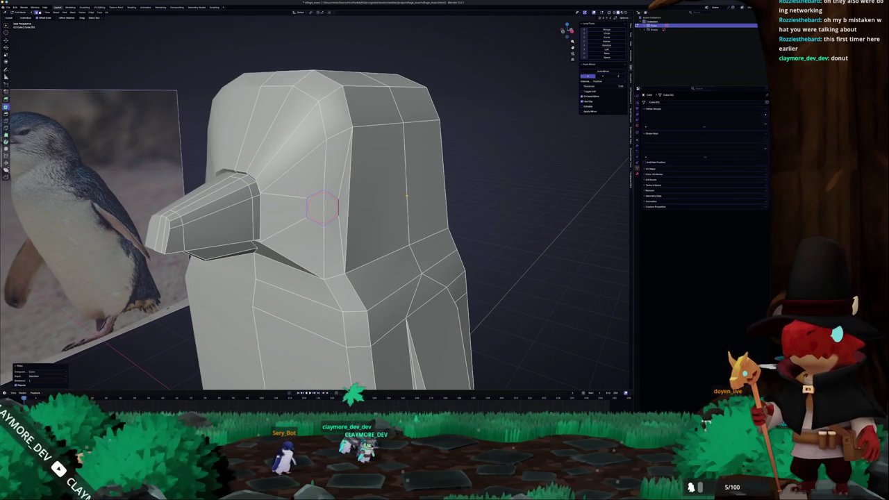
Step: Inspect the eye from around the head and clear the mesh selection
drag(322, 207, 328, 167)
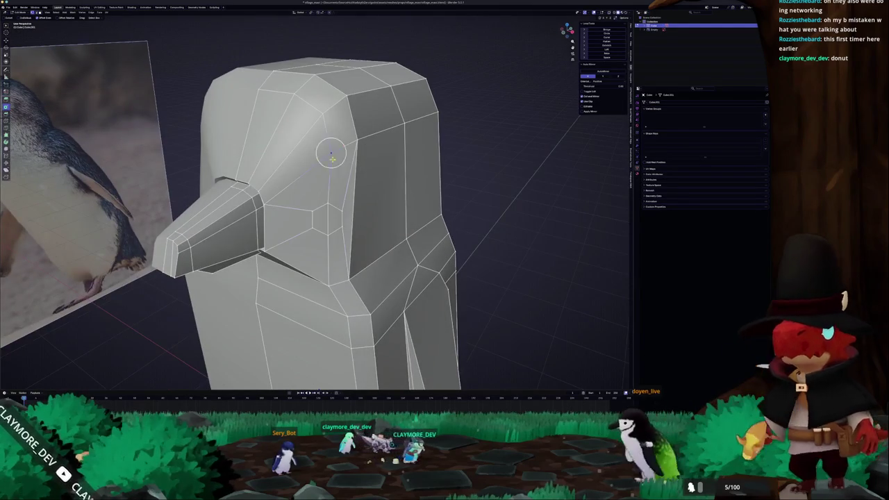
click(329, 280)
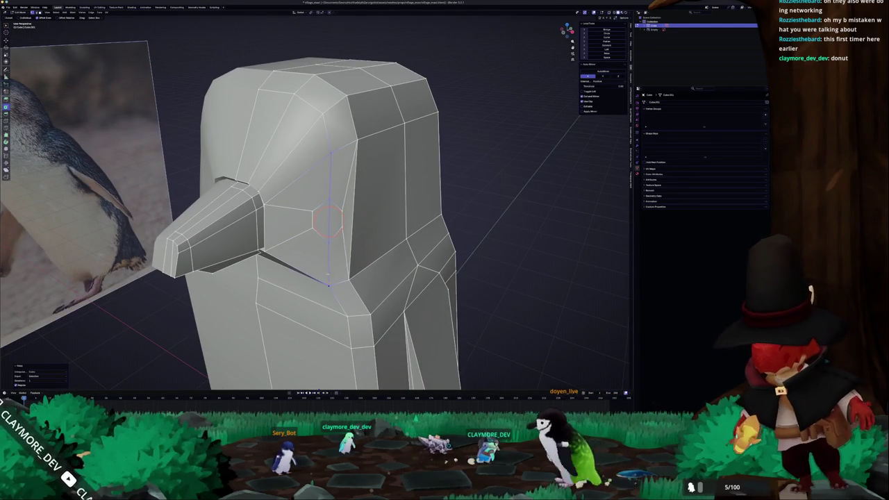
key(alt+a)
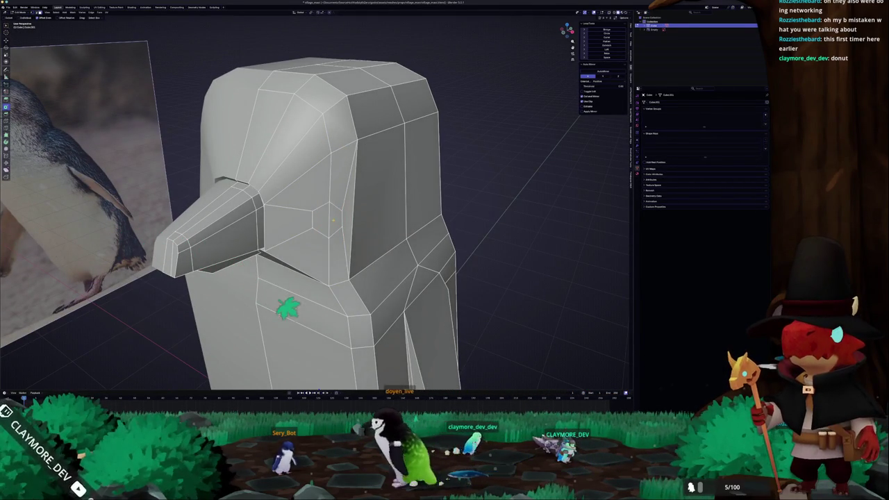
click(326, 221)
mouse_move(326, 221)
mouse_down()
mouse_move(334, 227)
mouse_move(340, 214)
mouse_up()
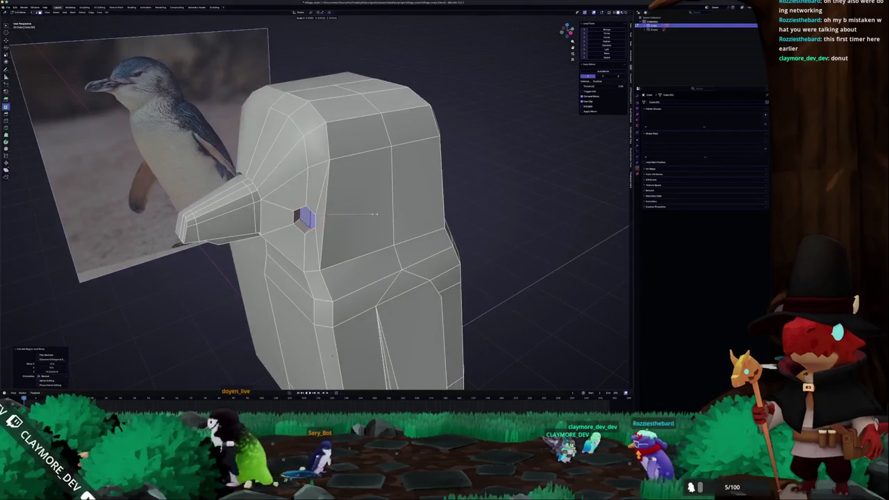
Step: Inset the hexagonal eye face and push it inward into the head
scroll(345, 202, up, 3)
scroll(345, 202, up, 2)
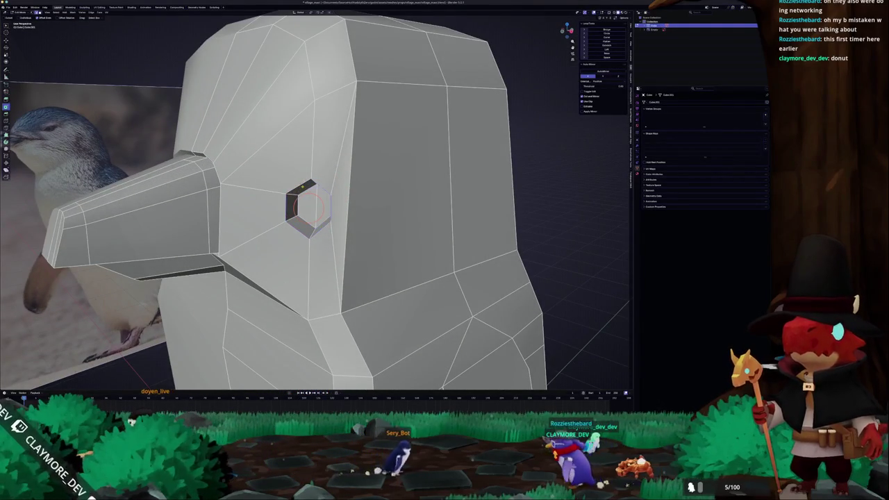
key(i)
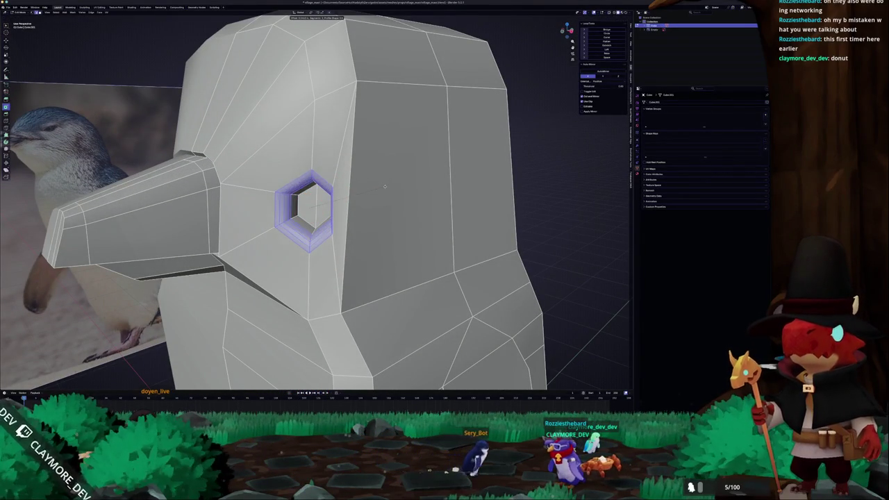
key(e)
scroll(314, 202, down, 3)
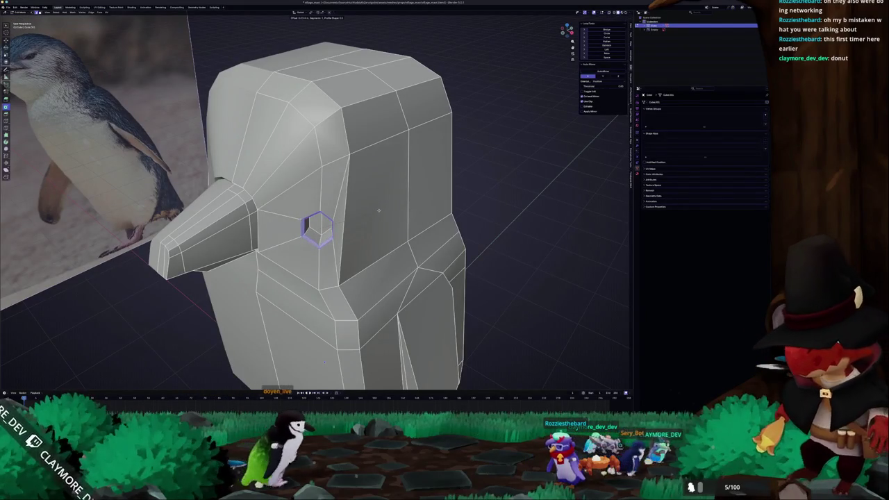
Step: Check the front and side views, then apply All Transforms to the penguin
key(Tab)
key(KP_1)
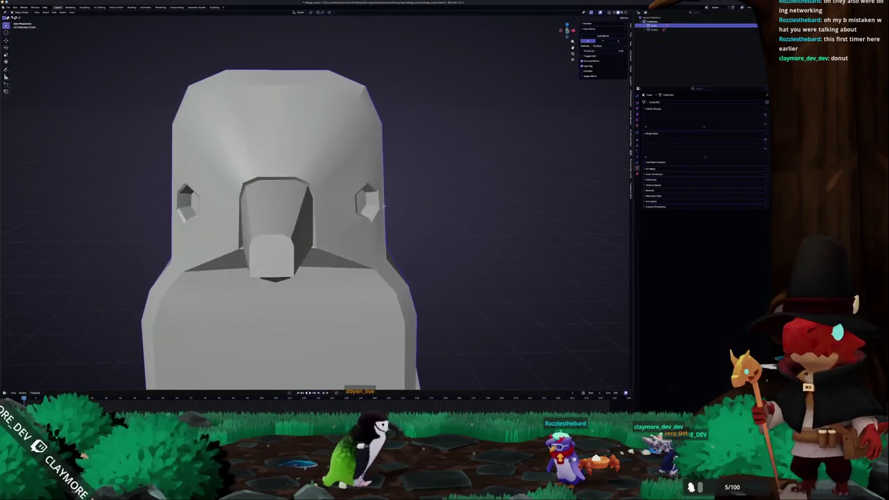
key(KP_6)
key(KP_6)
key(KP_6)
key(ctrl+a)
click(371, 199)
scroll(361, 205, down, 5)
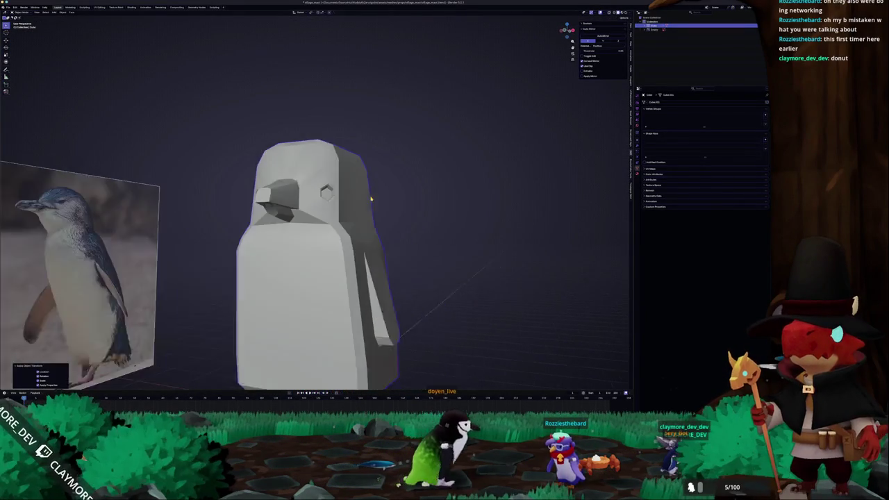
key(Tab)
scroll(319, 201, up, 3)
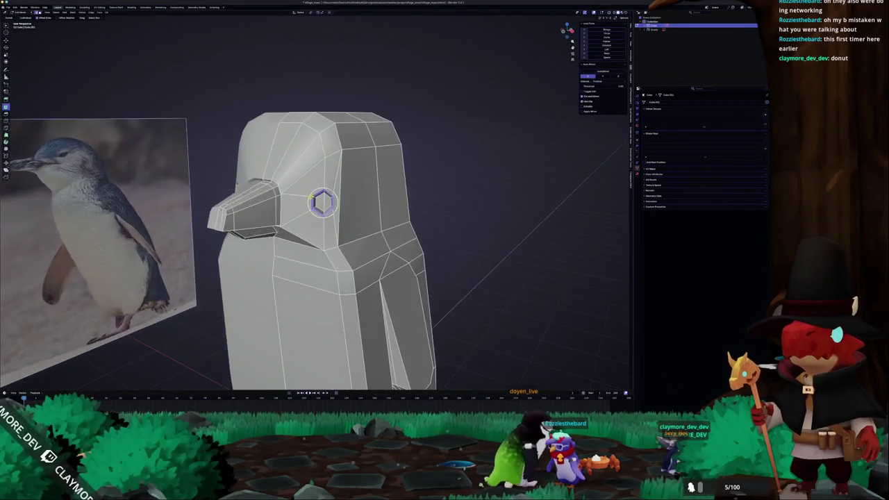
Step: Delete the face beside the beak and inset the replacement face
click(297, 207)
scroll(281, 213, up, 2)
mouse_move(281, 213)
mouse_down()
mouse_move(332, 191)
mouse_move(337, 114)
mouse_move(321, 113)
mouse_up()
key(x)
ctrl+click(332, 191)
click(306, 173)
drag(305, 172, 326, 170)
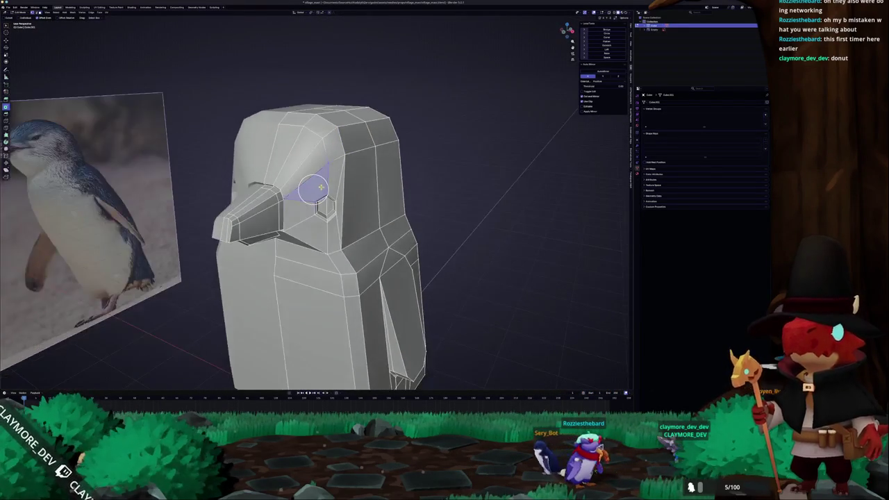
key(i)
Step: Select the whole penguin mesh and merge vertices by distance
click(326, 192)
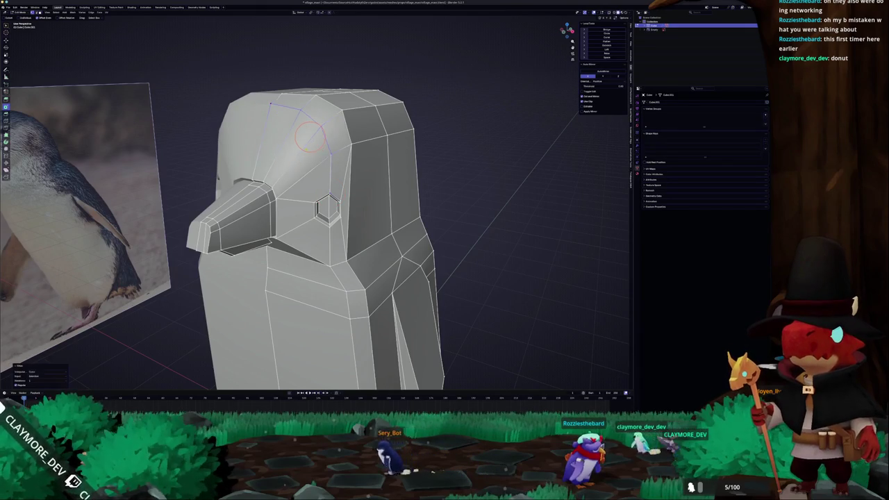
scroll(305, 79, up, 4)
key(a)
right_click(351, 150)
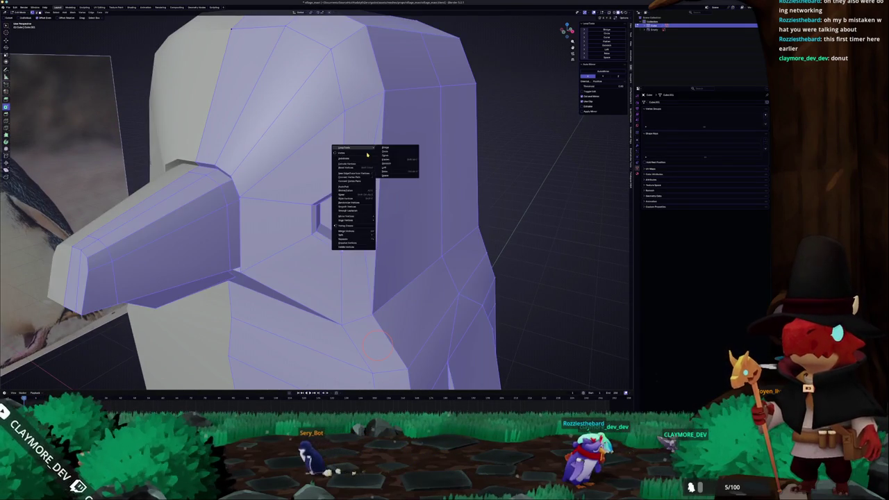
mouse_move(350, 231)
click(393, 253)
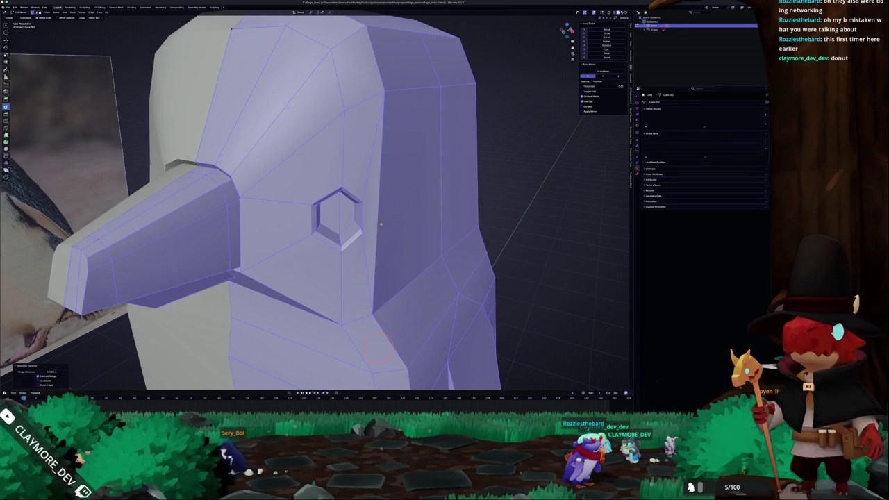
Step: Clear the selection and select the edge path along the head's top corner
key(alt+a)
scroll(313, 209, down, 3)
key(a)
key(alt+a)
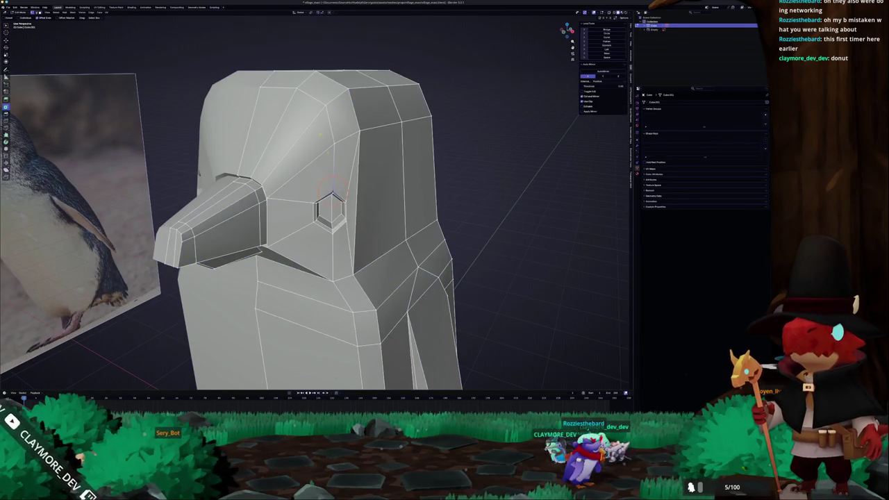
mouse_move(332, 184)
mouse_down()
mouse_move(291, 91)
mouse_move(306, 121)
mouse_move(352, 143)
mouse_move(411, 141)
mouse_move(371, 95)
mouse_move(337, 189)
mouse_up()
key(alt+a)
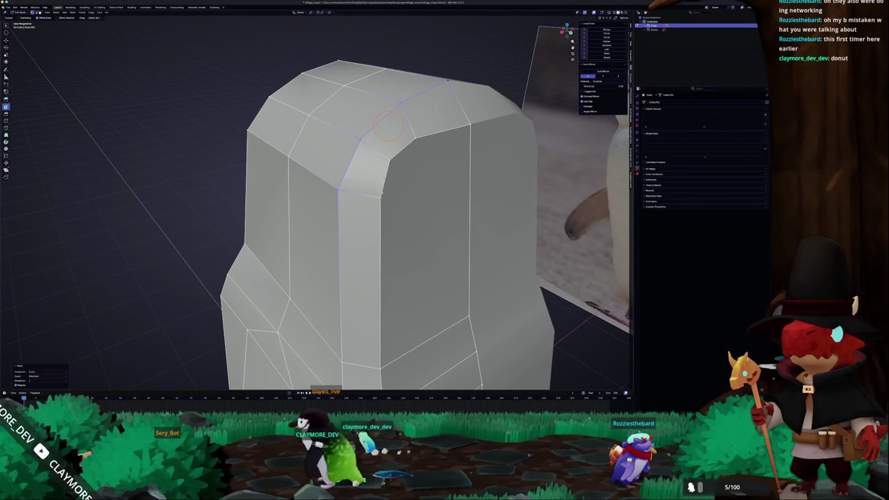
ctrl+click(415, 154)
Step: Switch to a Right Ortho side view with X-ray enabled
scroll(414, 154, down, 8)
key(Tab)
drag(331, 206, 366, 174)
key(Tab)
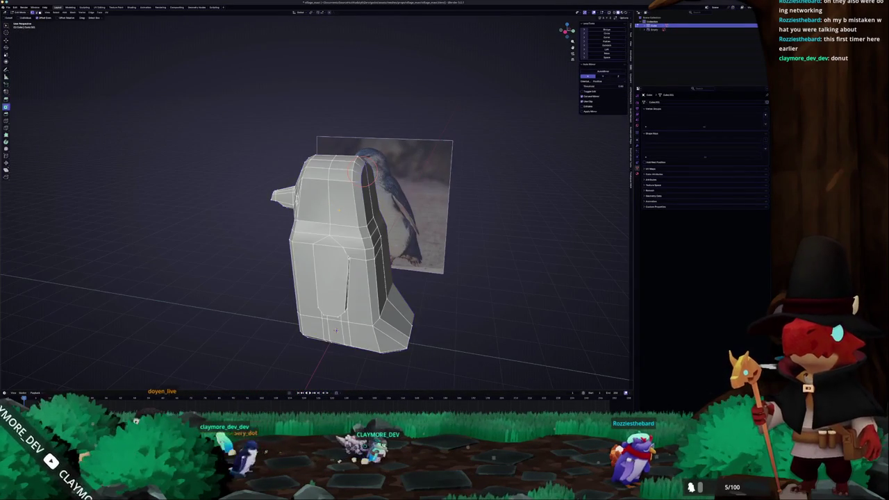
key(KP_3)
key(alt+z)
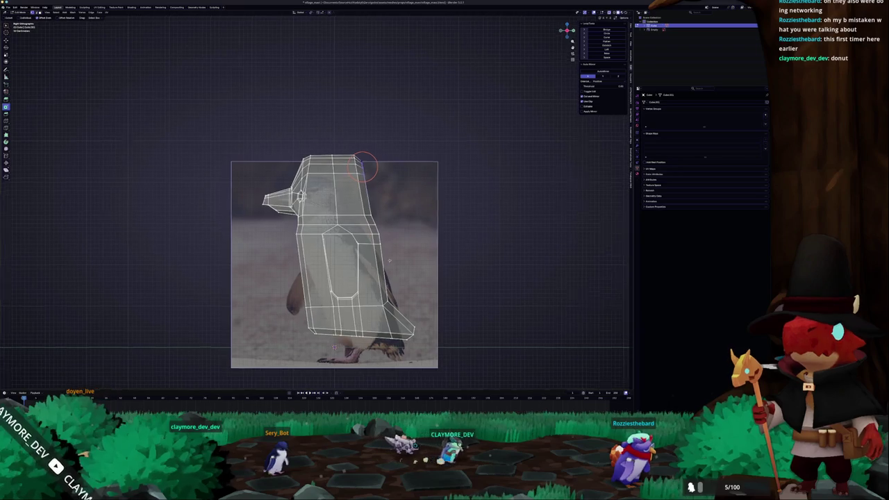
Step: Move the upper and lower back edges along Y to match the reference profile
drag(366, 167, 348, 152)
mouse_move(375, 194)
mouse_down()
mouse_move(368, 236)
mouse_move(351, 208)
mouse_move(378, 295)
mouse_up()
key(g)
key(y)
click(348, 194)
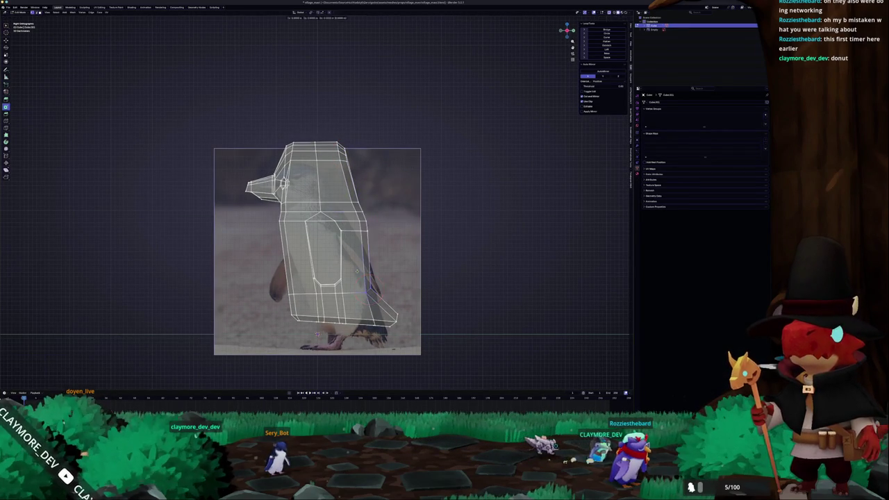
key(g)
key(y)
click(379, 292)
Step: Return to a perspective view of the penguin beside the photo
key(Tab)
scroll(319, 250, down, 2)
mouse_move(319, 250)
mouse_down()
mouse_move(348, 236)
mouse_move(338, 177)
mouse_move(292, 188)
mouse_up()
key(Tab)
scroll(340, 208, up, 3)
scroll(306, 209, up, 3)
drag(284, 142, 269, 116)
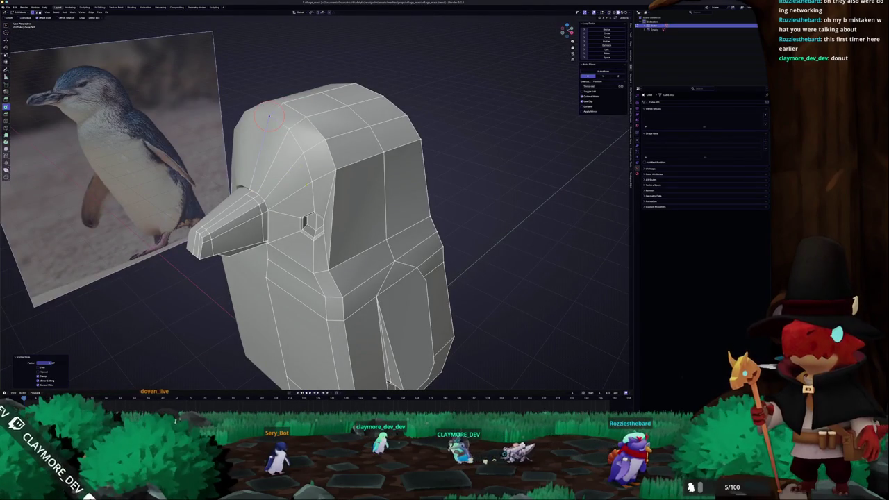
Step: Knife-cut new edges across the head and select the edge path across it
key(k)
click(269, 116)
drag(295, 158, 311, 138)
key(Return)
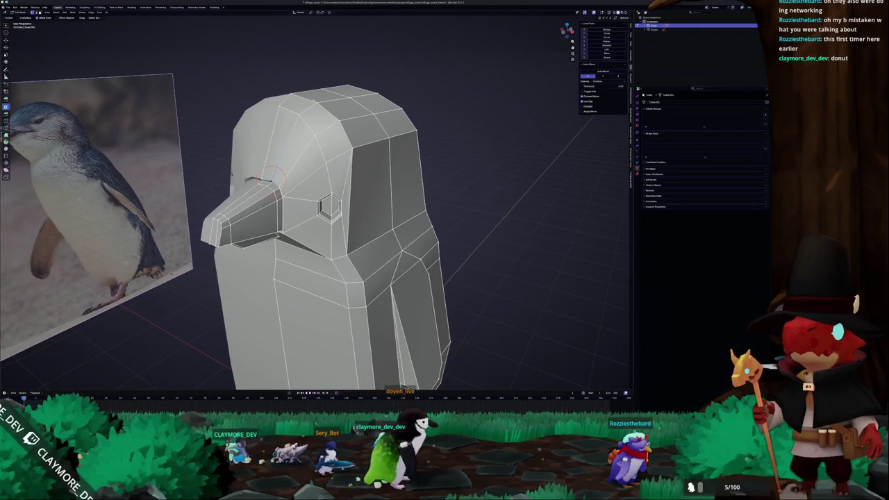
alt+click(278, 168)
click(316, 101)
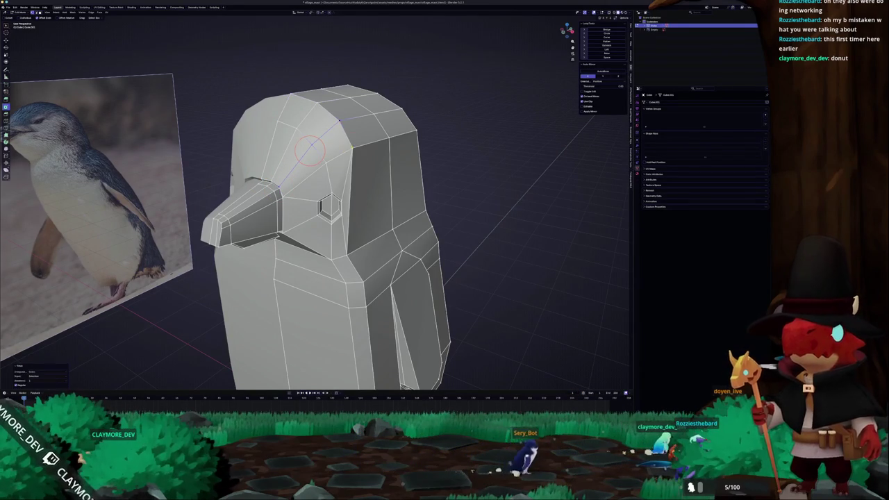
ctrl+click(354, 149)
Step: From a side view, move the beak tip vertices back along X
key(KP_1)
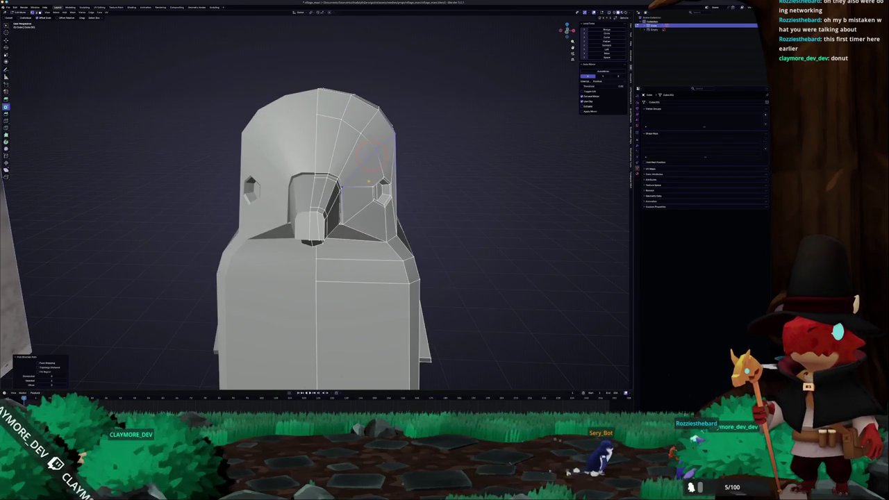
scroll(368, 156, up, 5)
key(KP_6)
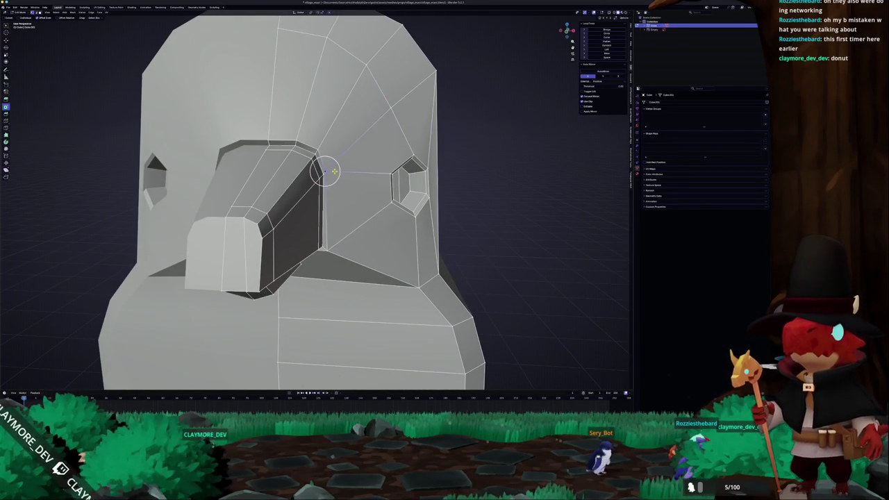
key(Tab)
scroll(336, 171, down, 5)
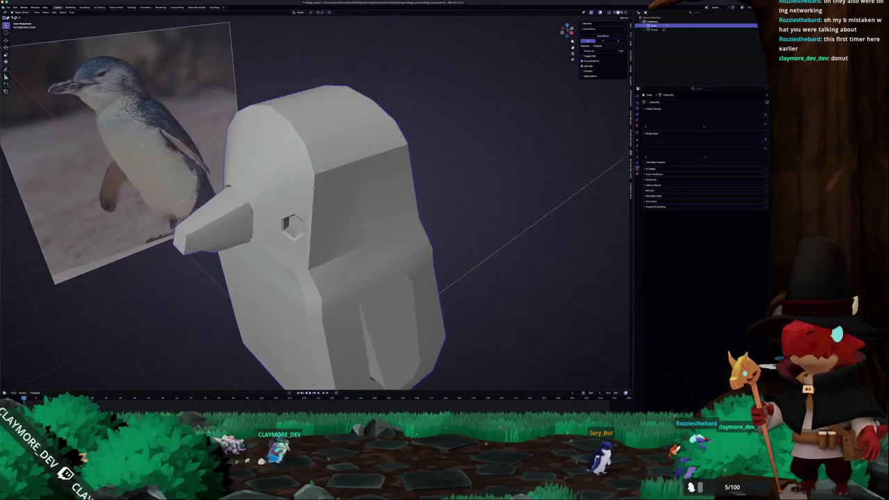
key(KP_4)
key(Tab)
scroll(328, 181, up, 5)
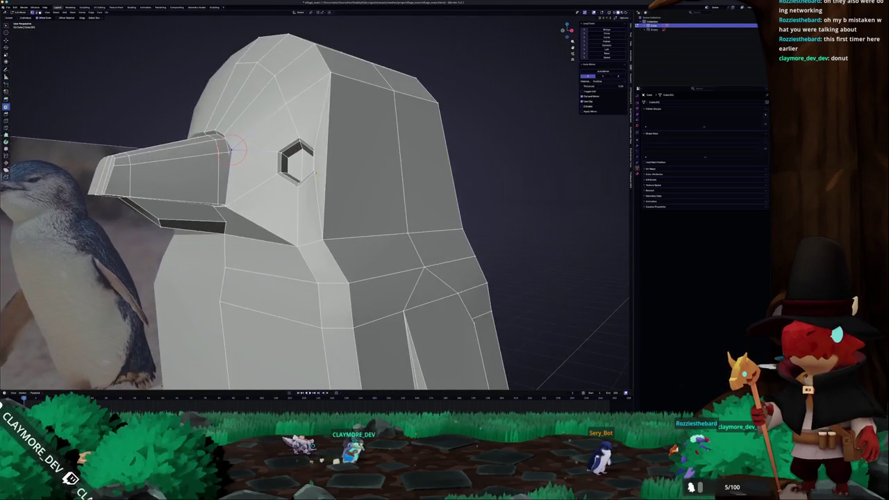
key(KP_6)
key(g)
key(x)
key(Escape)
Step: Check the shortened beak in object mode from front and side views
key(Tab)
scroll(361, 191, down, 3)
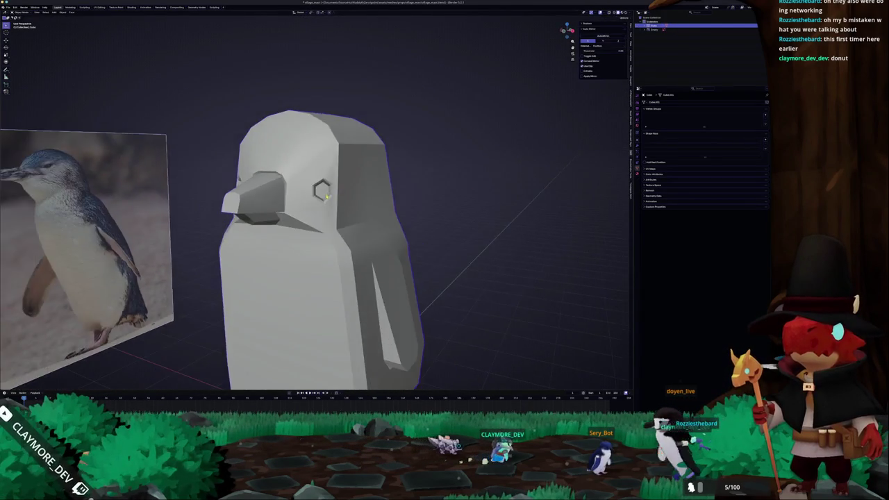
key(KP_4)
scroll(337, 184, up, 3)
key(Tab)
key(KP_6)
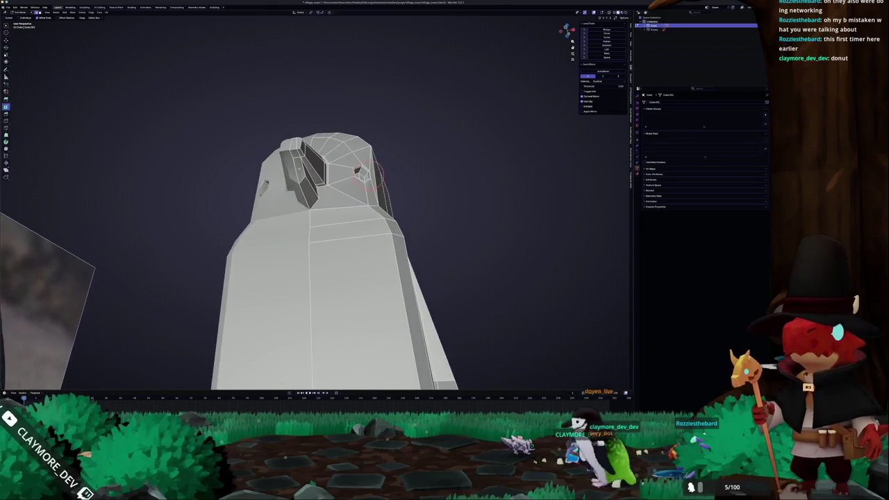
Step: Merge the selected beak vertices with M
key(KP_6)
key(KP_6)
key(KP_6)
key(KP_4)
scroll(251, 169, up, 5)
key(KP_8)
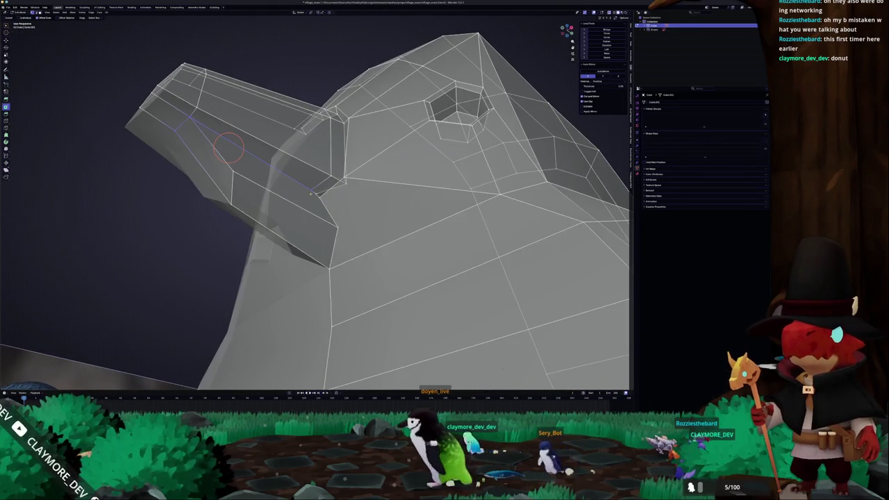
mouse_move(229, 146)
mouse_down()
mouse_move(353, 234)
mouse_move(397, 204)
mouse_move(378, 175)
mouse_move(357, 173)
mouse_move(319, 196)
mouse_move(338, 201)
mouse_up()
key(m)
click(321, 193)
key(Escape)
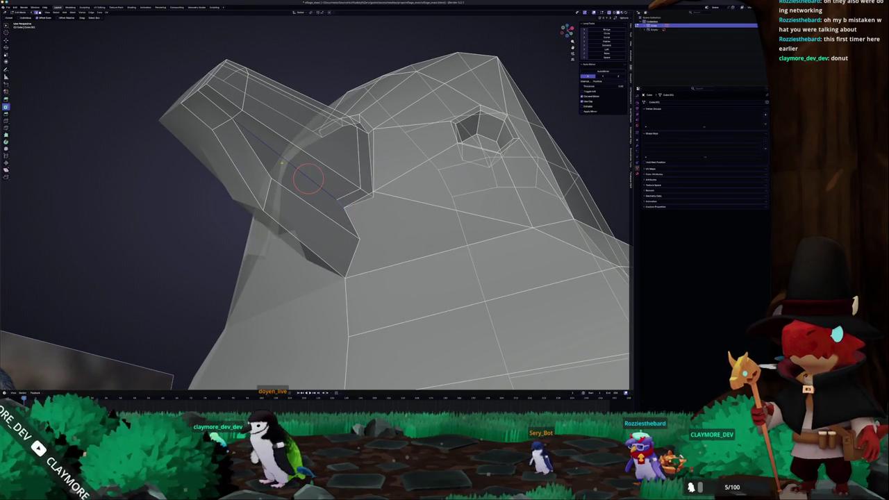
Step: Try a bevel on the beak edge, undo it, and lower the edge along Z
key(ctrl+b)
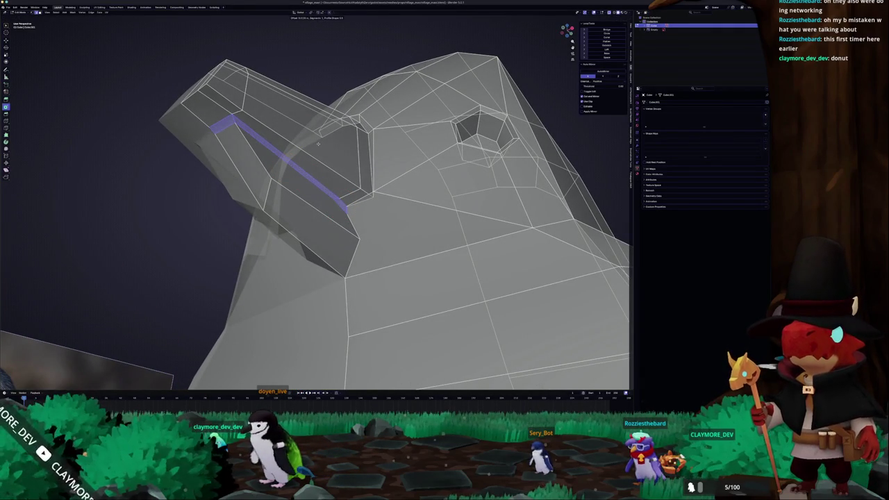
click(293, 169)
key(ctrl+z)
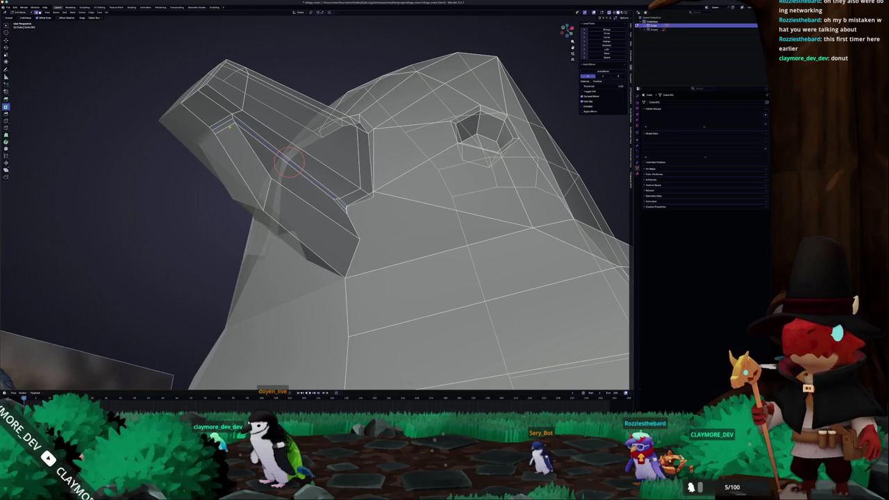
key(g)
key(z)
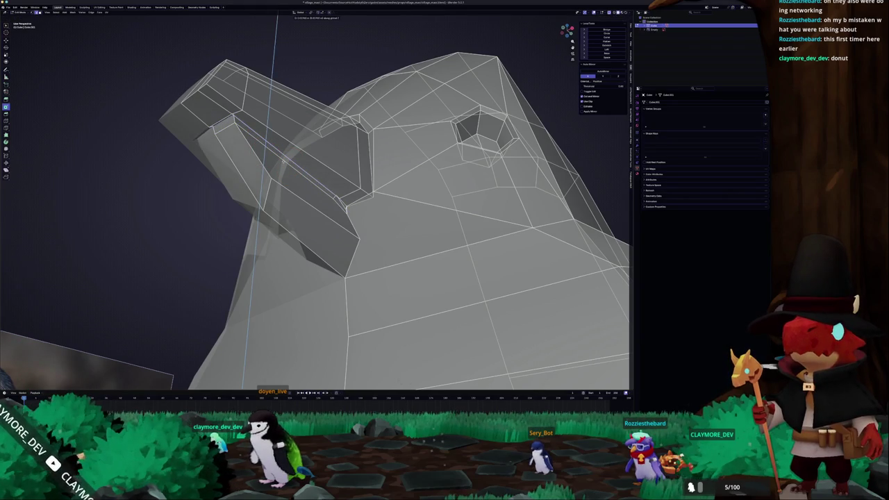
click(272, 164)
Step: Turn off X-ray and lower the beak block along Z
key(alt+z)
key(KP_8)
key(KP_8)
key(g)
key(z)
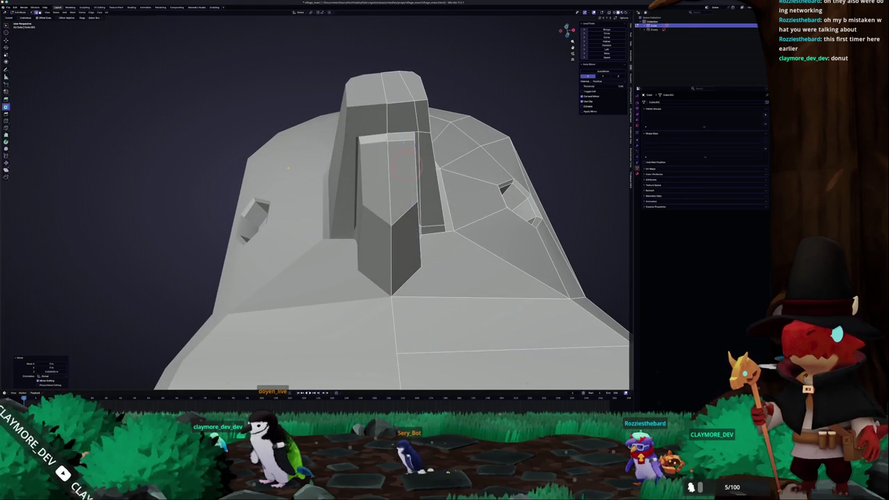
scroll(388, 208, down, 5)
scroll(389, 209, up, 5)
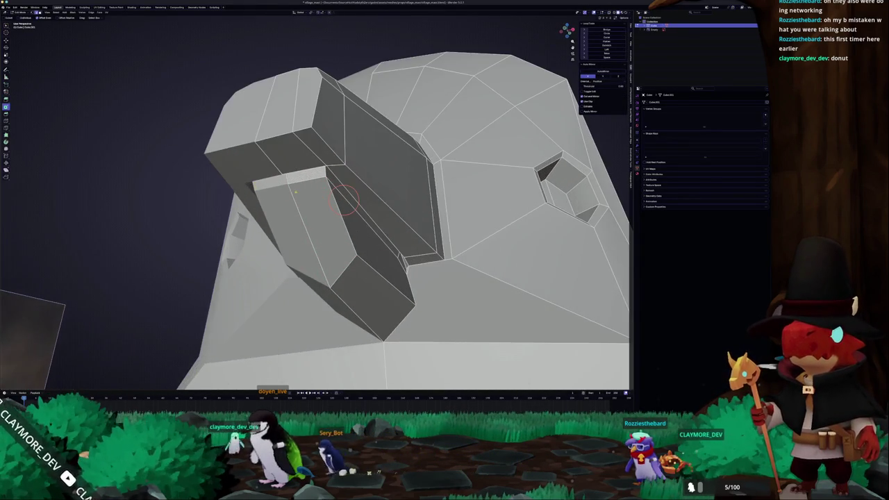
key(KP_6)
key(KP_6)
key(g)
key(z)
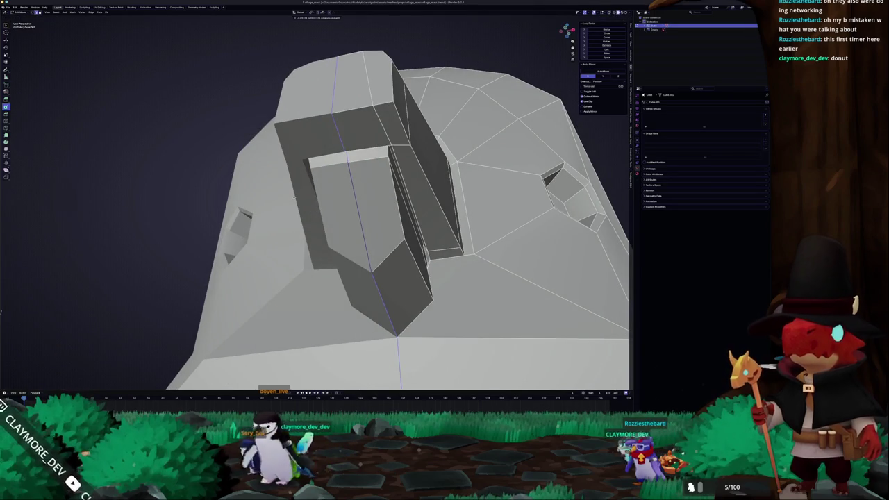
Step: Select the two beak tip vertices and merge them At Center
key(Tab)
scroll(297, 196, down, 6)
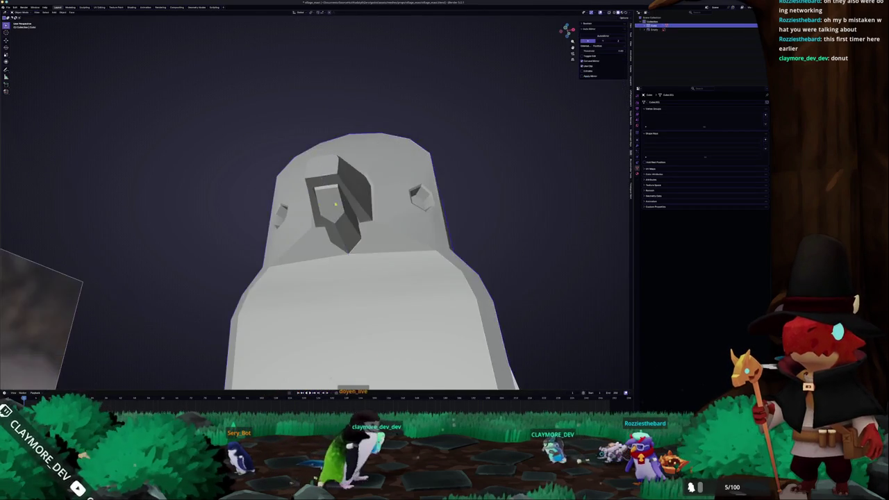
scroll(316, 209, up, 8)
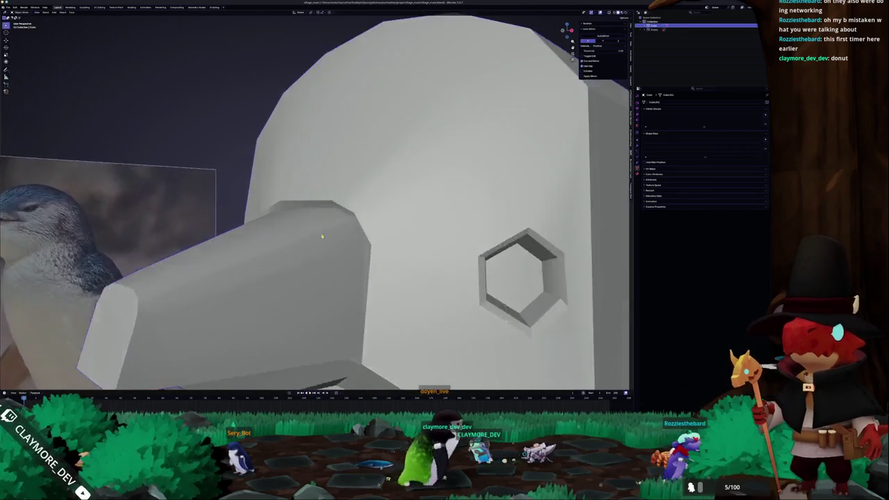
key(Tab)
scroll(314, 200, up, 2)
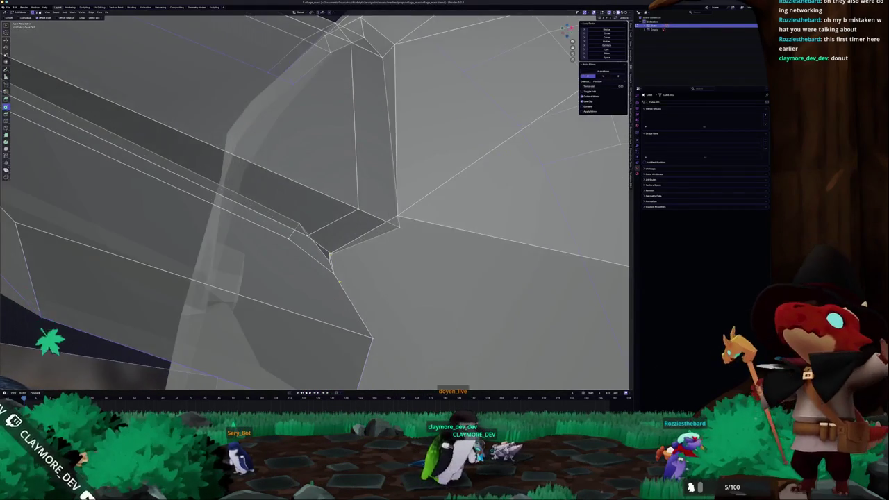
click(321, 271)
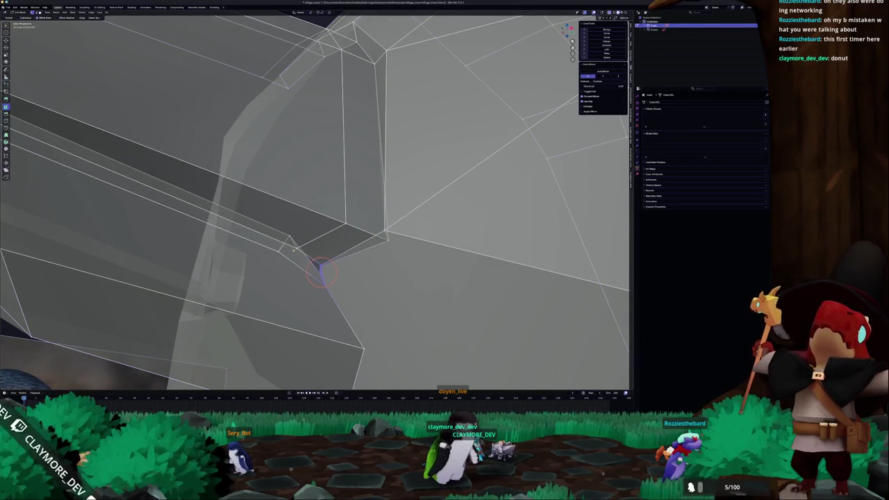
shift+click(305, 260)
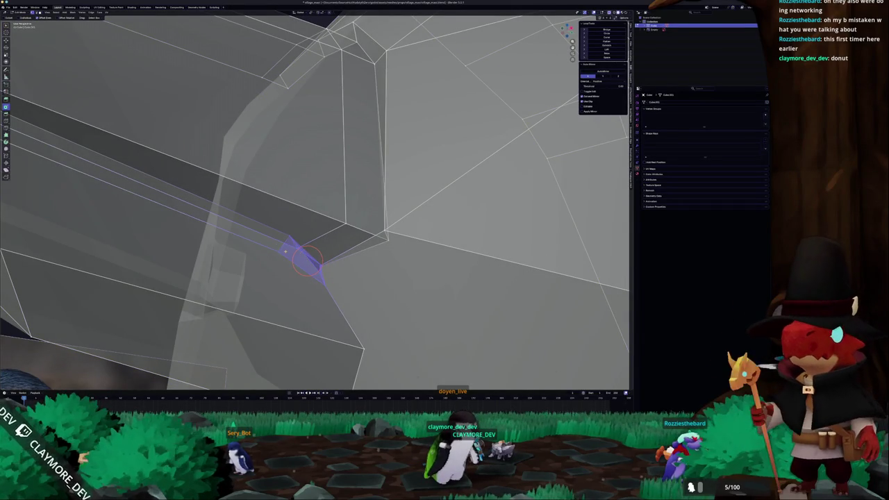
click(285, 253)
scroll(288, 257, down, 5)
key(Tab)
mouse_move(291, 259)
mouse_down()
mouse_move(347, 273)
mouse_move(310, 254)
mouse_move(324, 220)
mouse_move(278, 225)
mouse_move(319, 323)
mouse_move(283, 341)
mouse_move(289, 383)
mouse_up()
Step: In front X-ray view, move two flipper tip vertices outward along X
key(Tab)
key(KP_1)
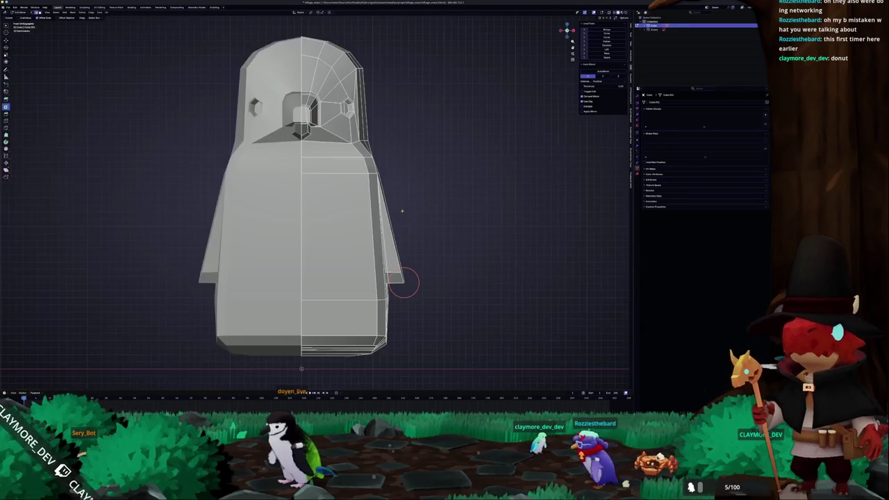
key(alt+z)
scroll(423, 226, up, 1)
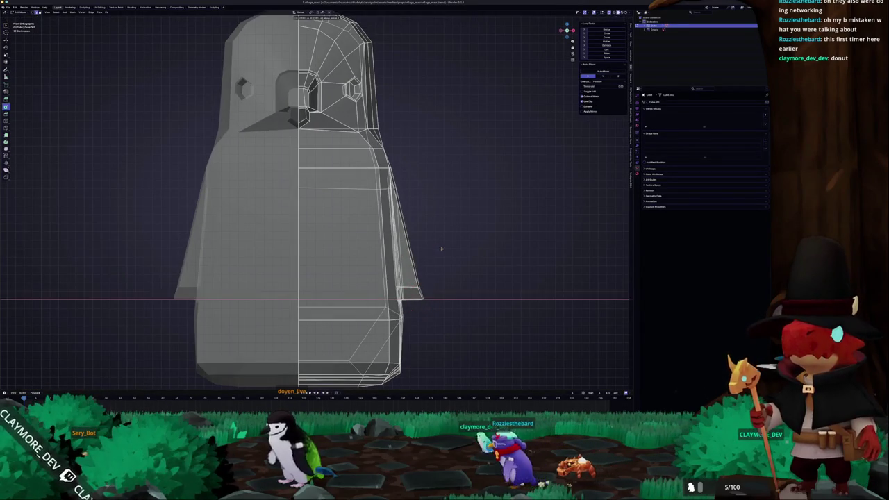
key(g)
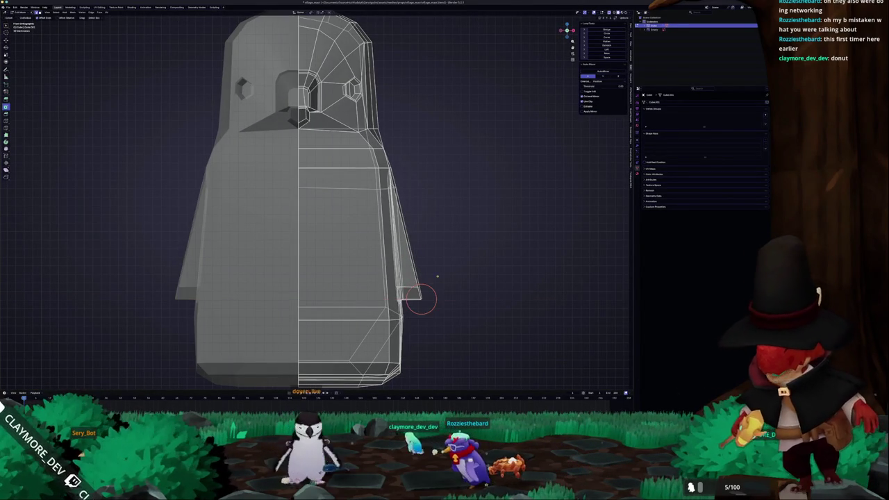
key(x)
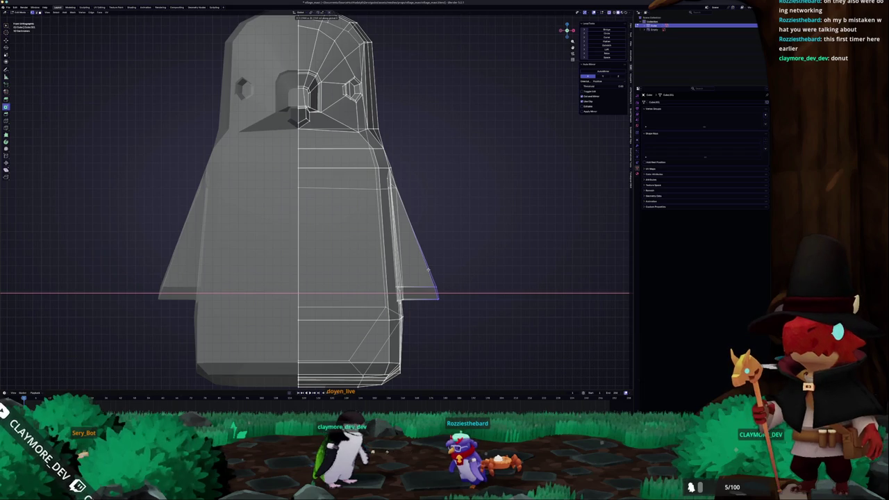
click(432, 293)
key(g)
key(x)
click(412, 270)
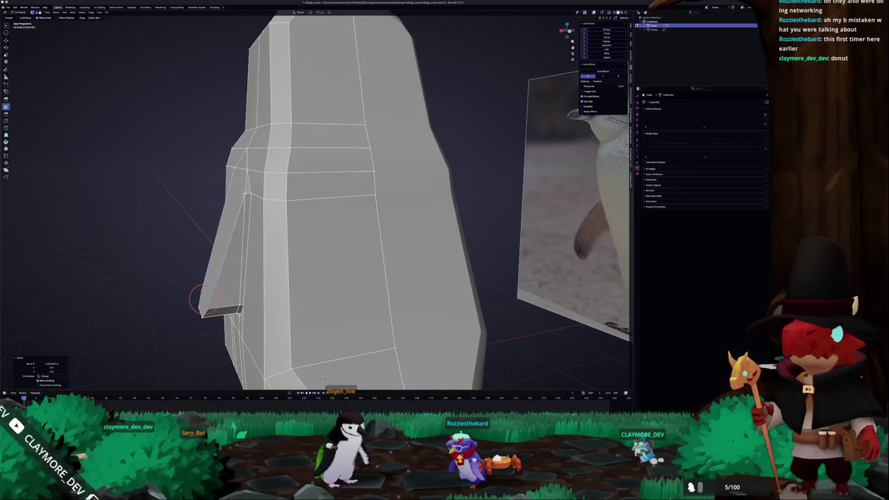
Step: Slide two vertices along the wing edge and compare with the reference
key(shift+v)
click(232, 238)
key(shift+v)
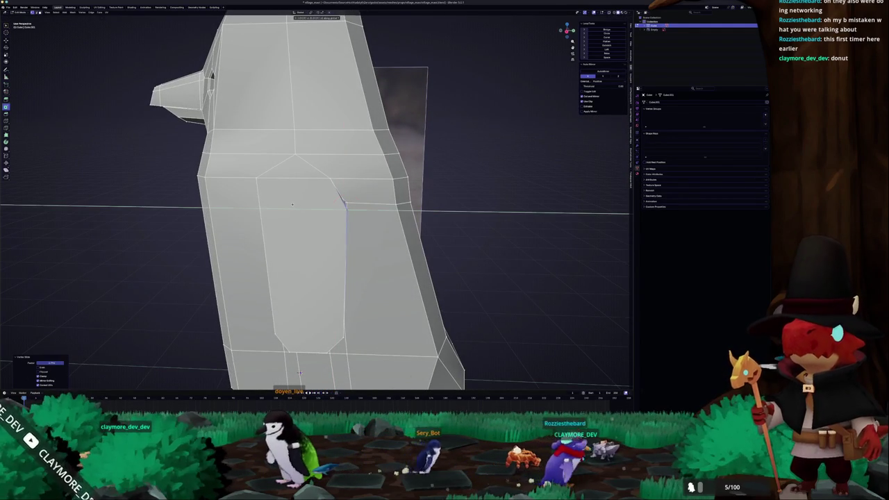
click(293, 204)
key(Tab)
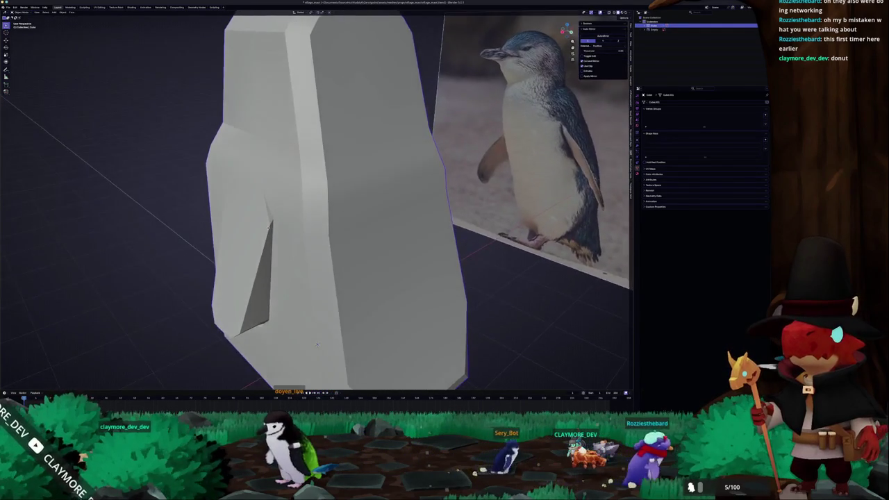
key(Tab)
key(Tab)
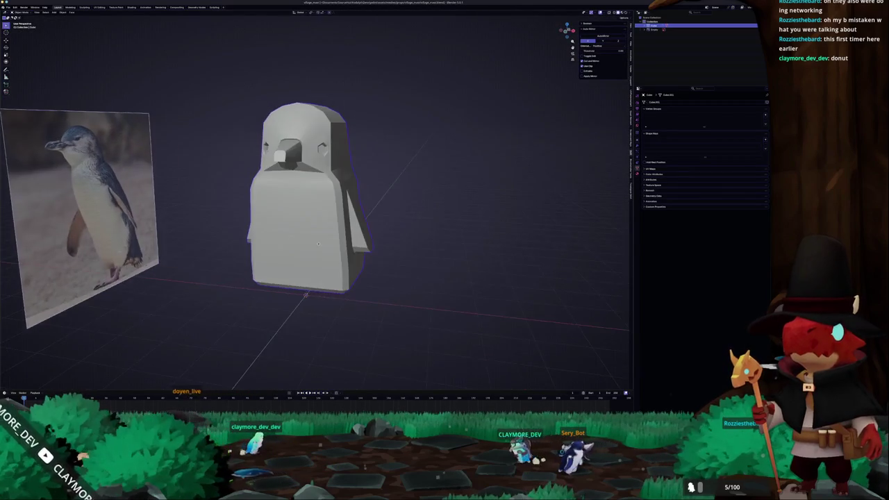
Step: Lower the penguin slightly along Z and tilt it to match the side-view reference
key(g)
key(z)
click(297, 281)
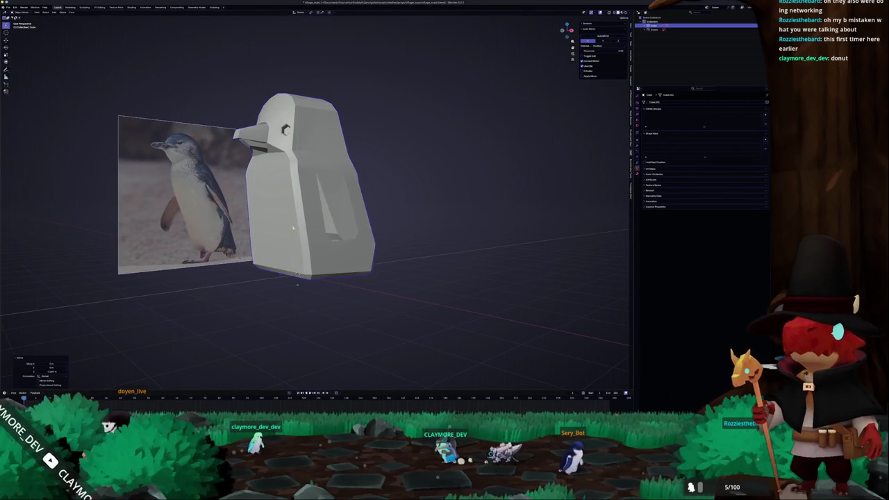
key(KP_3)
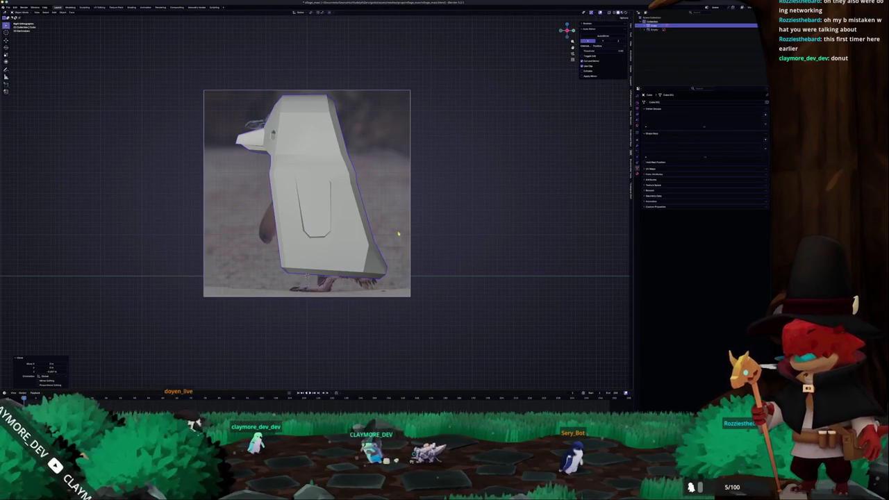
key(r)
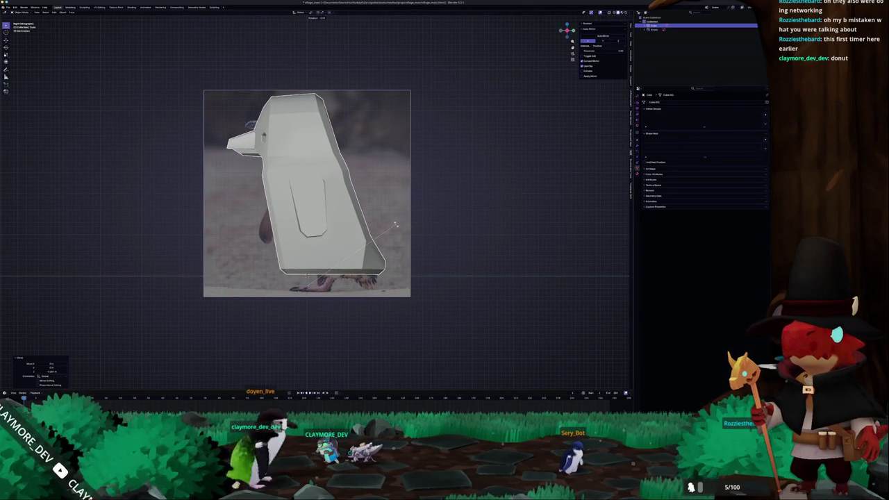
click(396, 227)
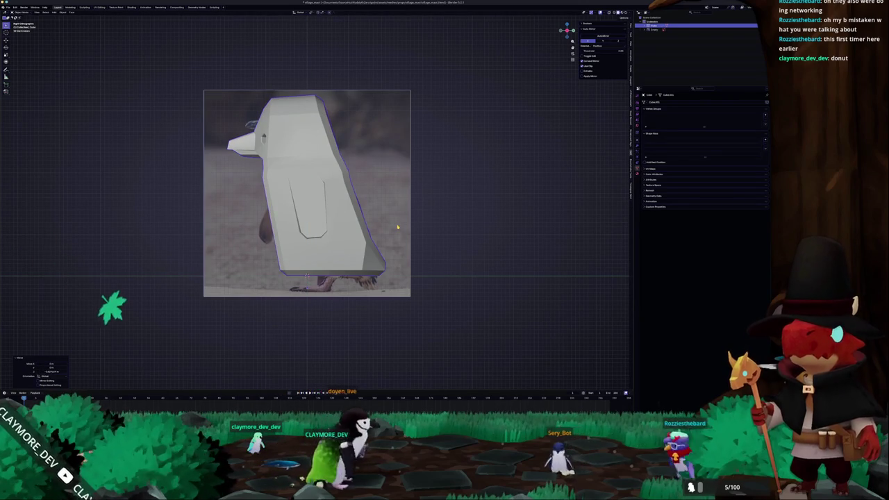
key(r)
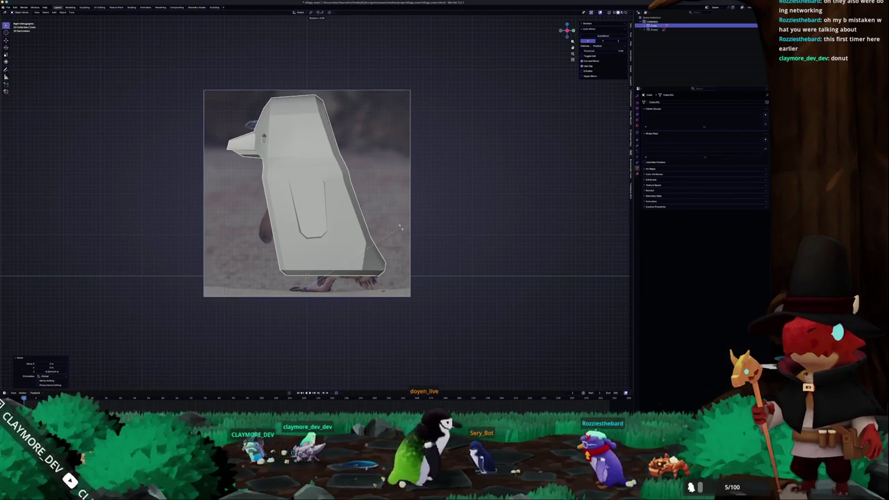
click(402, 234)
Step: Confirm the mesh move in Edit Mode from the right side view, then review the whole object
key(Tab)
drag(399, 233, 369, 225)
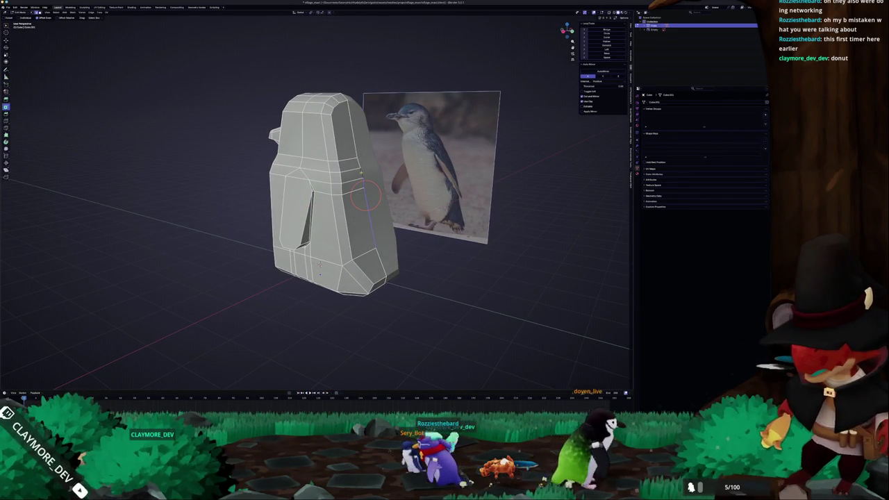
key(KP_3)
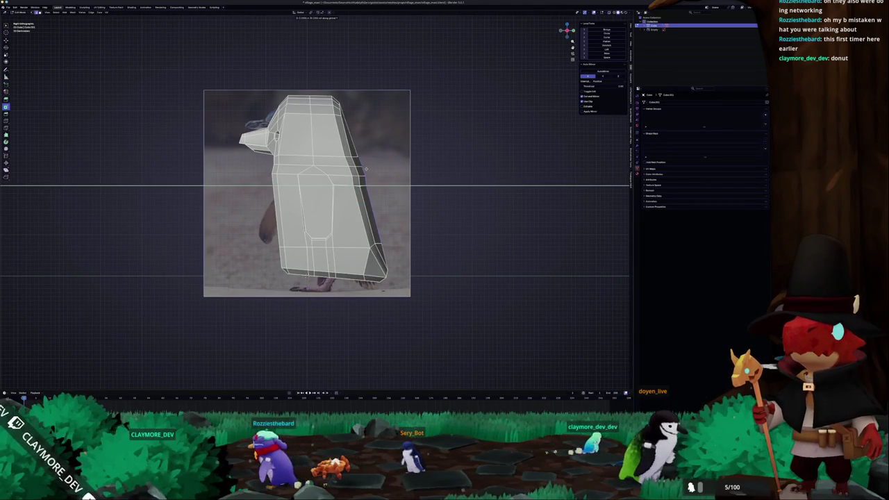
click(365, 169)
key(Tab)
scroll(361, 175, down, 2)
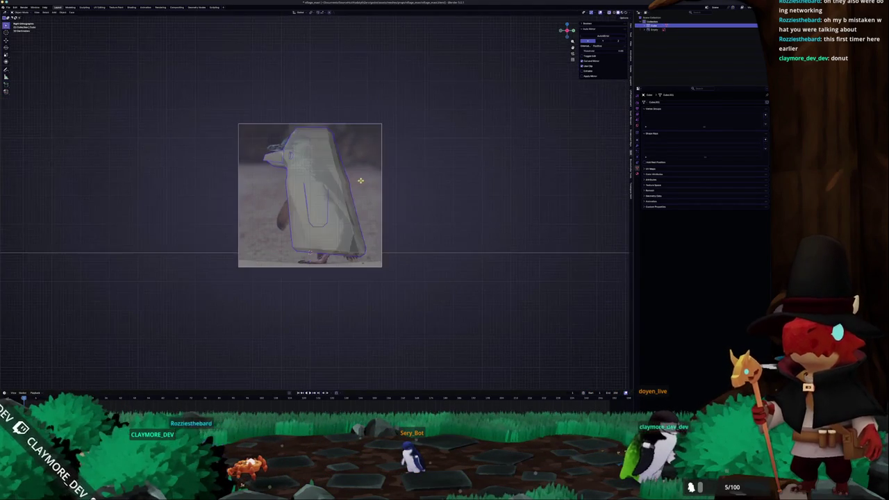
mouse_move(361, 175)
mouse_down()
mouse_move(326, 180)
mouse_move(278, 118)
mouse_move(236, 173)
mouse_up()
Step: Move the selected geometry along global Y to line up with the reference image
key(Tab)
drag(284, 227, 298, 271)
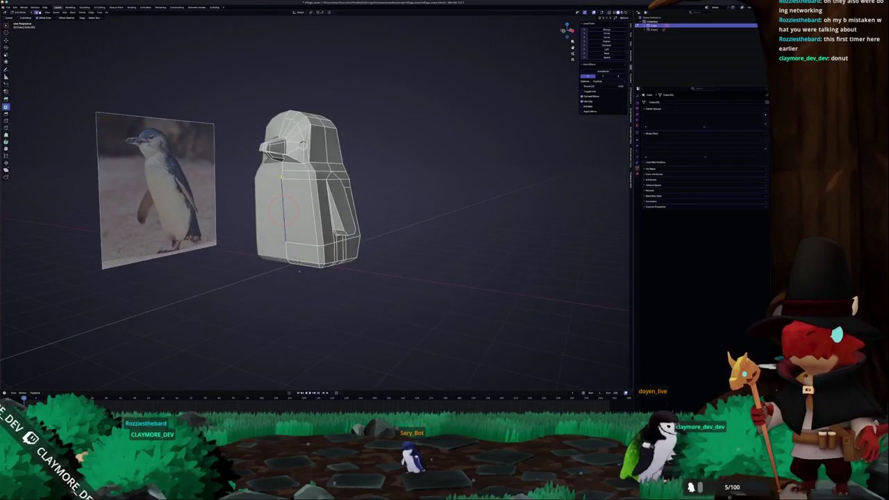
scroll(291, 193, up, 3)
key(g)
key(y)
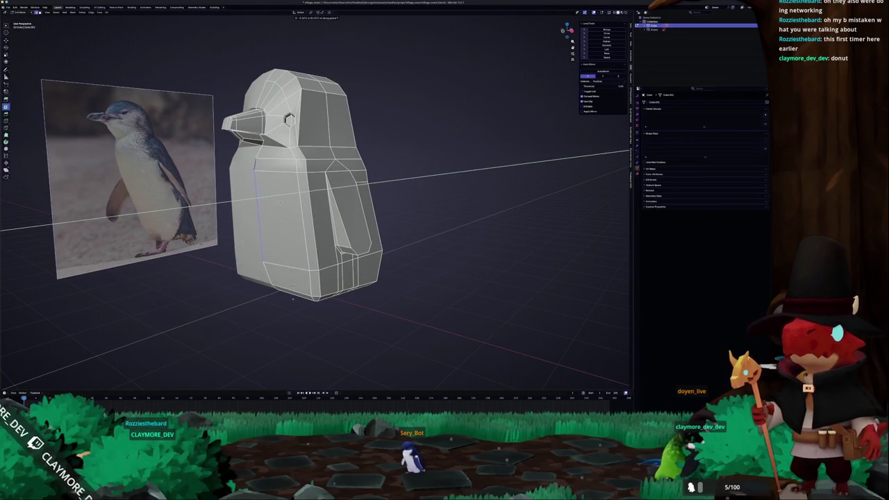
click(282, 203)
Step: In Object Mode, apply Shade Auto Smooth to the penguin and orbit to inspect it
key(Tab)
mouse_move(282, 203)
mouse_down()
mouse_move(306, 243)
mouse_move(302, 254)
mouse_up()
right_click(281, 212)
click(281, 221)
scroll(410, 194, up, 2)
mouse_move(411, 192)
mouse_down()
mouse_move(417, 206)
mouse_move(327, 239)
mouse_up()
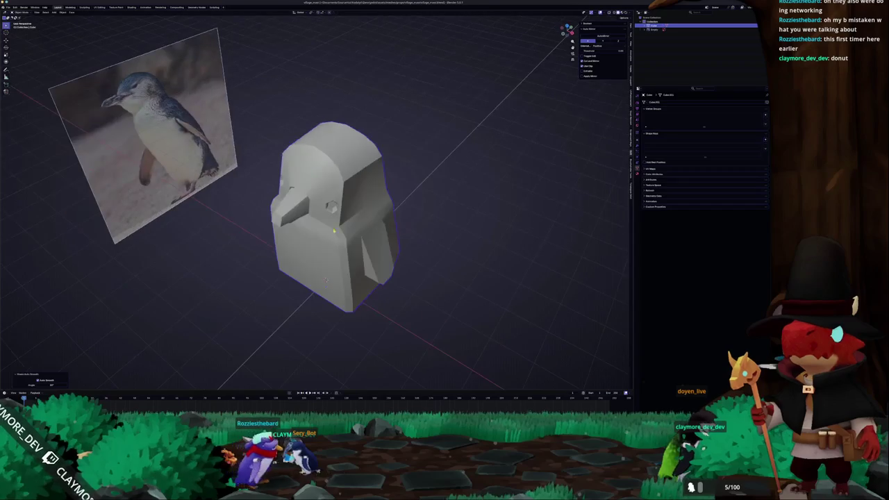
Step: In Edit Mode, select the hexagonal eye face on the penguin's head
key(Tab)
scroll(325, 281, up, 3)
drag(325, 280, 340, 229)
scroll(353, 181, up, 4)
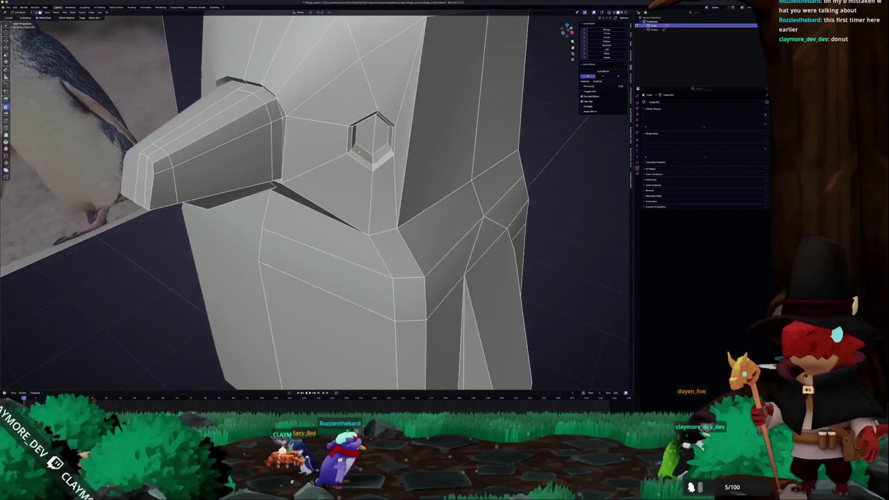
click(393, 122)
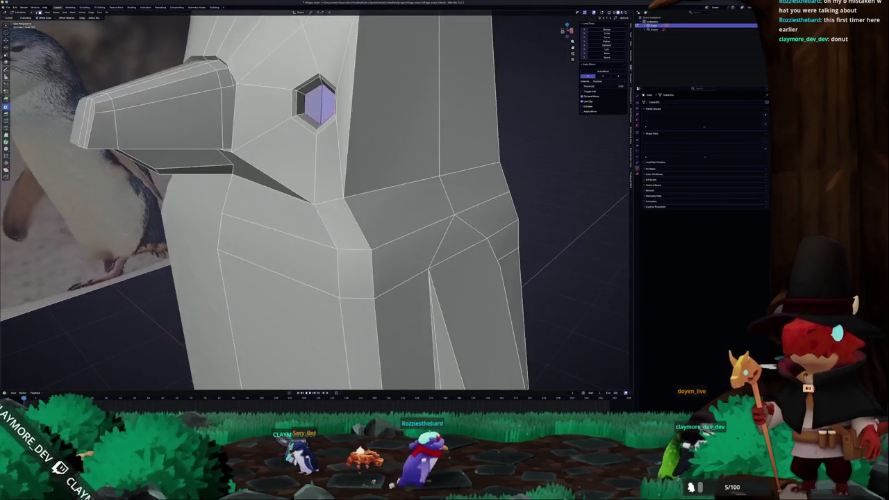
drag(316, 201, 368, 216)
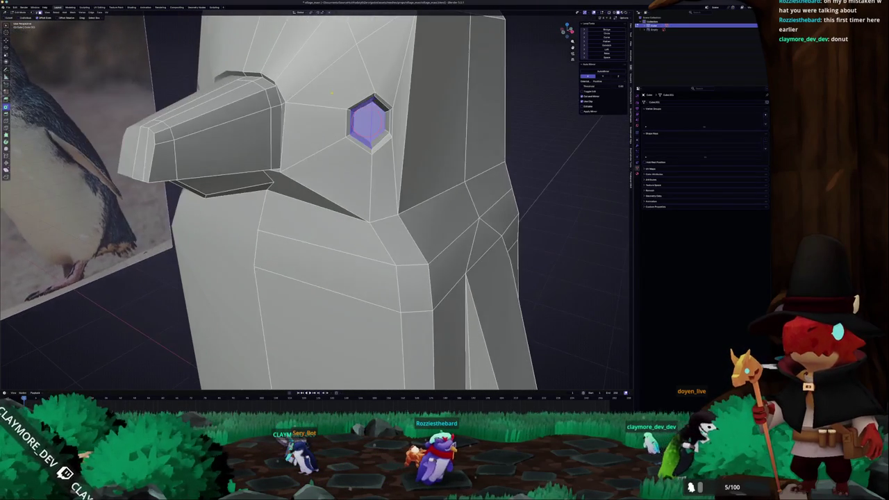
scroll(316, 195, up, 5)
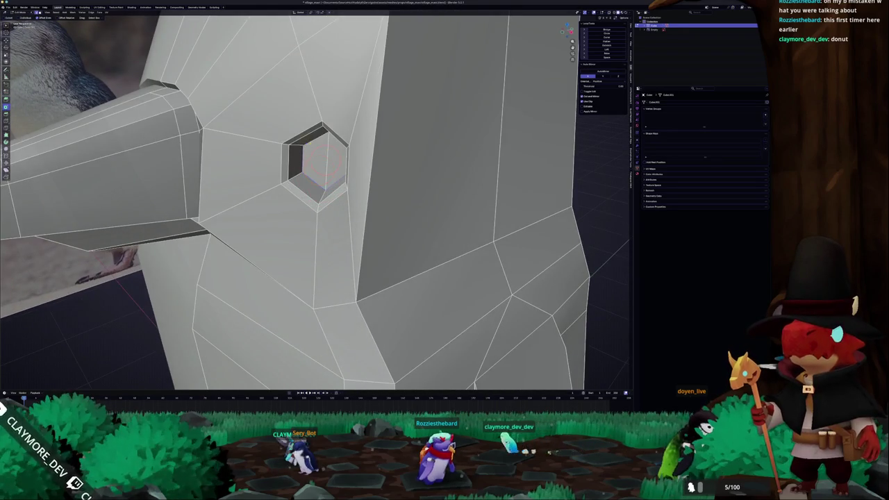
drag(306, 141, 389, 137)
Step: Inset the eye face and push it into the head, then check the socket in Object Mode
click(494, 144)
mouse_move(494, 144)
mouse_down()
mouse_move(476, 158)
mouse_move(468, 147)
mouse_up()
key(i)
click(482, 153)
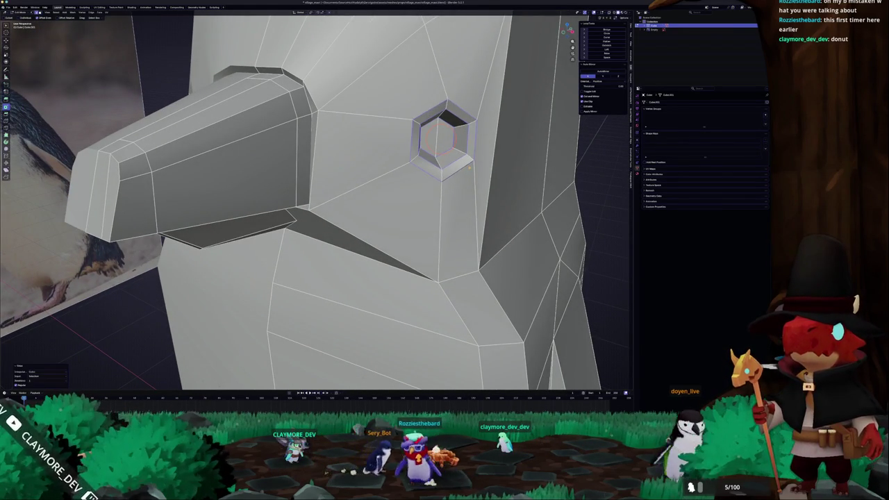
key(Tab)
scroll(476, 170, down, 6)
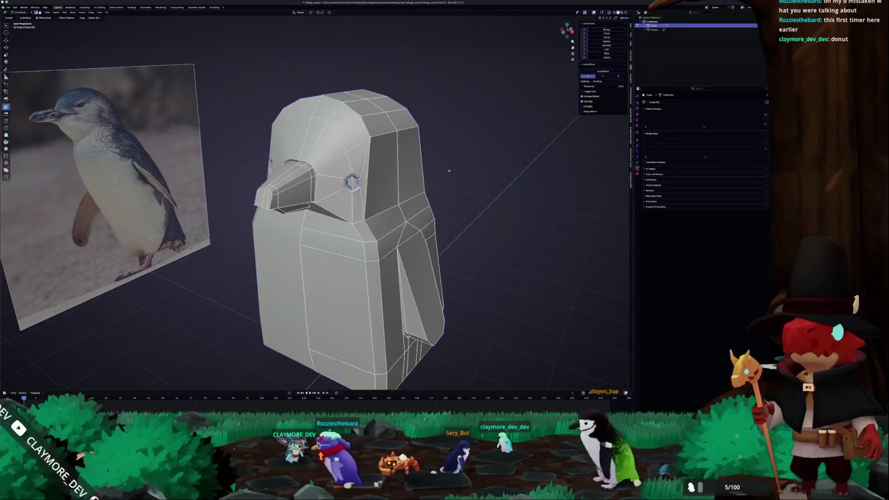
Step: Back in Edit Mode, bring up the edge context menu for the loop around the neck
key(Tab)
scroll(452, 172, up, 6)
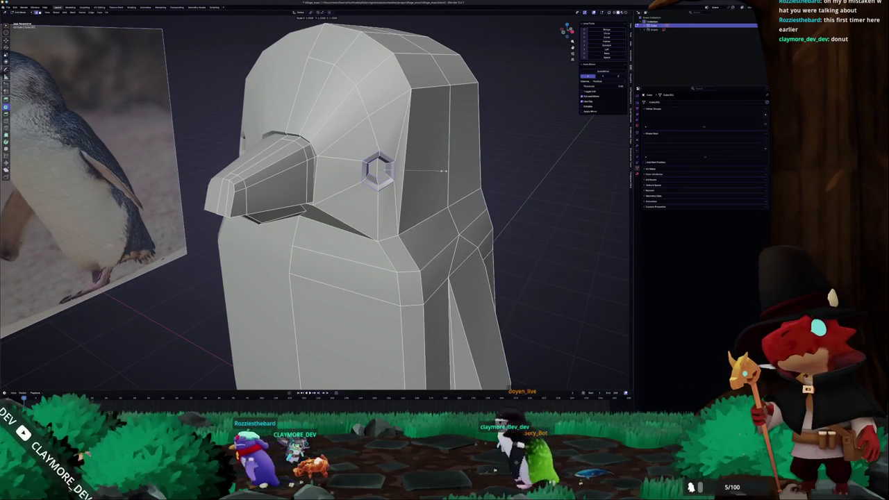
scroll(443, 171, down, 4)
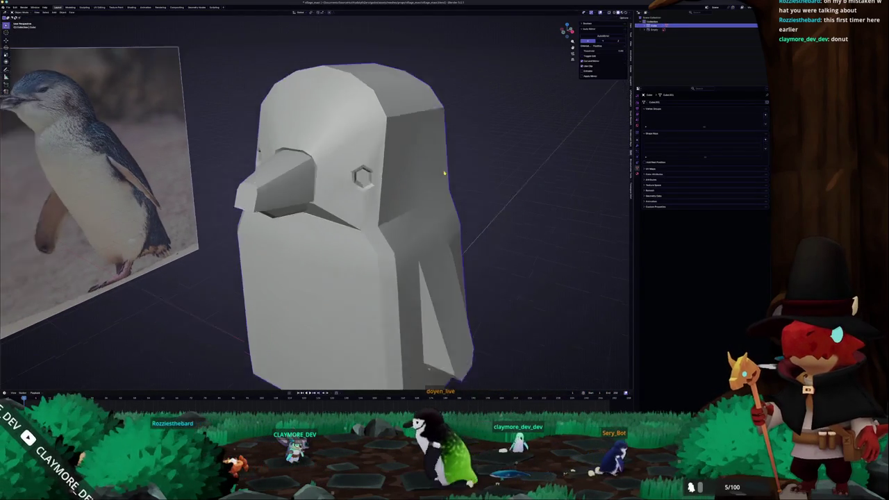
scroll(362, 215, up, 2)
scroll(361, 215, up, 3)
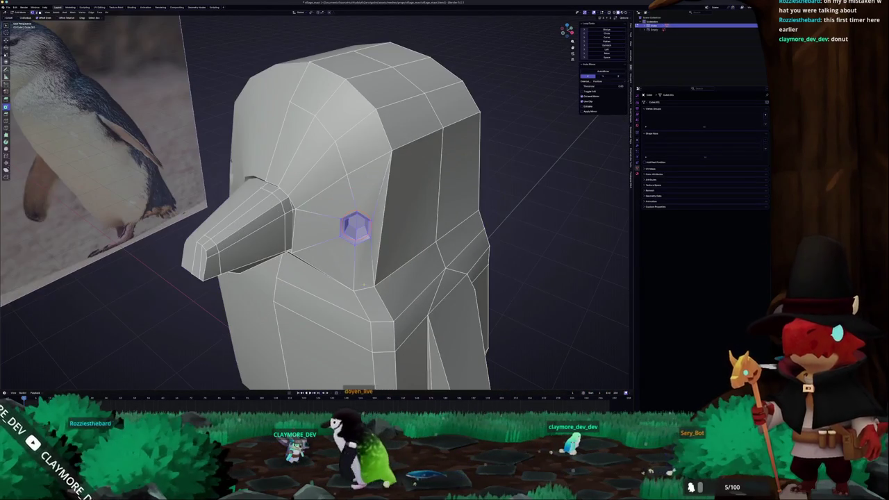
drag(366, 286, 356, 235)
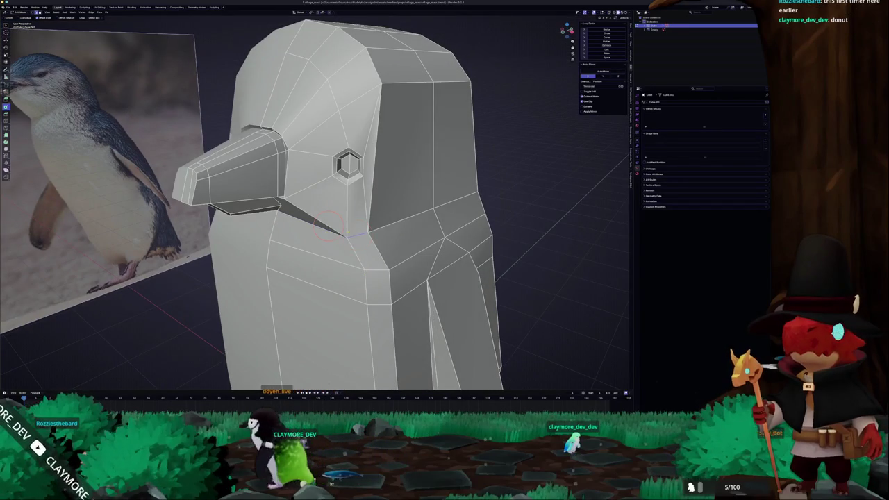
right_click(378, 237)
Step: Dismiss the edge menu and view the penguin from the front beside the reference
key(Escape)
drag(362, 298, 292, 285)
key(Tab)
scroll(389, 232, down, 5)
mouse_move(389, 232)
mouse_down()
mouse_move(412, 228)
mouse_move(437, 180)
mouse_move(386, 231)
mouse_move(416, 224)
mouse_up()
Step: Select the edge loop around the wing and review it in Object Mode
key(Tab)
alt+click(379, 209)
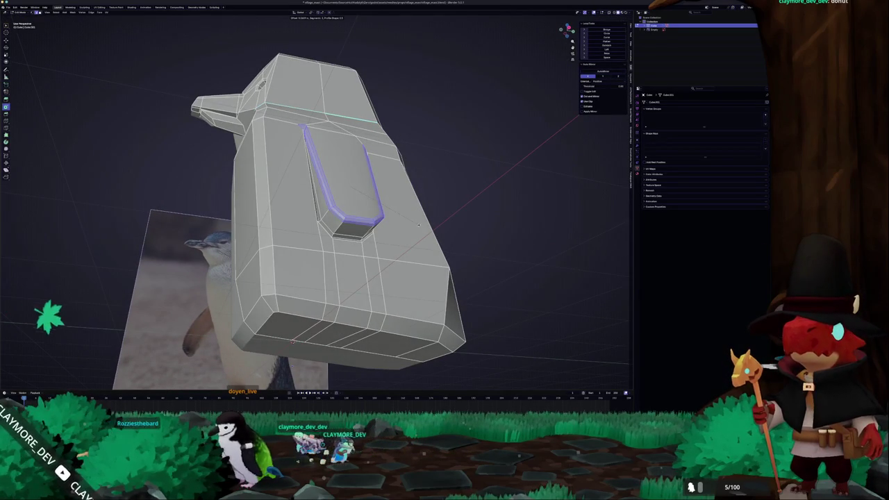
alt+click(416, 226)
scroll(415, 226, down, 3)
key(Tab)
drag(415, 226, 356, 247)
right_click(356, 246)
click(370, 246)
Step: Select the narrow face just below the eye and inspect the head from several angles
key(Tab)
scroll(373, 203, up, 5)
click(374, 203)
drag(373, 204, 85, 188)
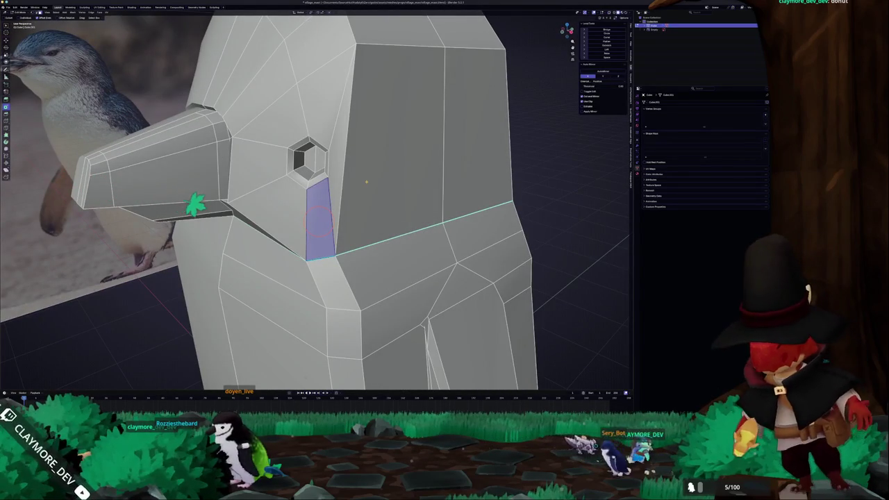
drag(245, 282, 250, 375)
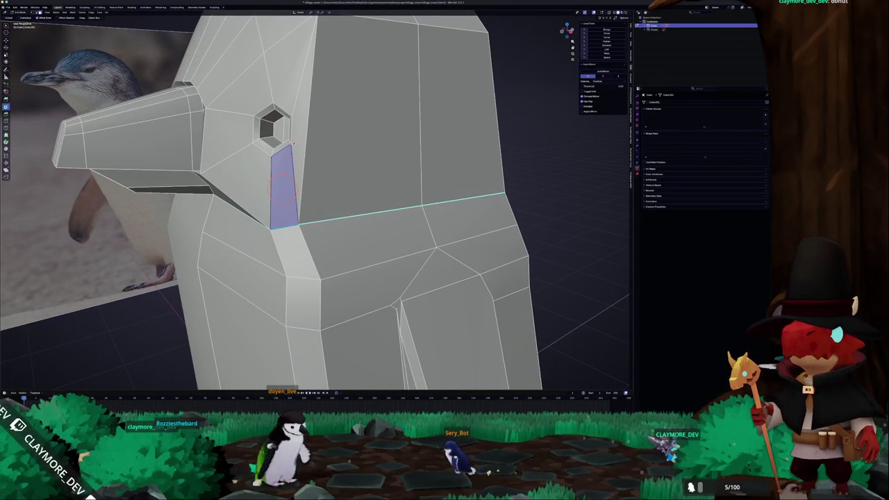
drag(421, 141, 309, 139)
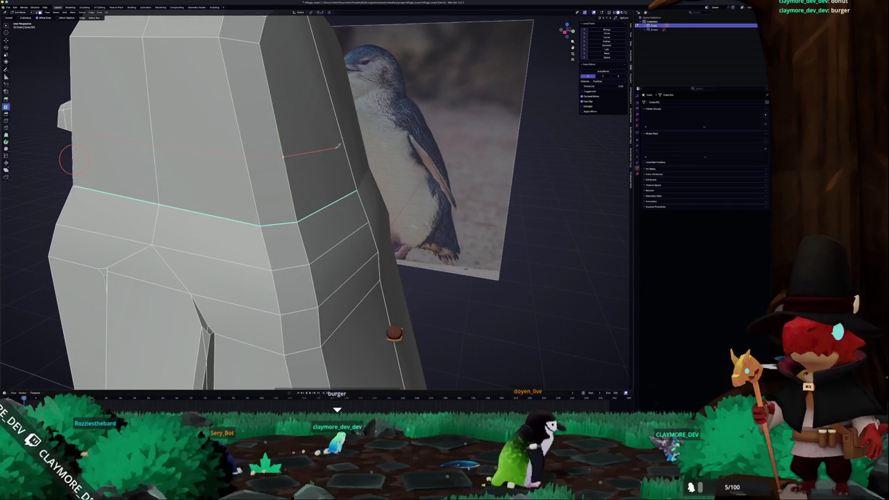
drag(346, 142, 444, 143)
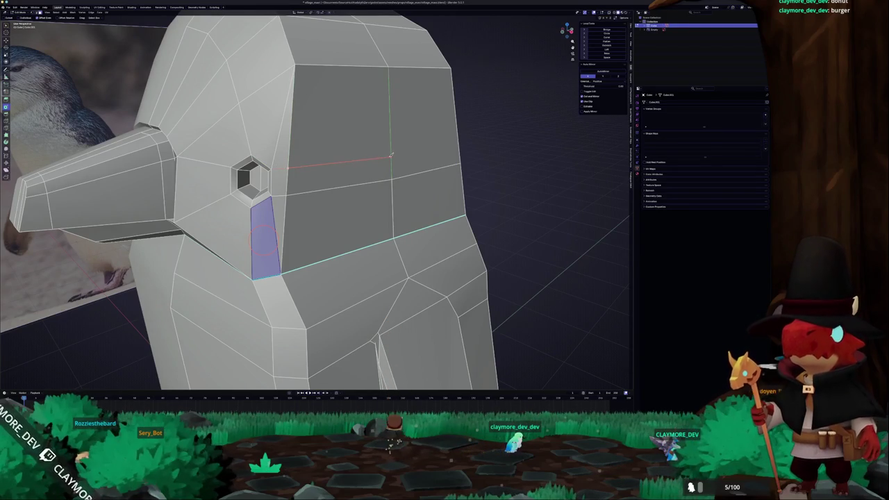
drag(390, 156, 295, 155)
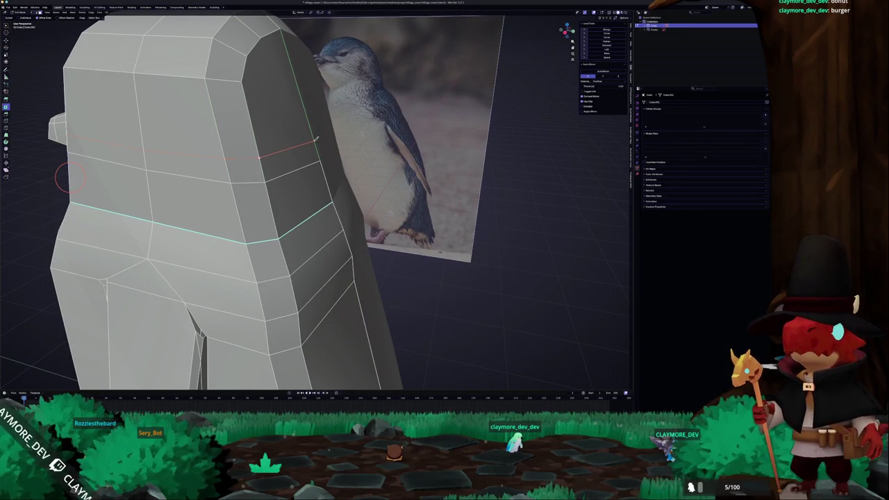
drag(316, 139, 357, 193)
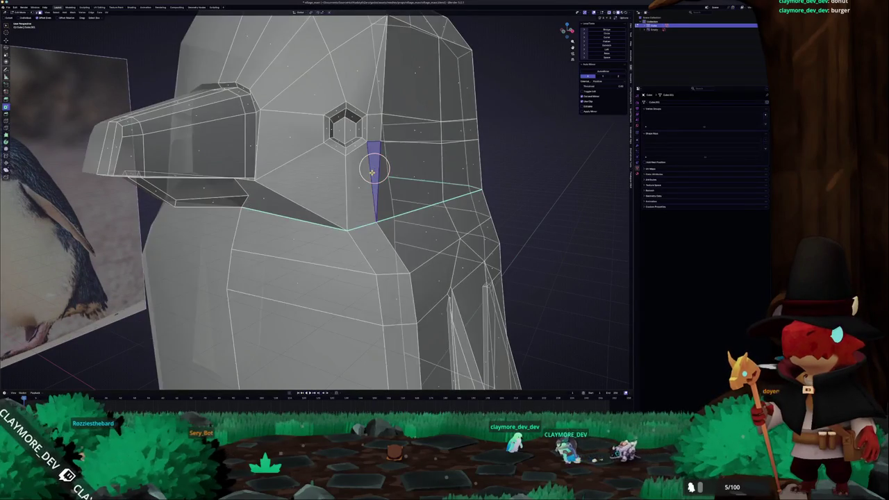
Step: Add the neighbouring face below the eye and merge the two into one face
key(Tab)
drag(374, 164, 329, 194)
key(Tab)
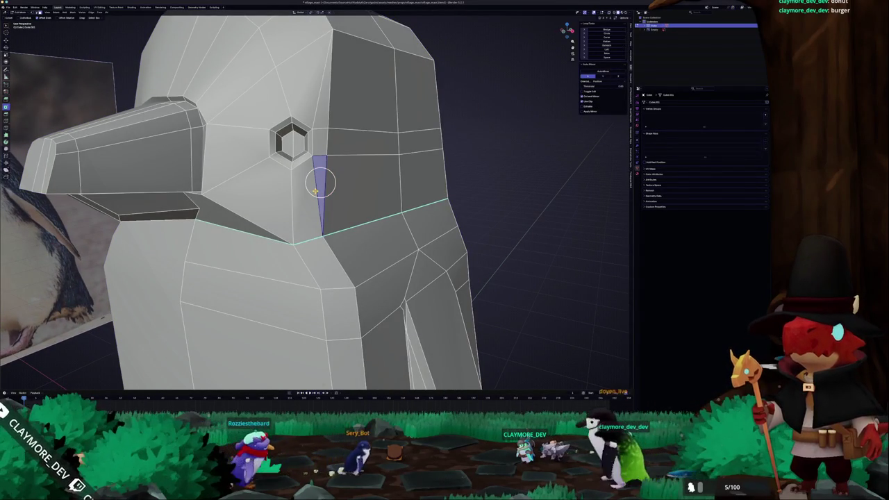
shift+click(302, 202)
right_click(306, 210)
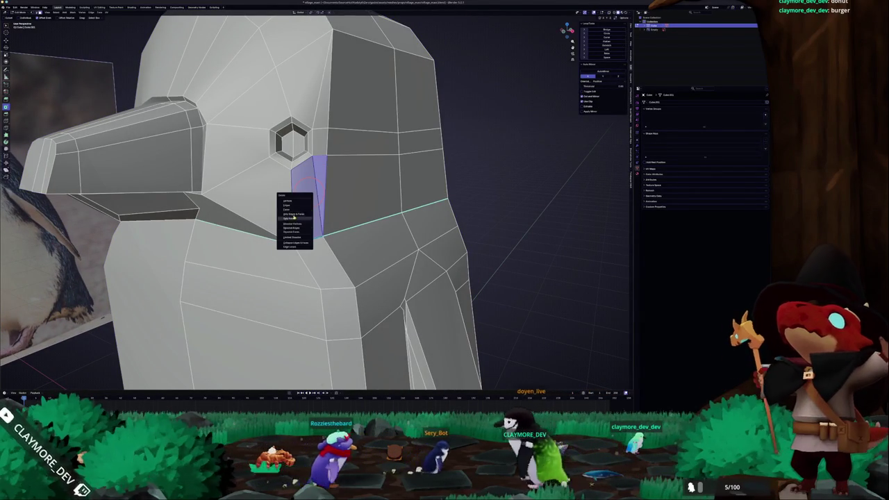
click(292, 214)
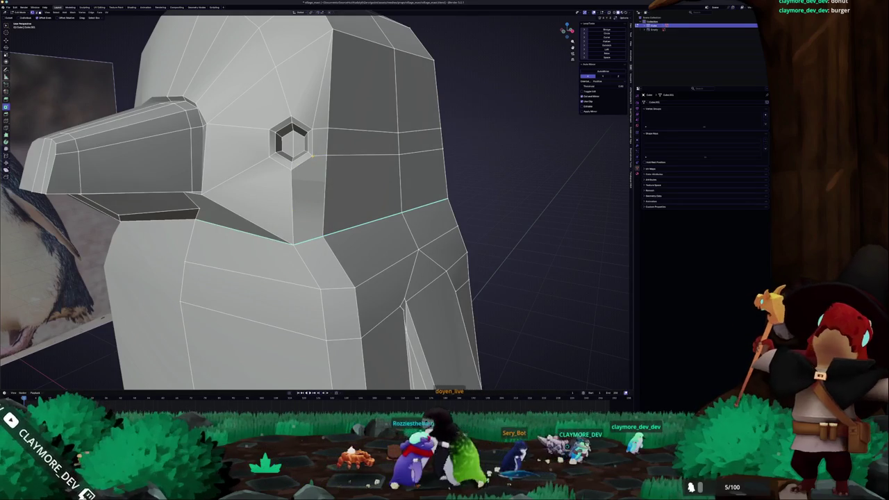
Step: Reframe the penguin and switch to the right side view in Edit Mode
scroll(306, 174, down, 2)
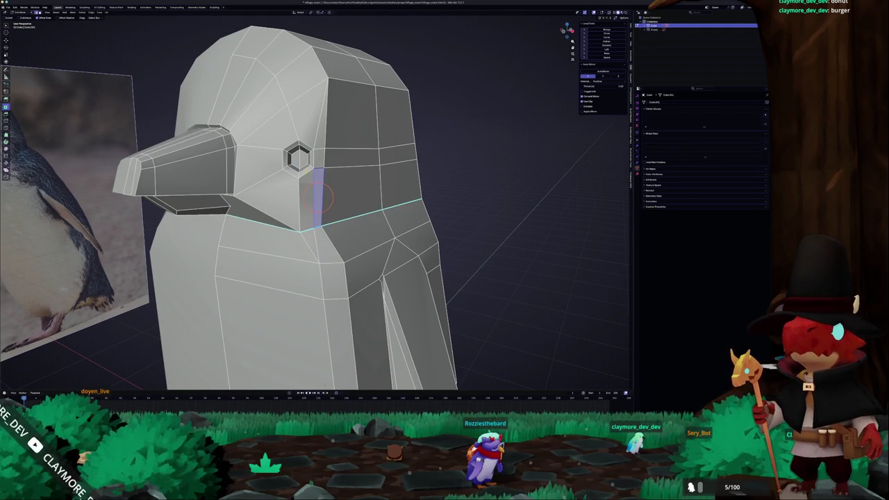
scroll(393, 226, down, 8)
key(Tab)
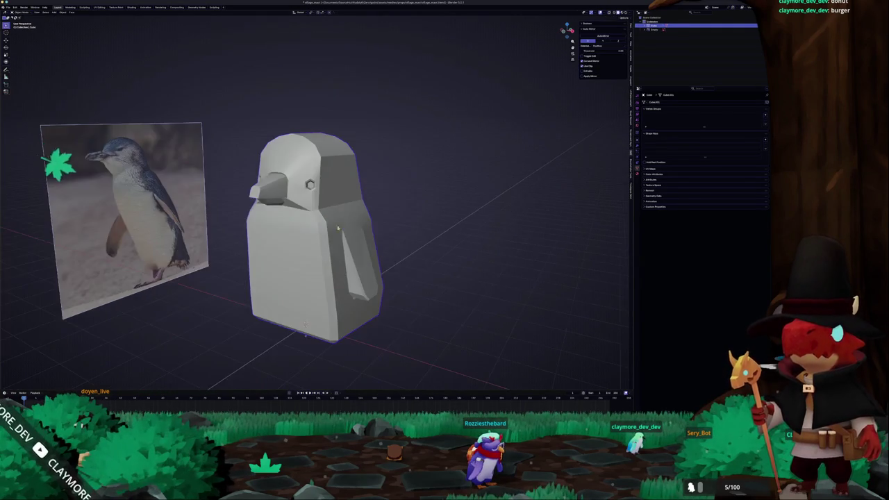
scroll(393, 225, left, 5)
scroll(393, 226, up, 5)
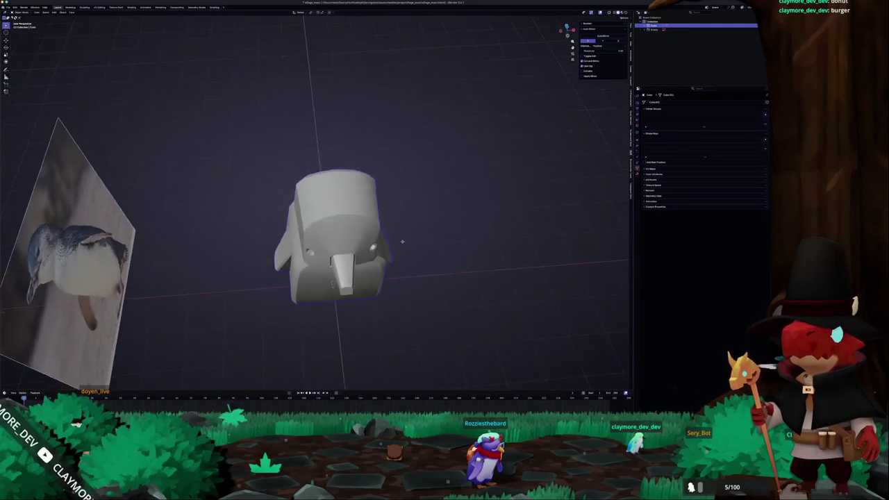
key(Tab)
key(KP_3)
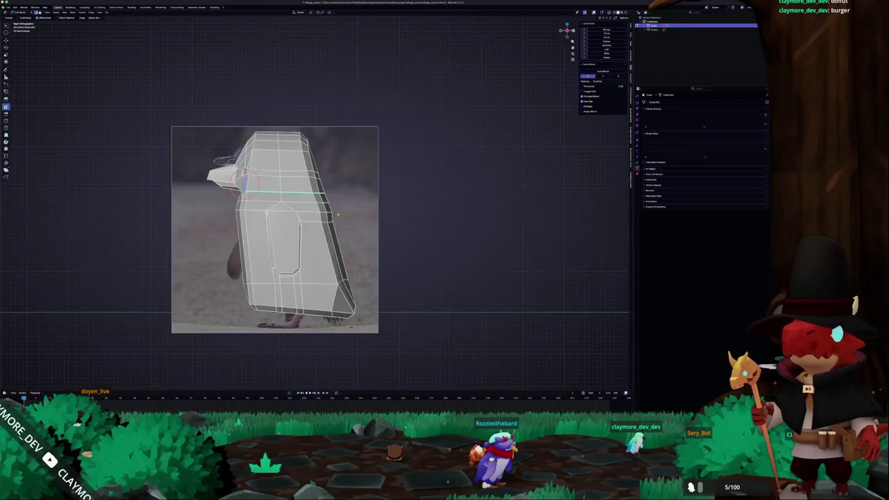
scroll(339, 152, up, 3)
Step: Move the lower beak vertices downward to match the reference photo
key(ctrl+r)
scroll(221, 174, left, 4)
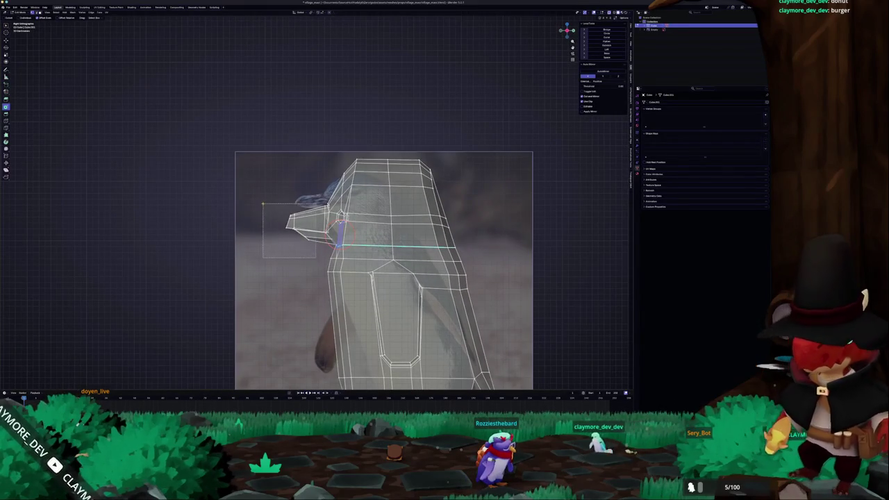
scroll(317, 198, up, 2)
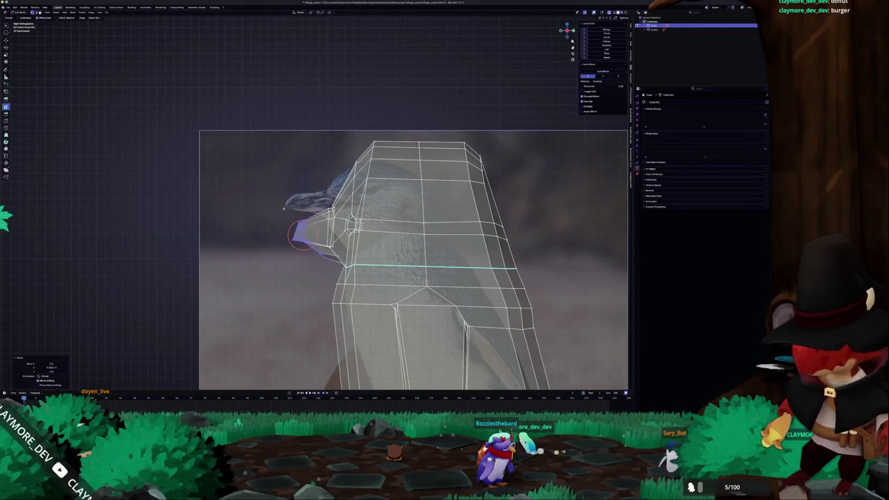
scroll(284, 209, up, 2)
click(287, 217)
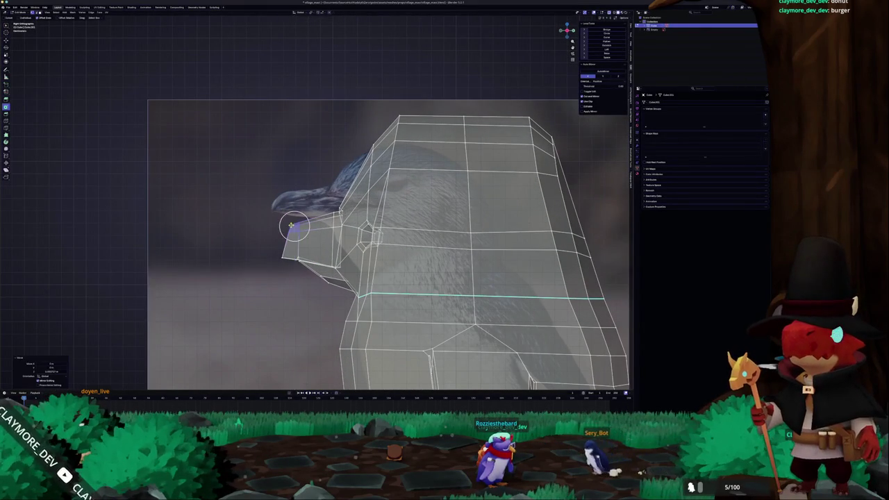
key(g)
click(308, 277)
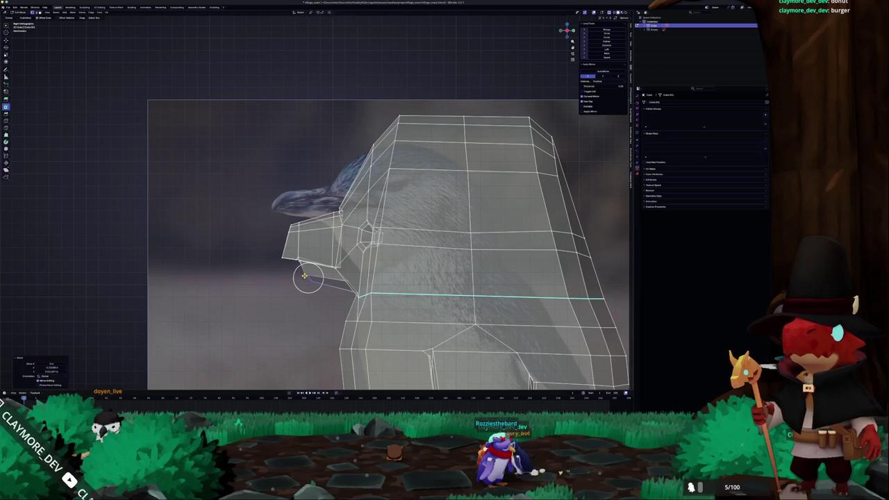
key(g)
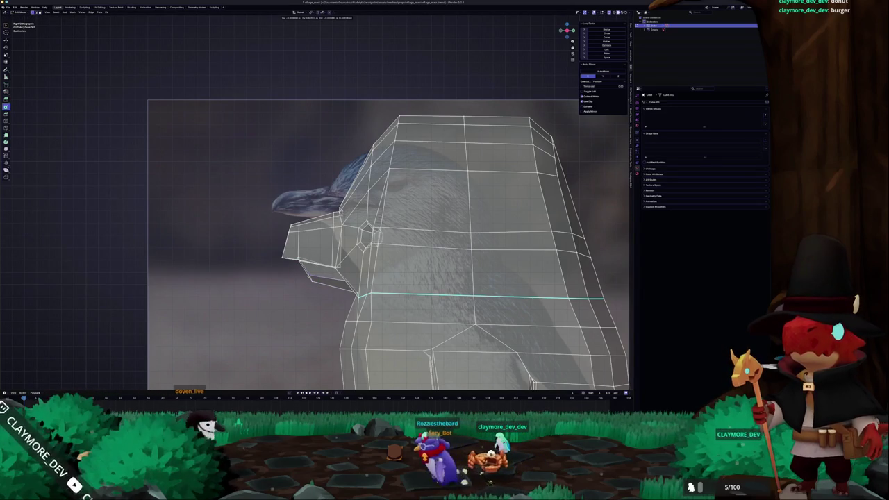
click(308, 275)
Step: Reapply Shade Auto Smooth in Object Mode, then return to Edit Mode in camera view
key(Tab)
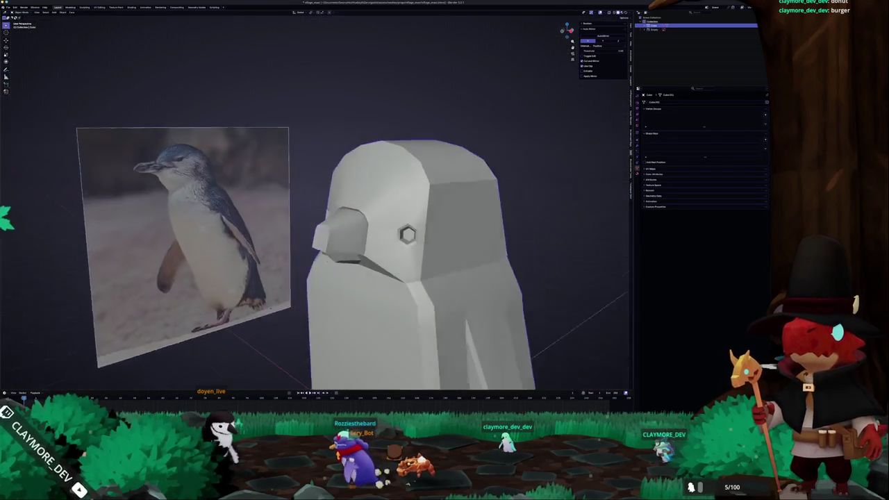
right_click(341, 257)
click(342, 257)
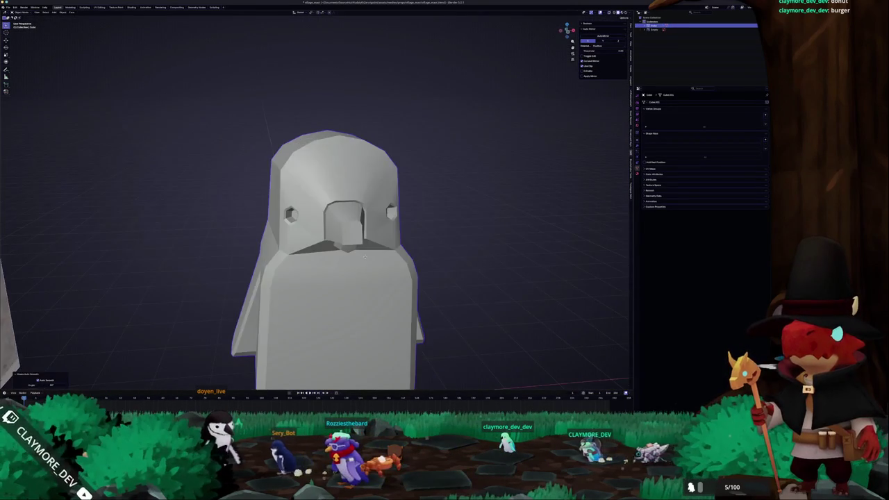
key(Tab)
key(KP_0)
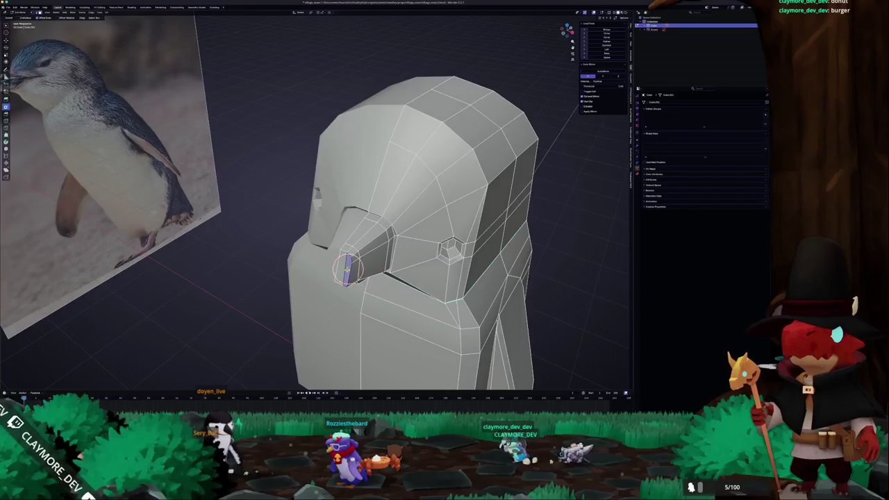
Step: Select the face strip on the beak's side and extrude it forward
drag(352, 262, 370, 241)
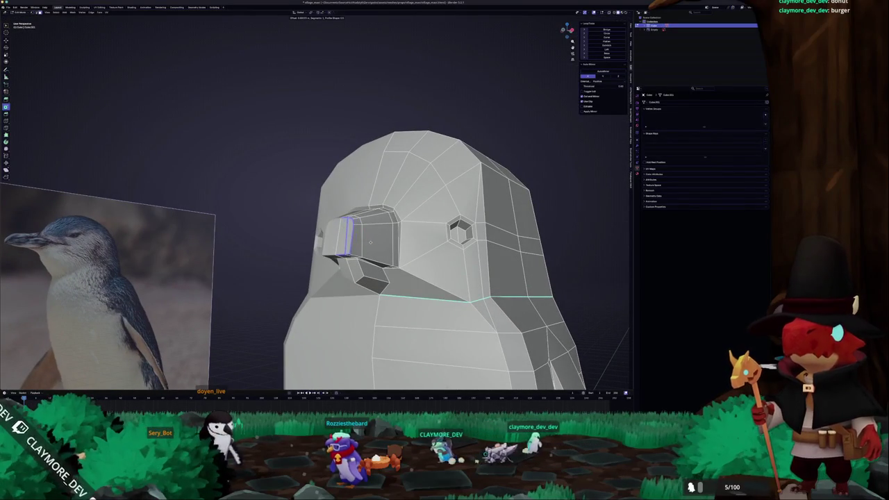
key(Tab)
key(Tab)
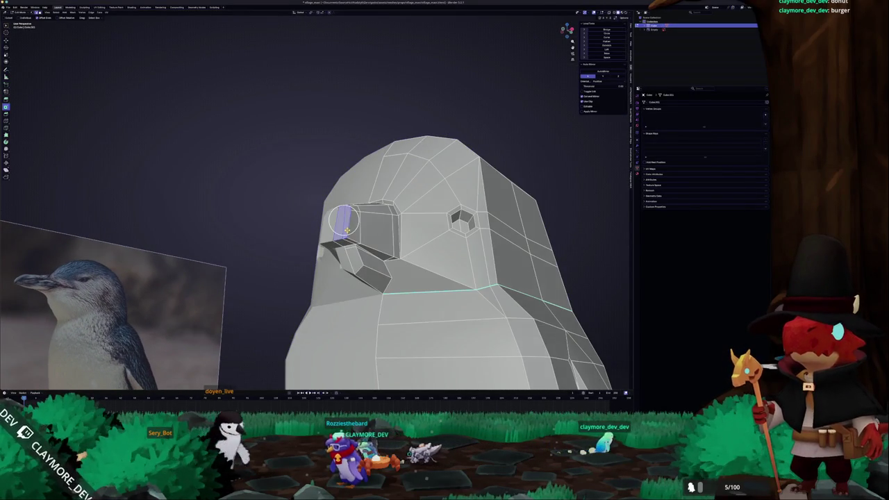
scroll(366, 230, up, 2)
mouse_move(359, 233)
mouse_down()
mouse_move(346, 274)
mouse_move(340, 256)
mouse_up()
click(343, 257)
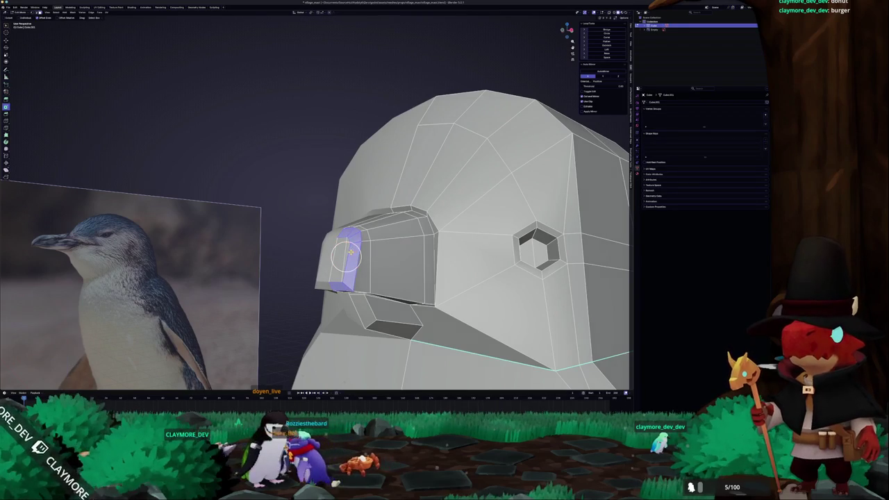
key(Escape)
drag(354, 257, 408, 257)
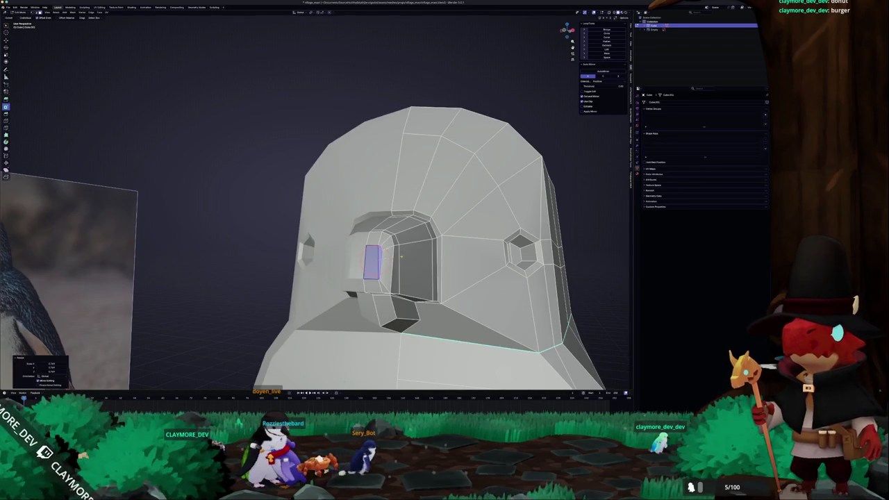
key(e)
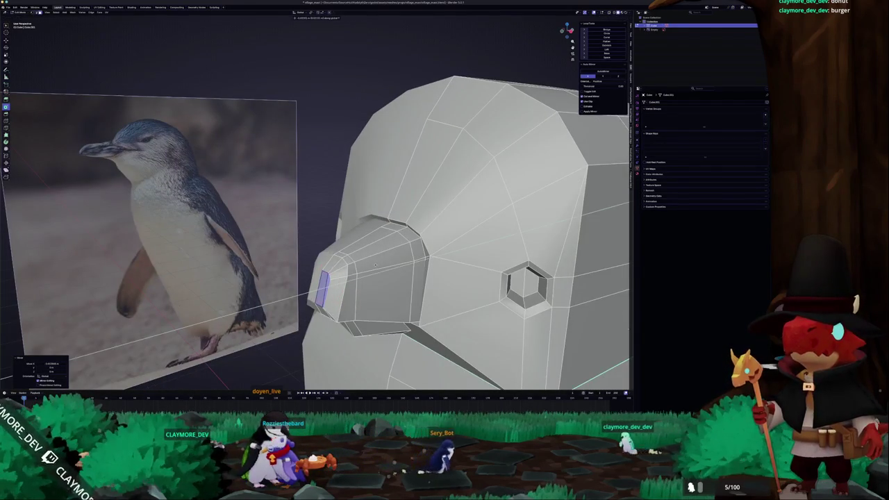
click(375, 265)
mouse_move(375, 265)
mouse_down()
mouse_move(326, 239)
mouse_move(406, 275)
mouse_up()
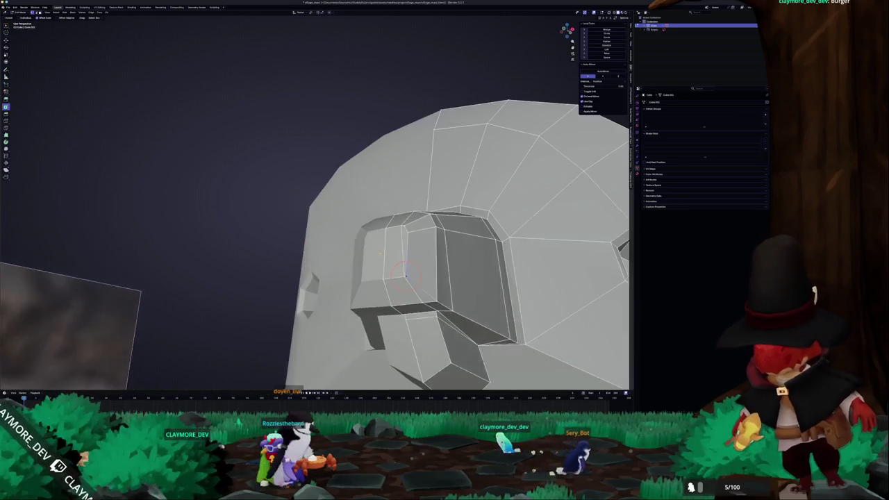
Step: Select an edge path running up the beak
ctrl+click(397, 275)
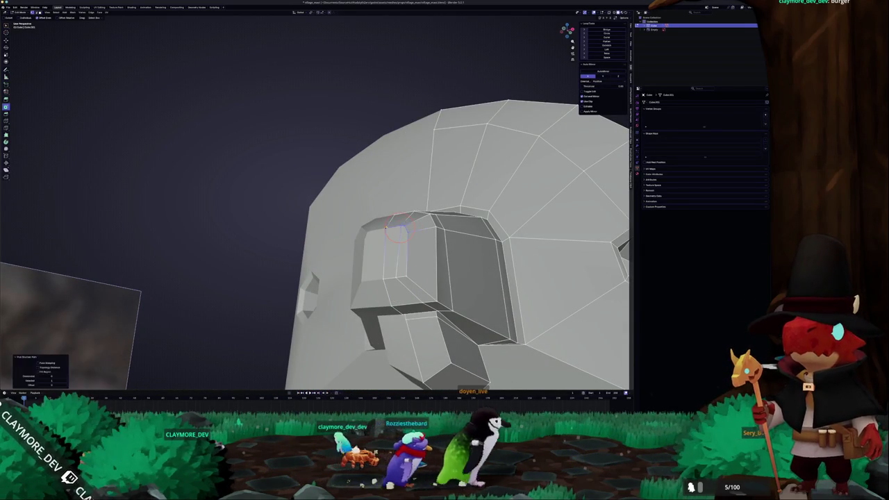
drag(397, 230, 389, 364)
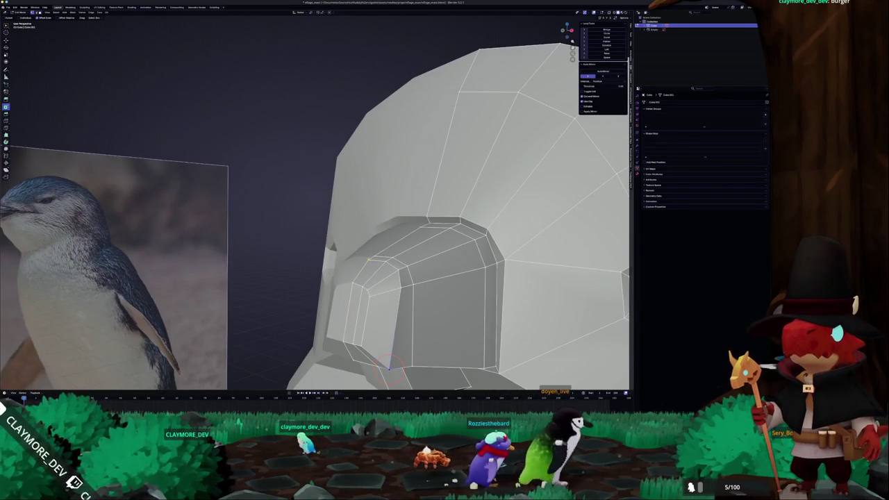
click(387, 285)
mouse_move(387, 287)
mouse_down()
mouse_move(393, 263)
mouse_move(375, 229)
mouse_move(383, 202)
mouse_up()
ctrl+click(368, 271)
drag(380, 269, 348, 316)
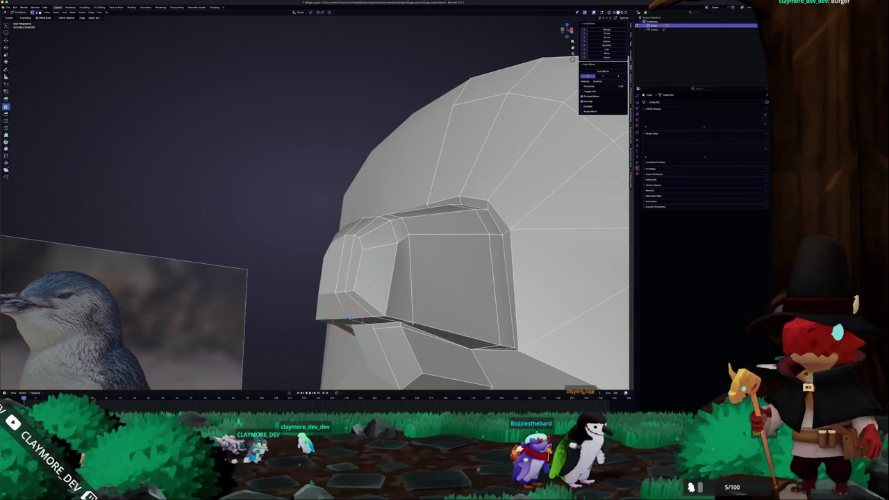
drag(414, 319, 381, 375)
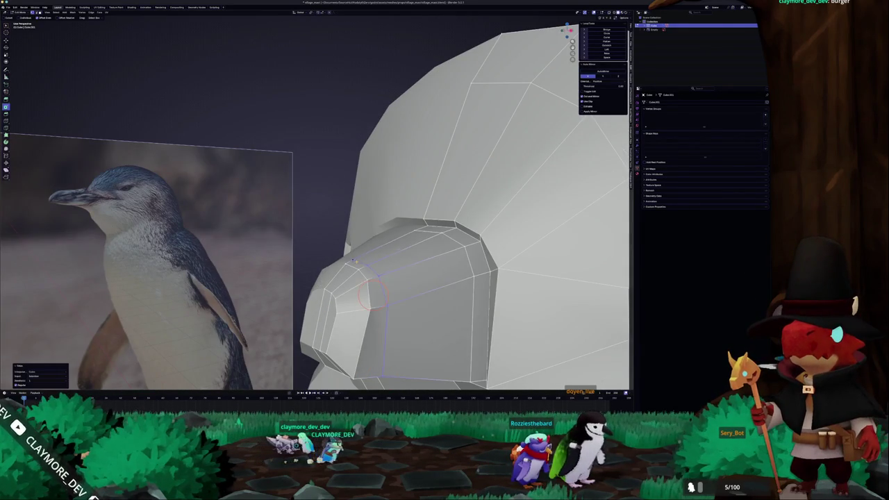
mouse_move(32, 199)
mouse_down()
mouse_move(93, 213)
mouse_move(205, 278)
mouse_up()
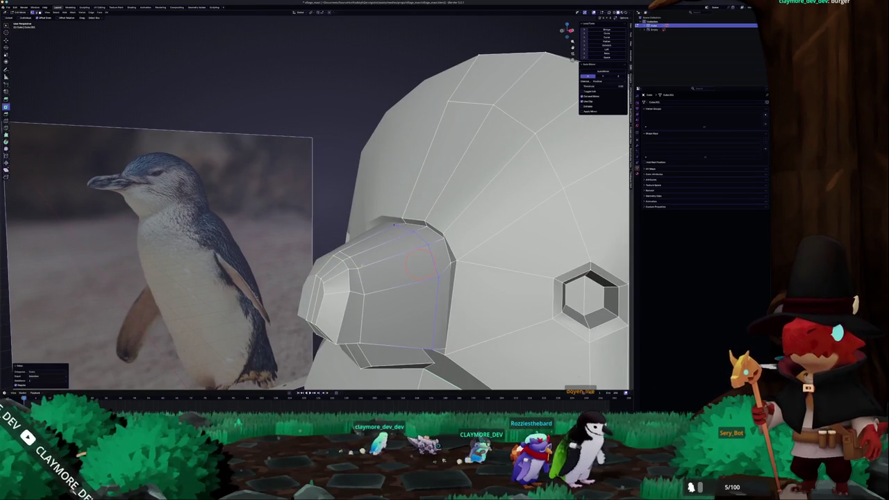
Step: Add a new edge loop around the beak and preview the result in Object Mode
click(386, 284)
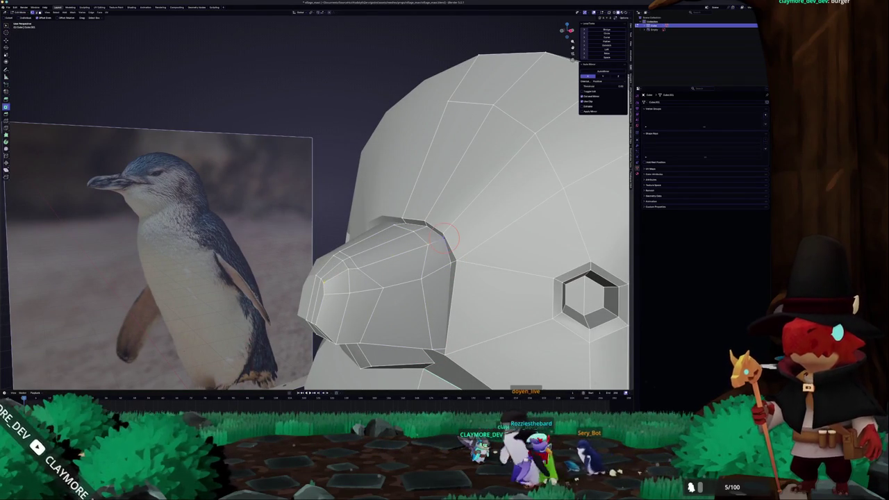
click(426, 225)
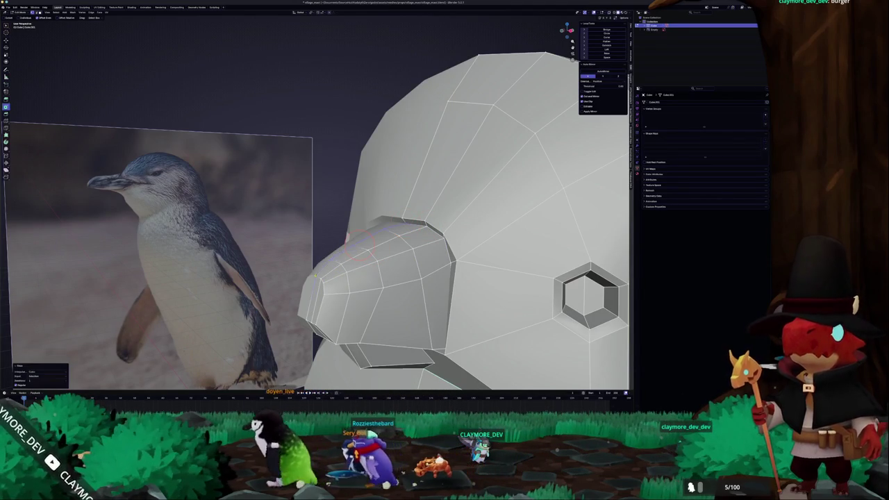
key(Tab)
mouse_move(316, 276)
mouse_down()
mouse_move(330, 283)
mouse_move(358, 206)
mouse_up()
key(Tab)
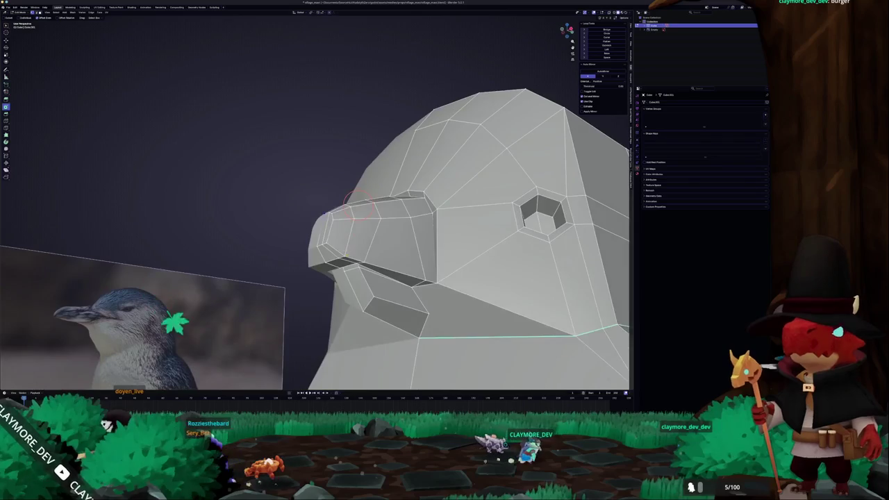
Step: Slide the vertex at the beak's lower corner along its edge to sit against the reference
scroll(343, 256, up, 2)
mouse_move(366, 277)
mouse_down()
mouse_move(380, 268)
mouse_move(366, 267)
mouse_up()
key(c)
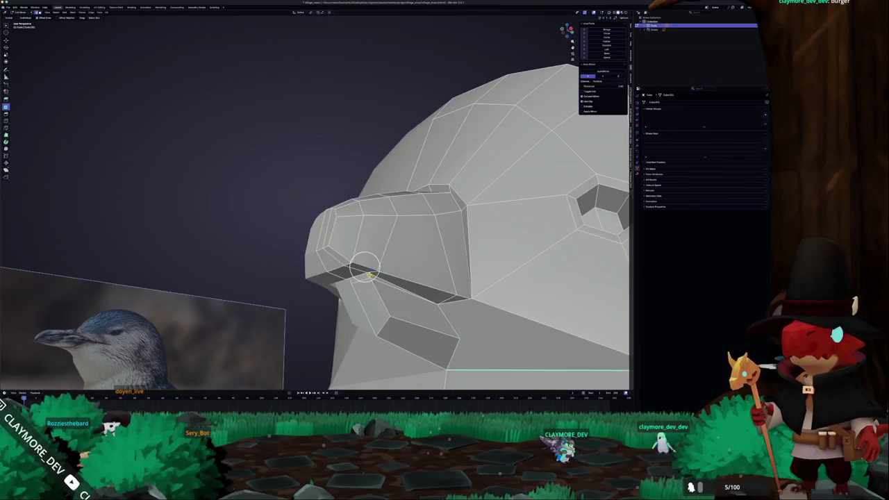
key(Escape)
key(shift+v)
click(328, 273)
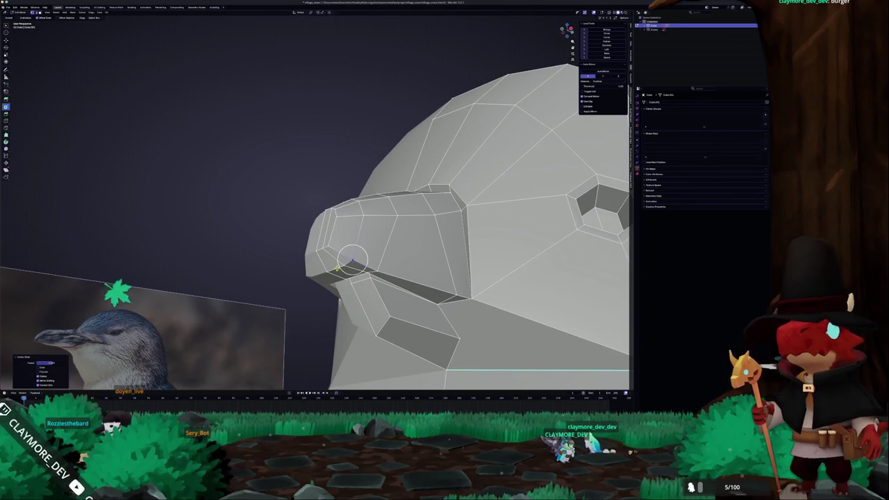
click(325, 274)
Step: Select the edge loop along the beak's underside, checking it from side and three-quarter views
mouse_move(341, 252)
mouse_down()
mouse_move(403, 270)
mouse_move(370, 288)
mouse_up()
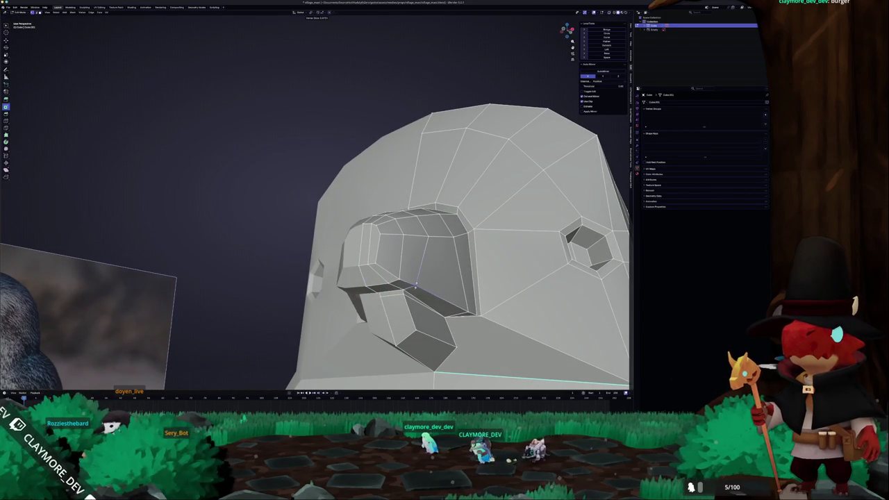
drag(415, 285, 323, 292)
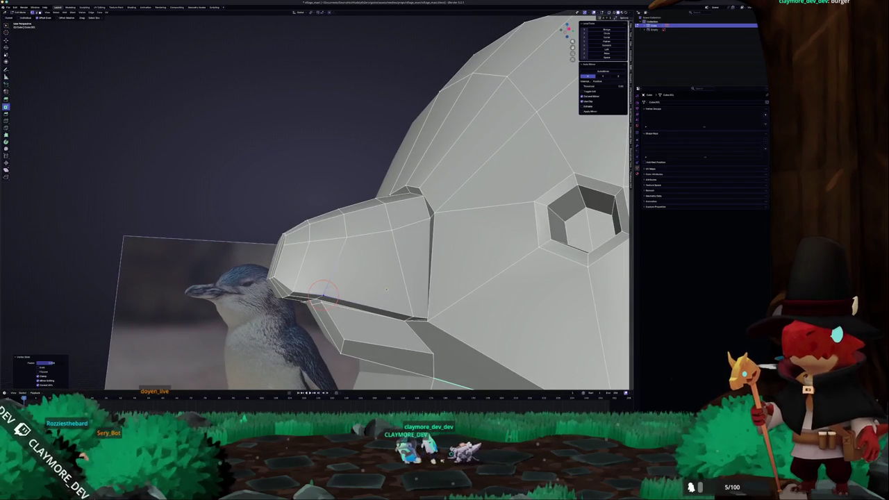
drag(385, 289, 371, 281)
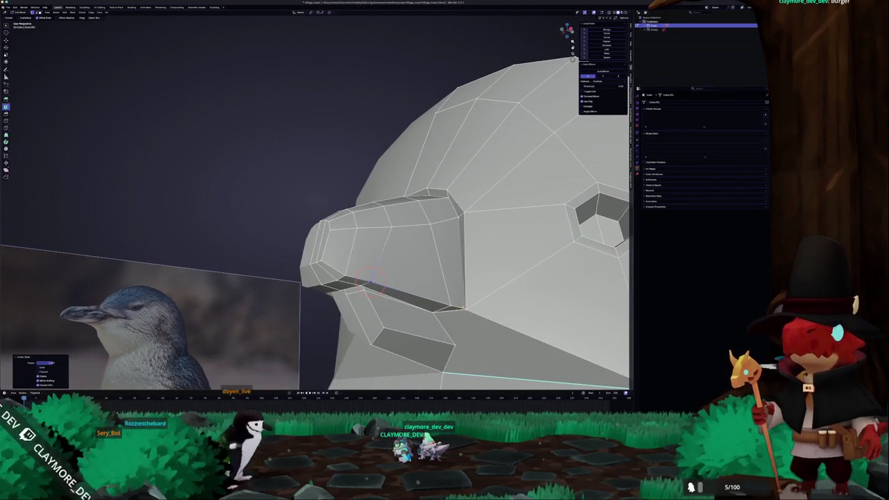
drag(467, 305, 472, 308)
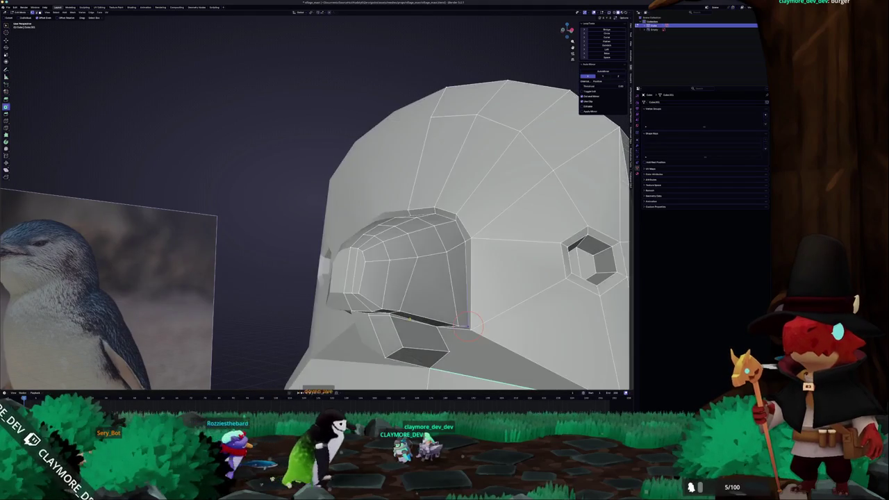
alt+click(408, 288)
drag(472, 308, 479, 295)
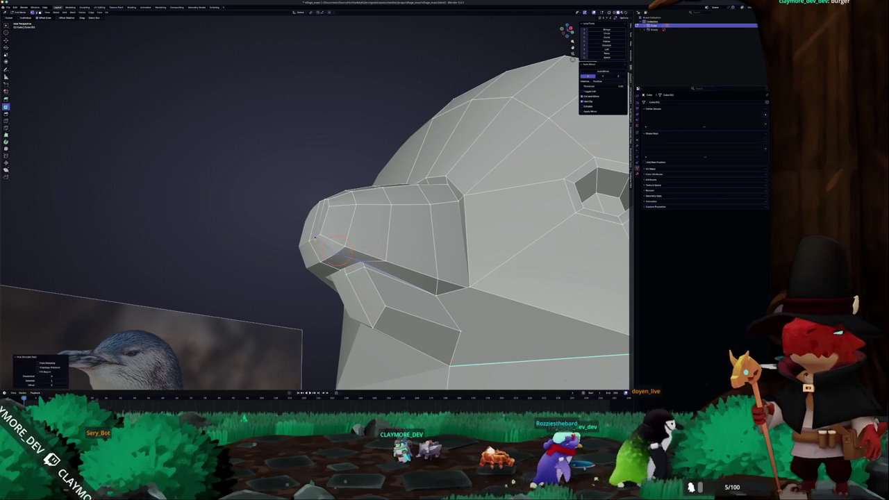
click(334, 269)
drag(323, 255, 325, 331)
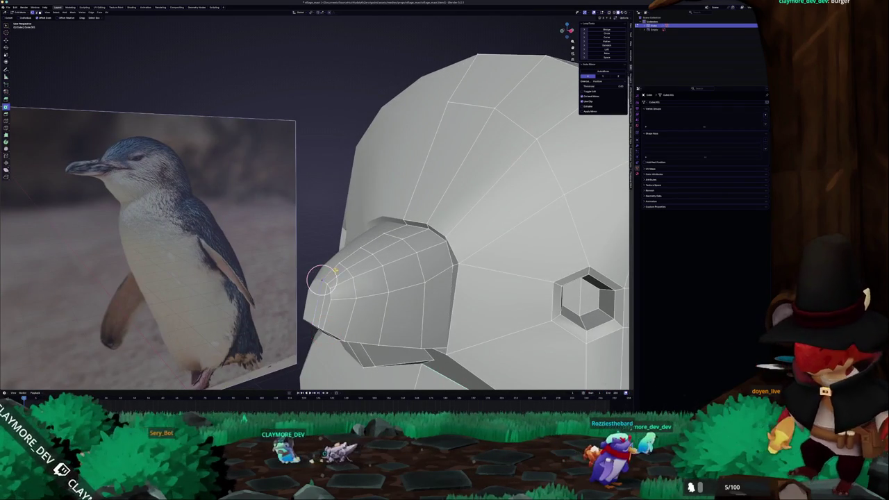
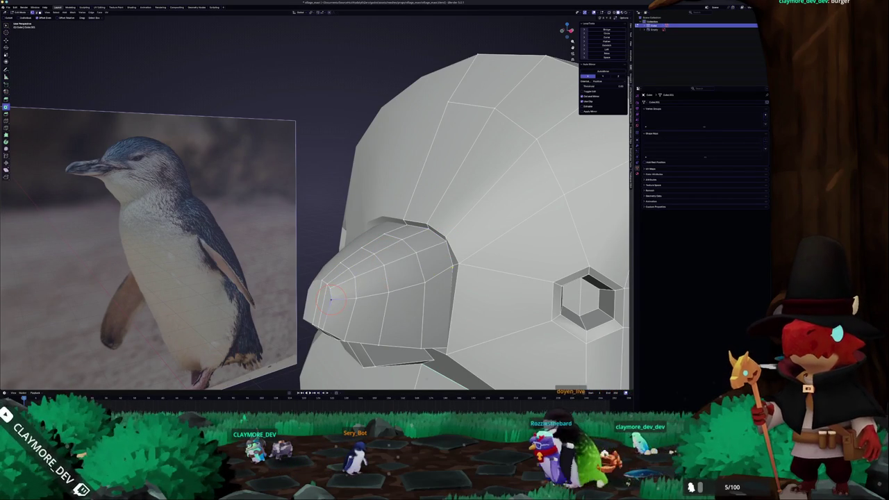
Step: View the whole penguin statue in Object Mode, then return to Edit Mode facing its front
key(Tab)
scroll(316, 209, down, 8)
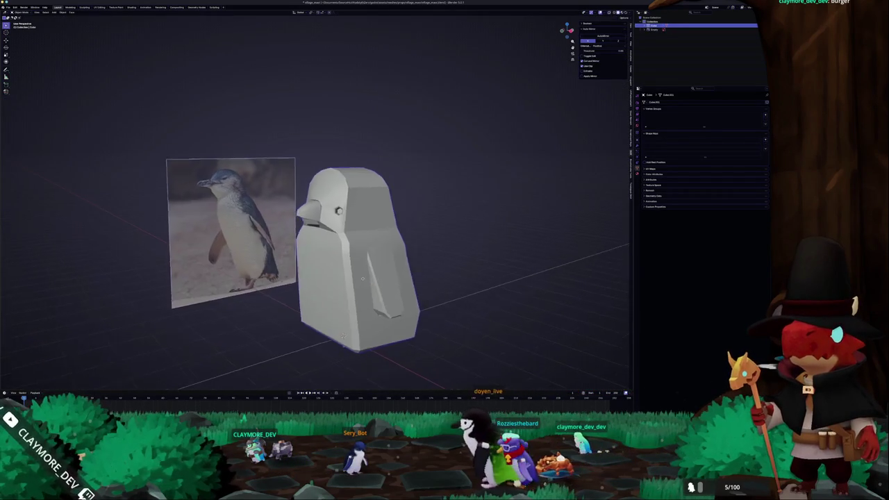
mouse_move(323, 286)
mouse_down()
mouse_move(433, 297)
mouse_move(366, 278)
mouse_move(313, 300)
mouse_move(351, 319)
mouse_up()
key(Tab)
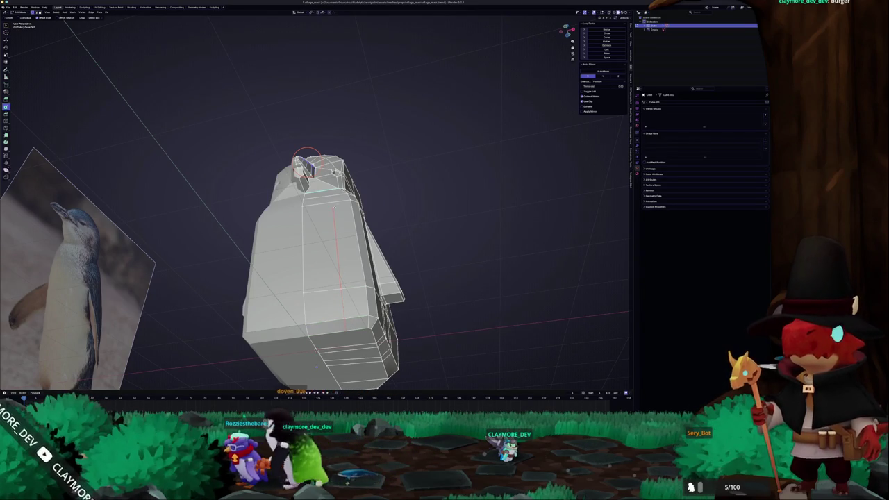
drag(335, 202, 331, 223)
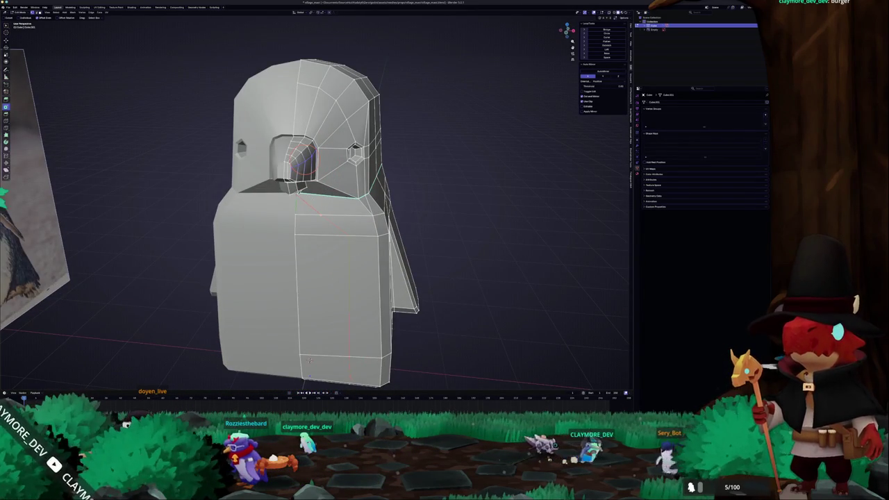
drag(332, 224, 327, 229)
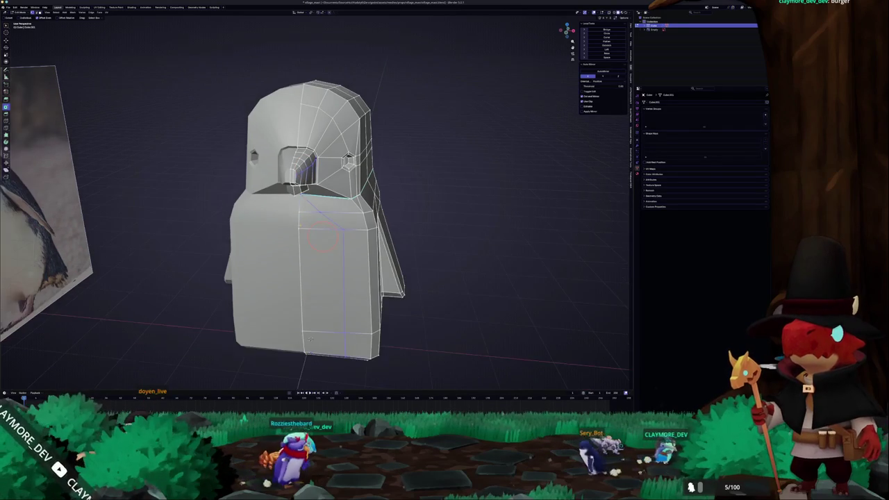
mouse_move(310, 338)
mouse_down()
mouse_move(313, 358)
mouse_move(309, 283)
mouse_up()
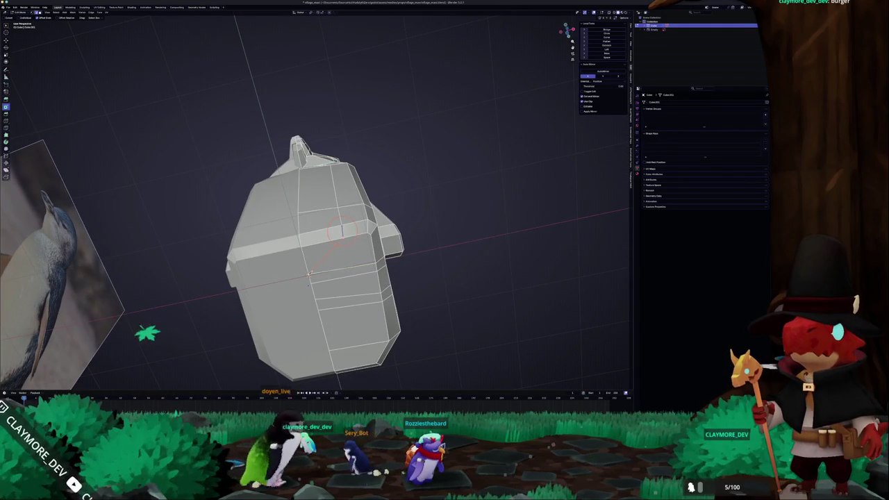
mouse_move(307, 276)
mouse_down()
mouse_move(309, 361)
mouse_move(319, 375)
mouse_up()
Step: Bevel a vertical edge path down the penguin's front into a groove strip
ctrl+click(340, 314)
scroll(309, 342, up, 2)
key(ctrl+b)
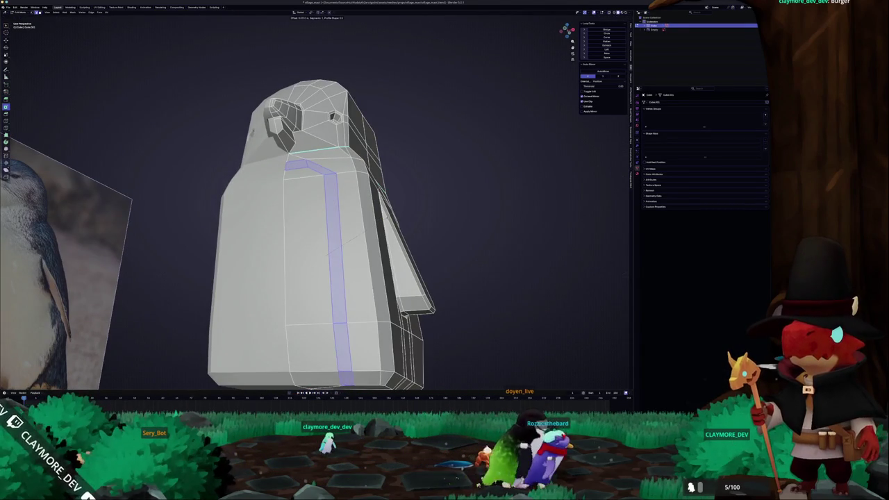
click(324, 263)
Step: Nudge a single vertex to a new position and return to Object Mode
click(324, 262)
mouse_move(321, 287)
mouse_down()
mouse_move(322, 227)
mouse_move(363, 307)
mouse_up()
key(g)
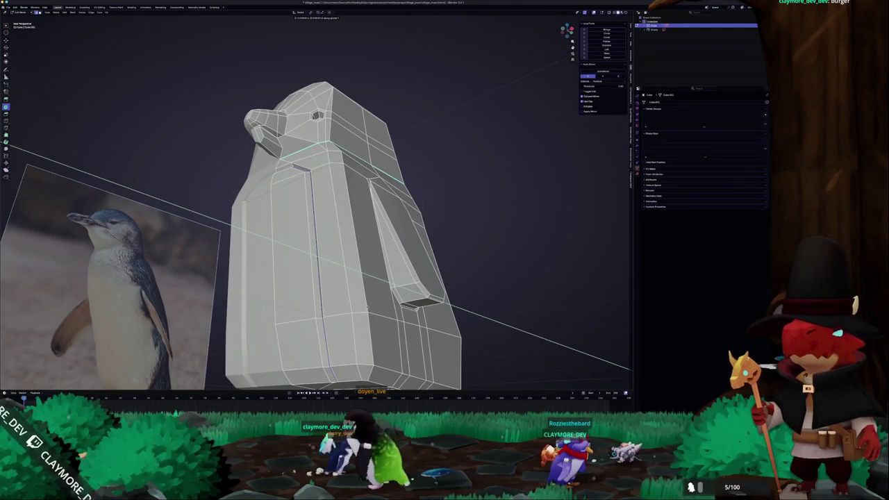
click(363, 308)
scroll(361, 306, down, 3)
key(Tab)
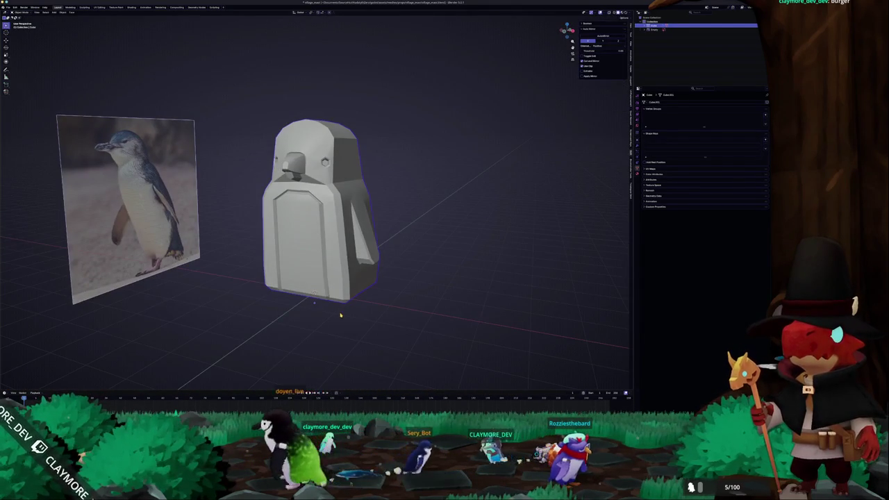
Step: Tilt the penguin statue in the right orthographic view to match the photo's lean
mouse_move(340, 315)
mouse_down()
mouse_move(486, 316)
mouse_move(323, 318)
mouse_move(437, 315)
mouse_up()
key(KP_3)
key(KP_5)
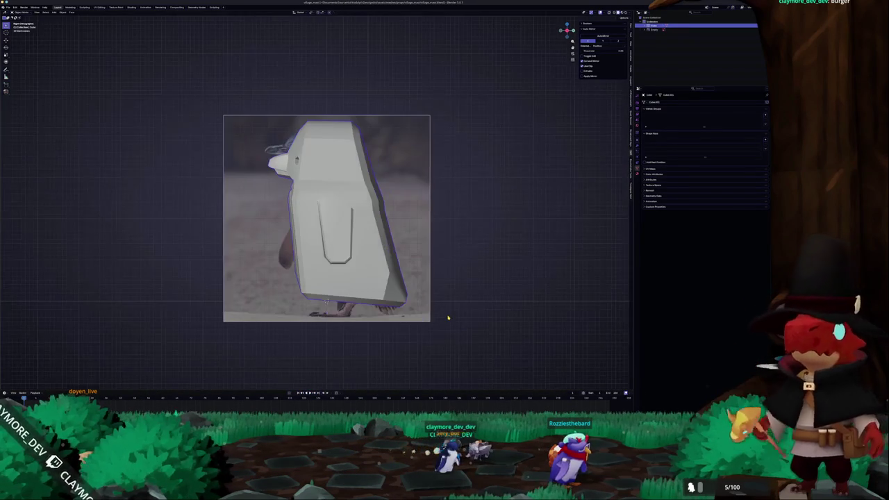
key(r)
click(456, 292)
drag(456, 292, 340, 318)
Step: In Edit Mode, apply an edge option to the selected edges from a frontal view
key(Tab)
scroll(344, 321, up, 3)
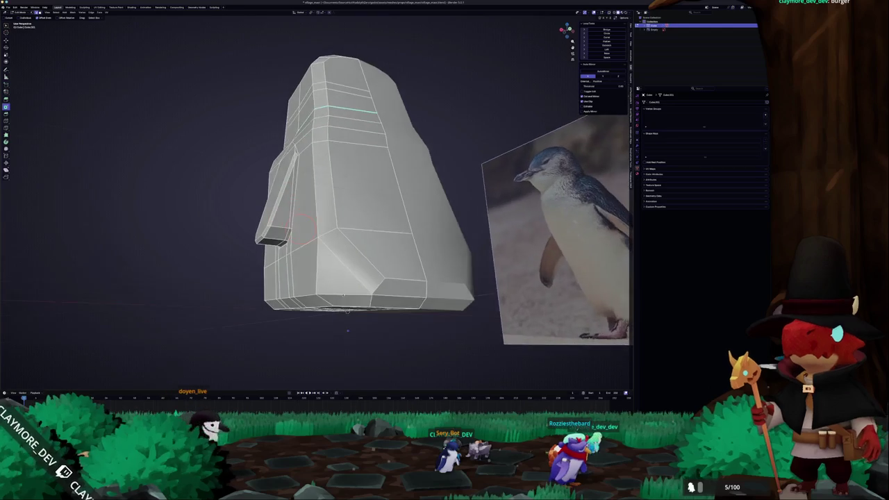
drag(342, 262, 328, 257)
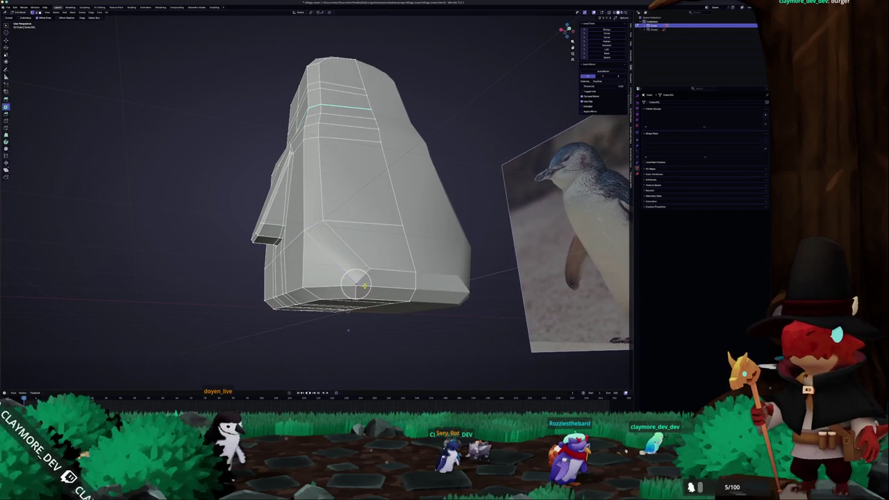
scroll(375, 184, up, 2)
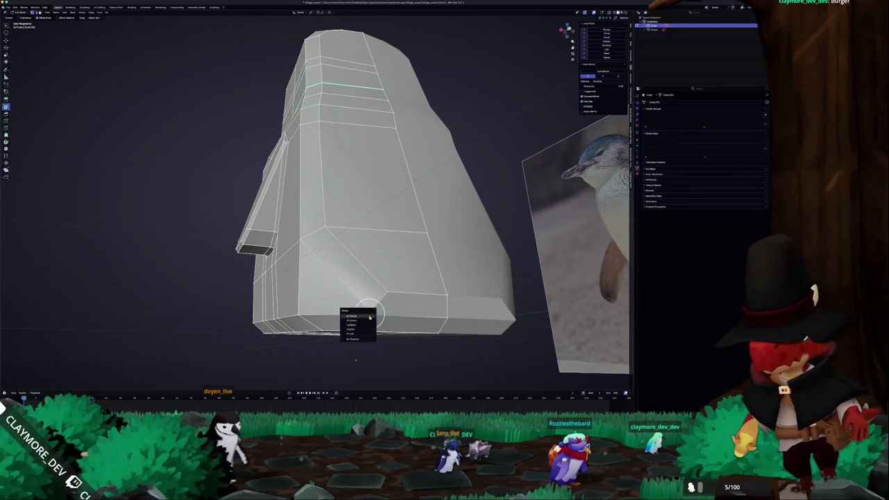
mouse_move(374, 315)
mouse_down()
mouse_move(312, 321)
mouse_move(320, 330)
mouse_up()
right_click(303, 323)
click(303, 322)
scroll(302, 321, down, 2)
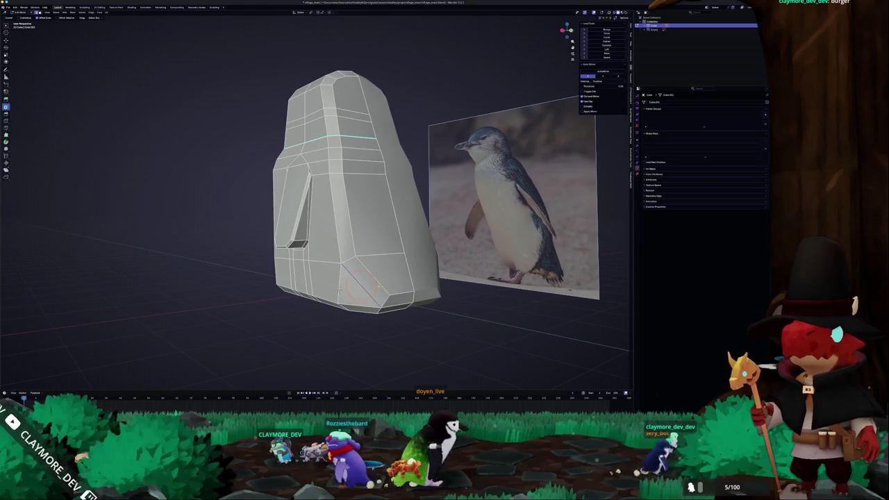
Step: Mark the penguin's bottom edges as a seam and return to Object Mode
right_click(377, 288)
click(373, 271)
right_click(373, 271)
click(401, 287)
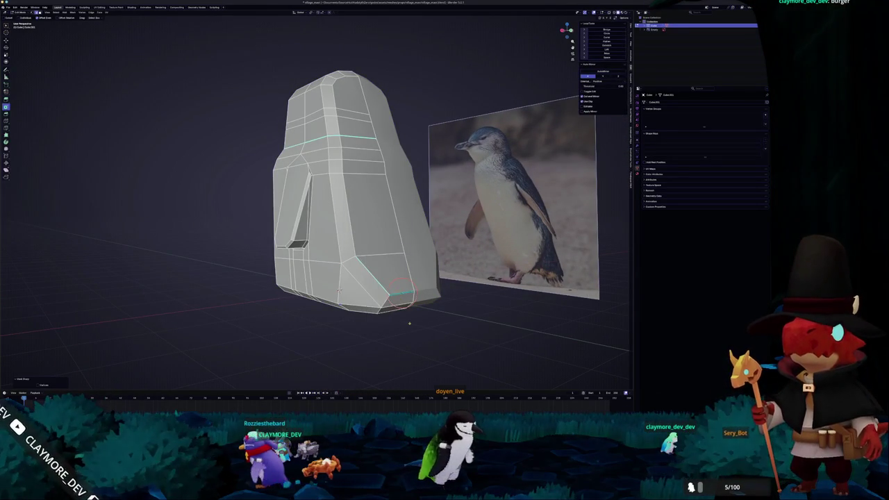
key(Tab)
Step: Re-enter Edit Mode, apply another edge option, and return to Object Mode
scroll(407, 319, right, 5)
key(Tab)
right_click(379, 318)
click(368, 316)
key(Tab)
Step: Scroll the view around the statue and bring up the Add object menu
scroll(396, 329, right, 5)
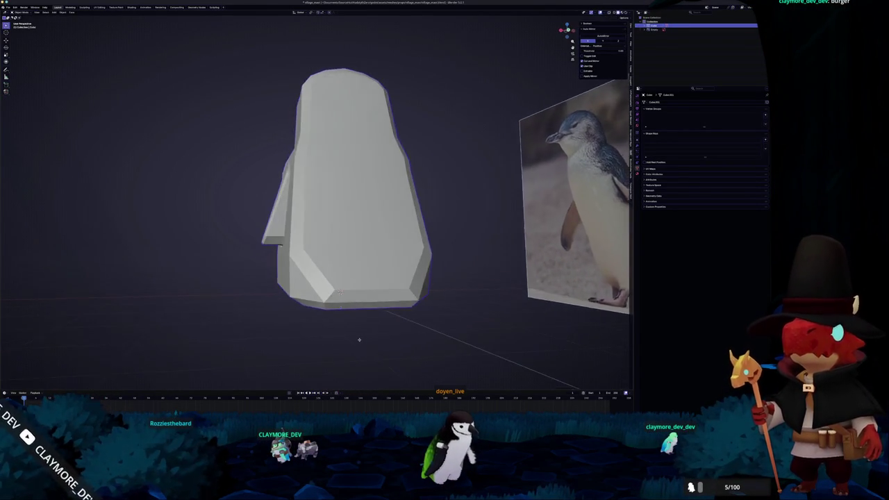
scroll(360, 339, right, 10)
scroll(331, 345, right, 3)
scroll(279, 352, right, 6)
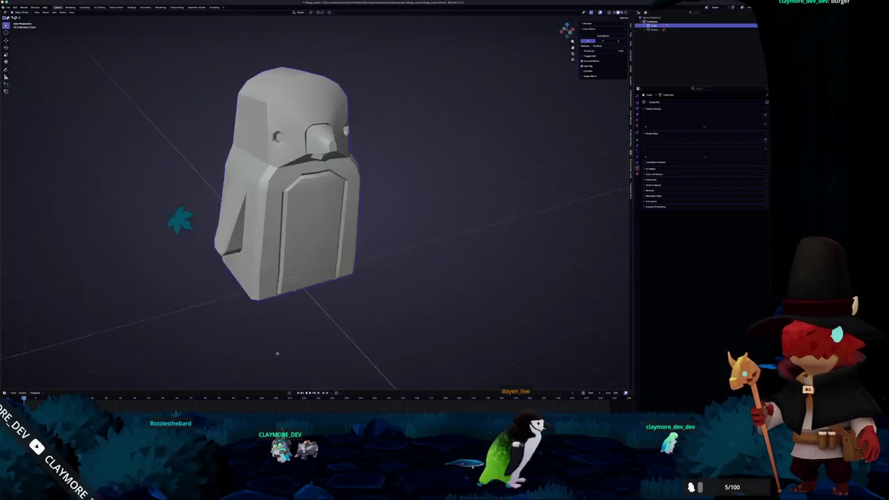
scroll(278, 352, right, 10)
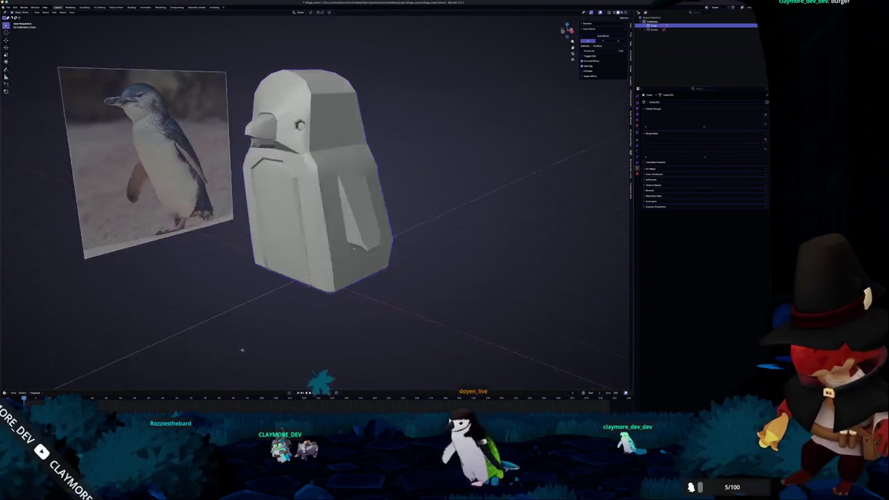
scroll(239, 348, right, 10)
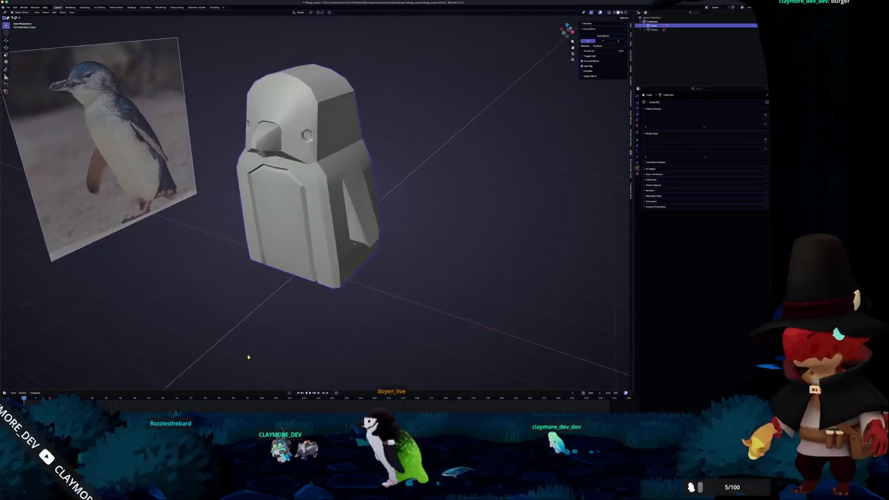
scroll(247, 355, down, 5)
scroll(271, 254, right, 6)
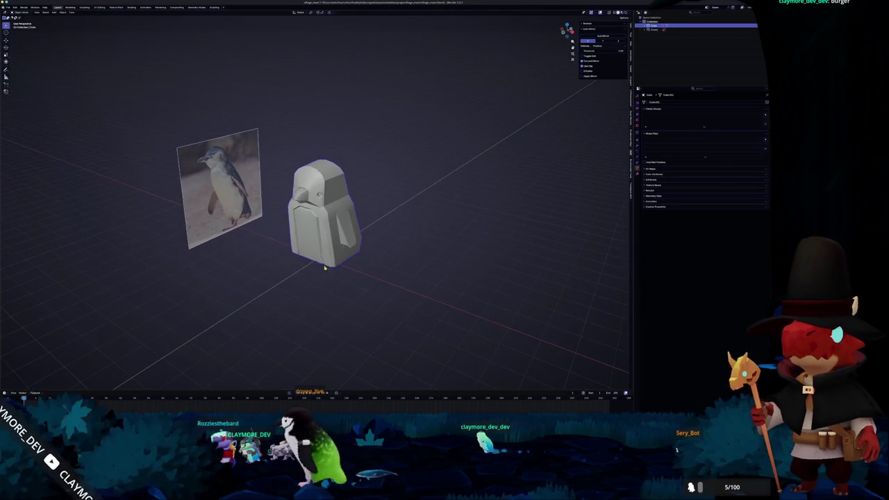
key(shift+a)
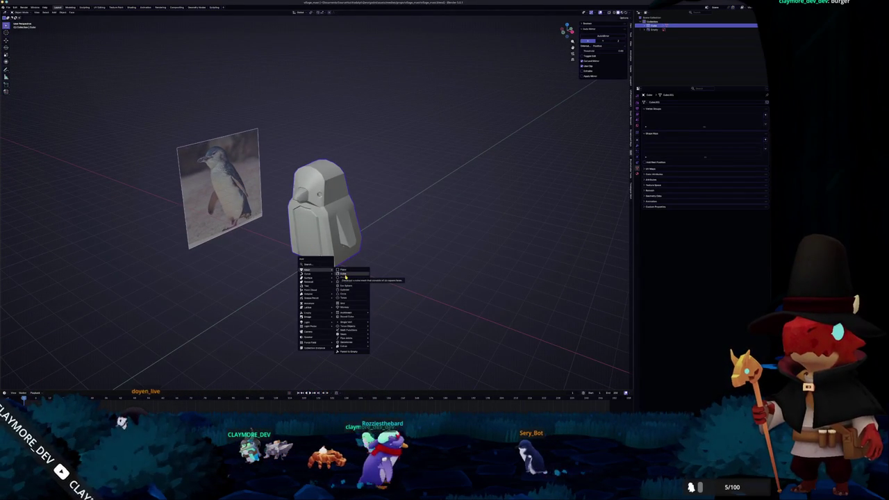
Step: Add a cube, then flatten it vertically and widen it along X into a slab
click(344, 276)
key(s)
key(z)
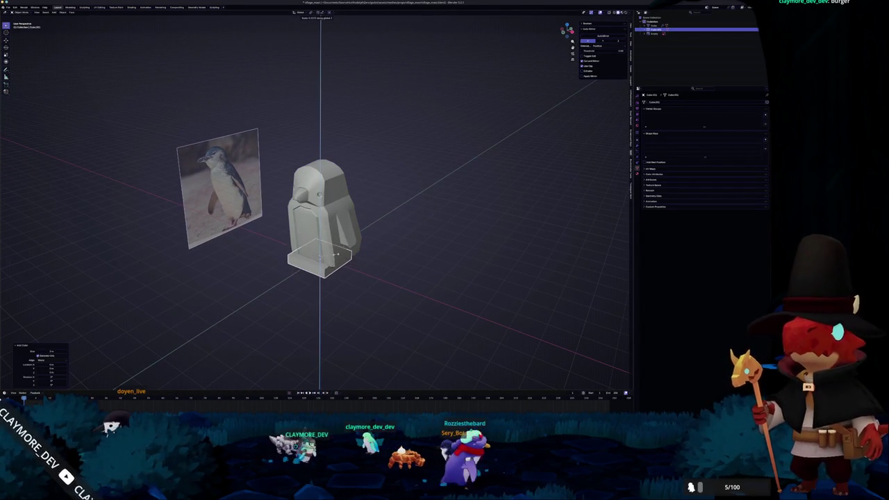
click(336, 254)
key(KP_1)
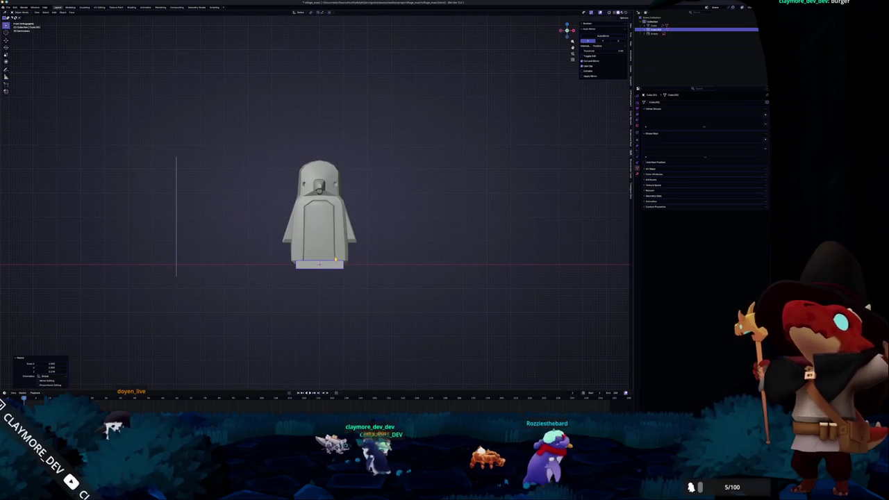
scroll(336, 259, up, 2)
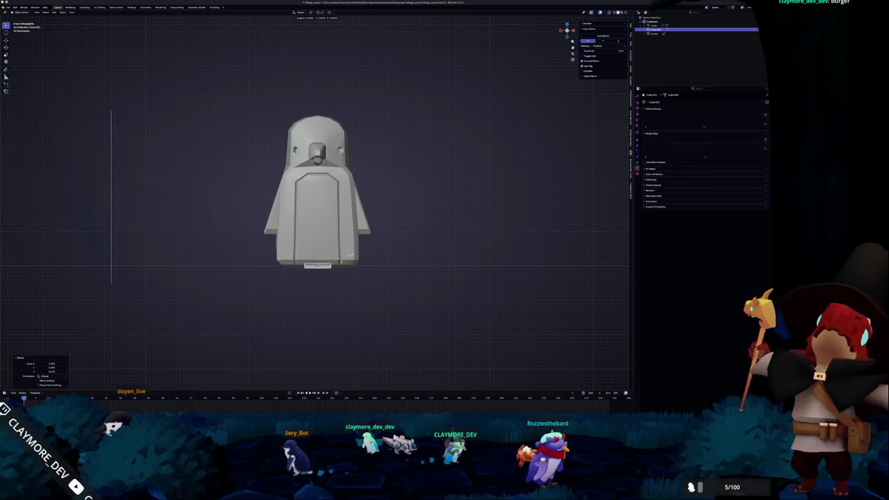
key(x)
click(361, 265)
Step: Move the slab to the model's lower right and check it from top, front and underneath
key(KP_7)
key(g)
click(372, 275)
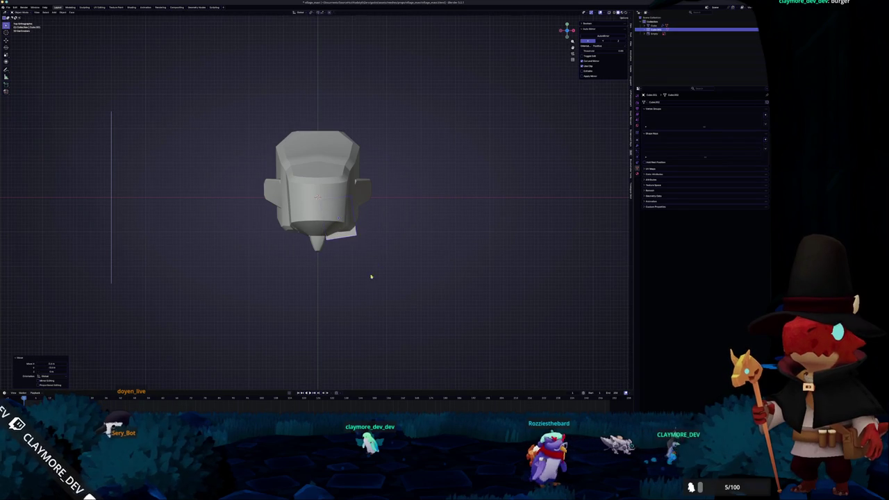
scroll(372, 274, up, 10)
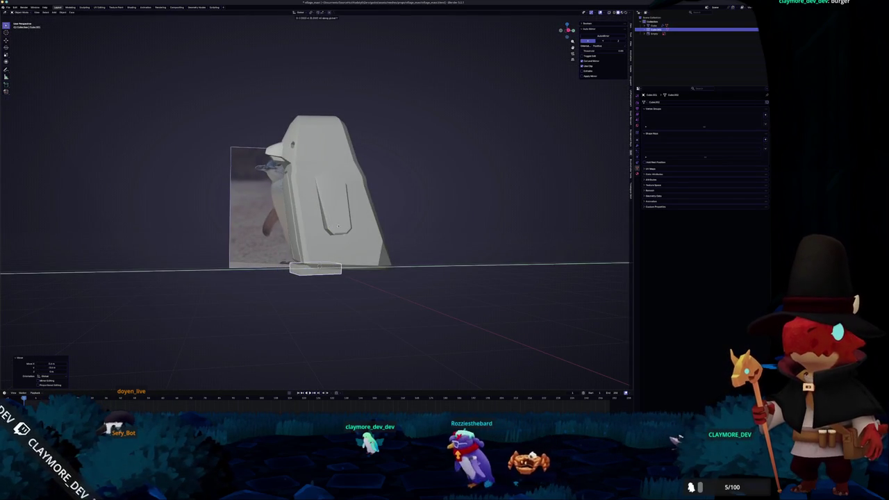
scroll(338, 226, up, 5)
key(KP_1)
key(KP_7)
key(ctrl+KP_7)
scroll(348, 268, up, 4)
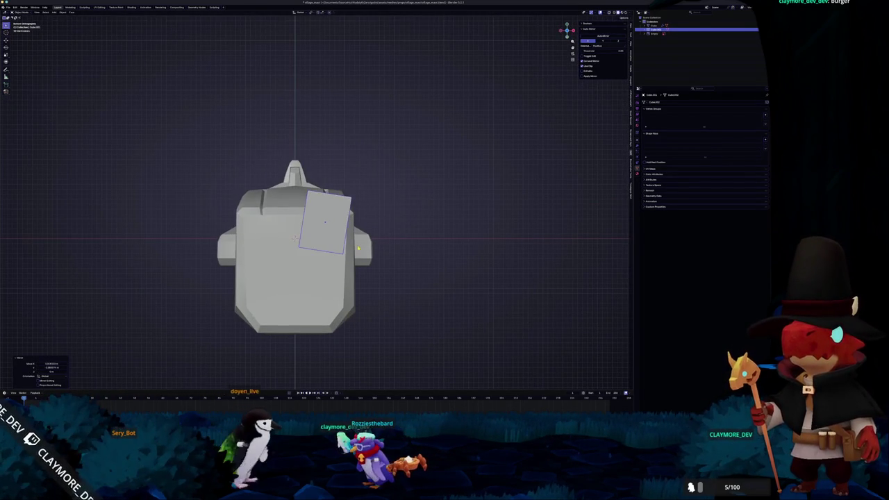
Step: In see-through Edit Mode, extrude a slab vertex and scale it twice along X
key(Tab)
key(alt+z)
click(345, 253)
key(e)
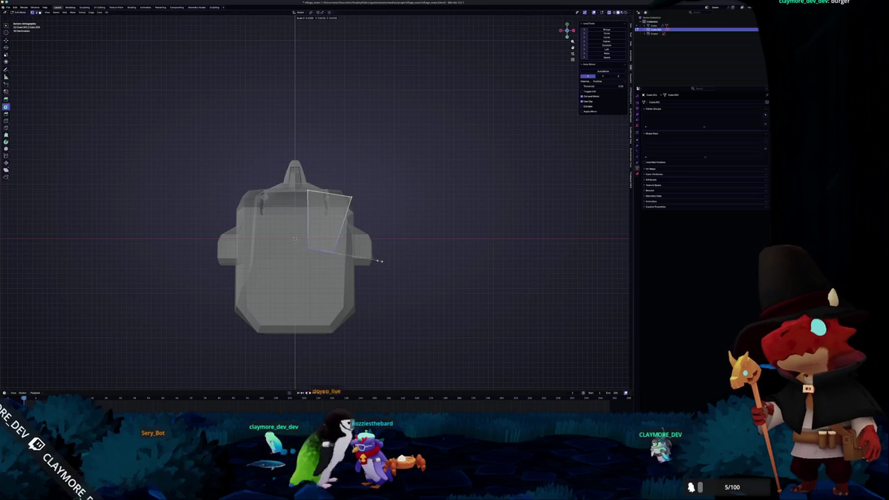
click(381, 261)
key(s)
key(x)
key(x)
click(412, 232)
key(s)
key(x)
key(x)
click(330, 193)
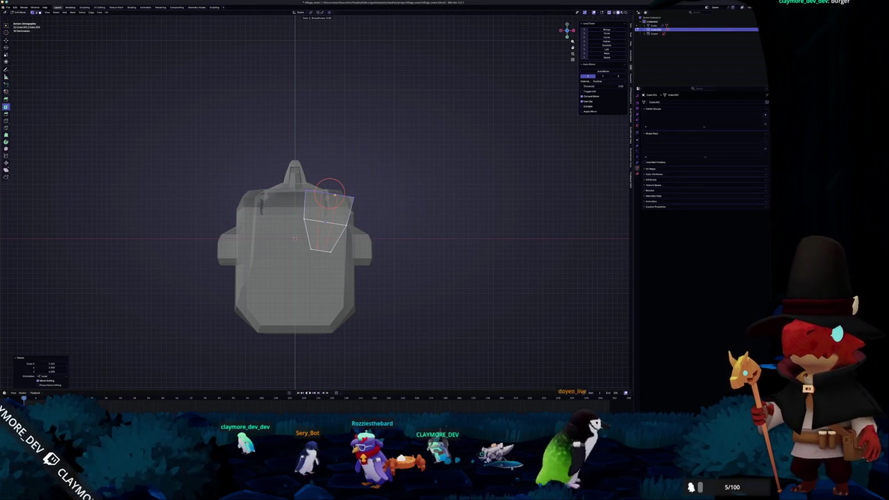
Step: Select the slab's face and orbit out to see the whole statue and photo
click(330, 193)
scroll(332, 192, up, 1)
scroll(331, 193, up, 1)
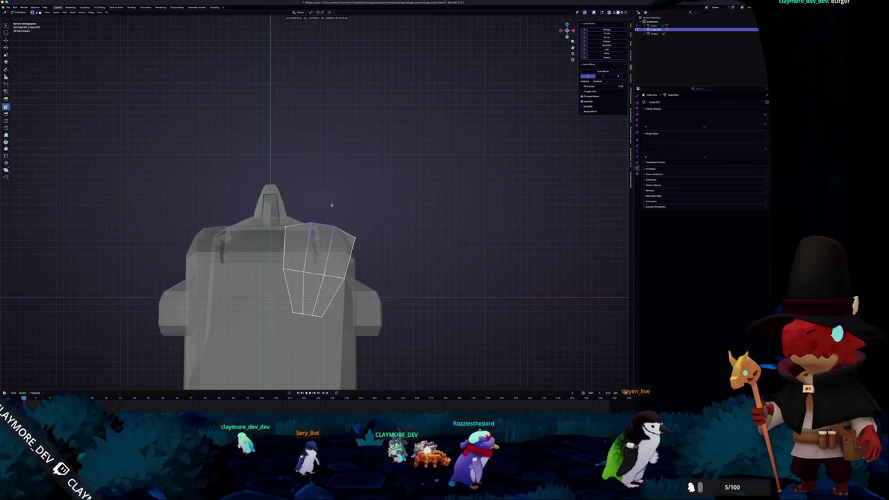
scroll(331, 204, down, 2)
drag(331, 206, 361, 208)
Step: Give the feet piece a Bevel modifier, apply its transforms and confirm smoothing angle and bevel amount
key(g)
key(z)
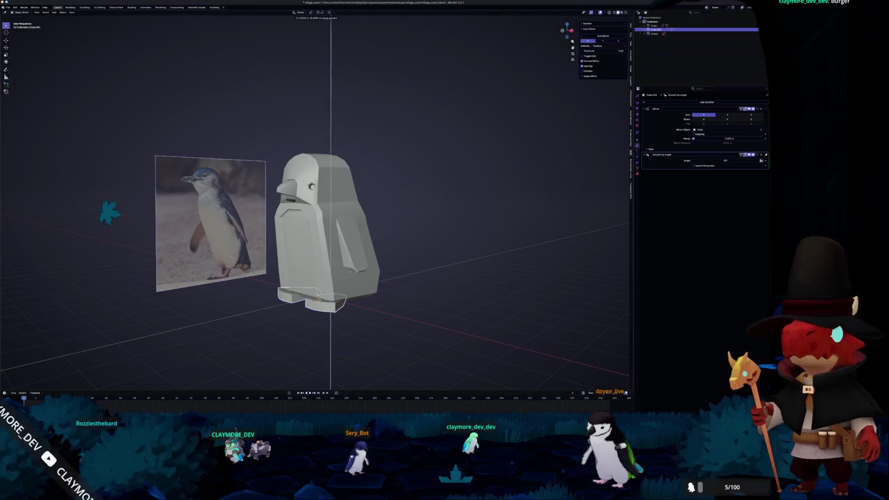
click(675, 102)
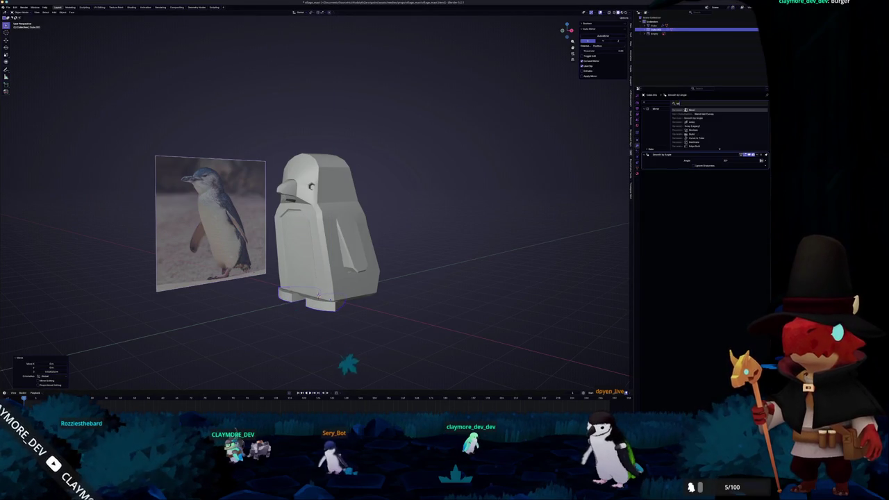
key(ctrl+a)
click(495, 213)
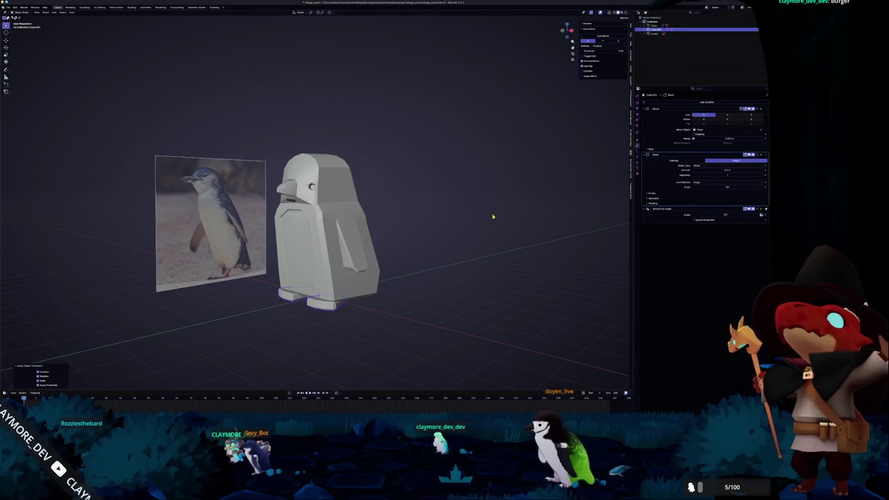
click(723, 215)
key(Return)
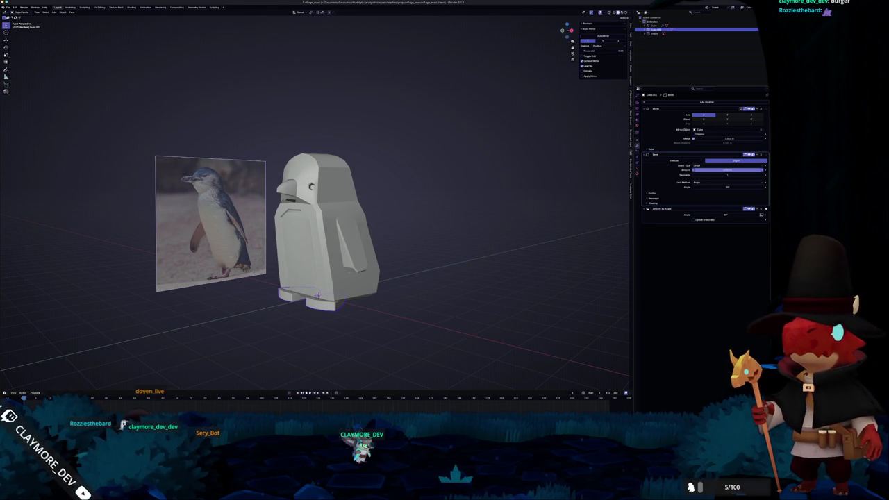
key(Return)
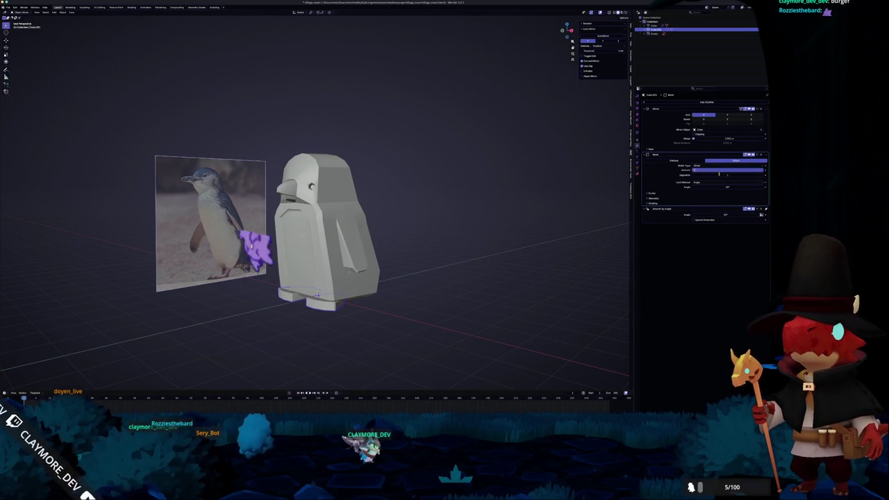
Step: Try a Bevel modifier on the penguin body, then remove it
click(655, 25)
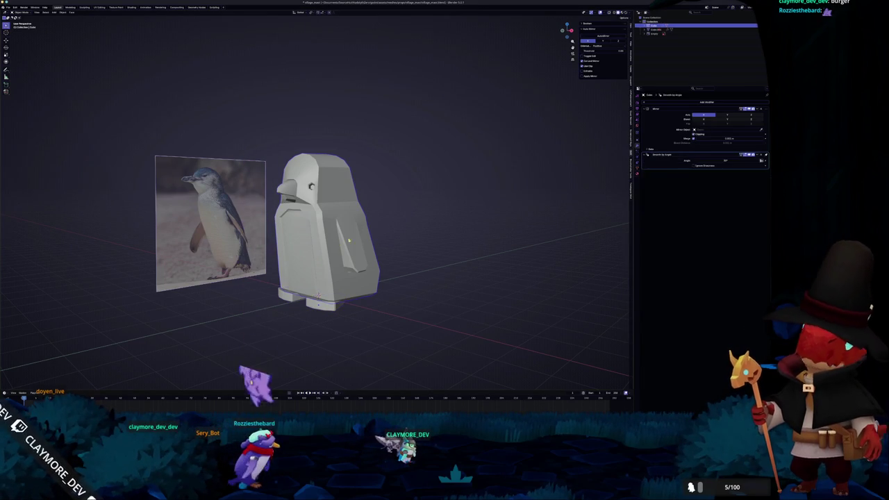
click(693, 102)
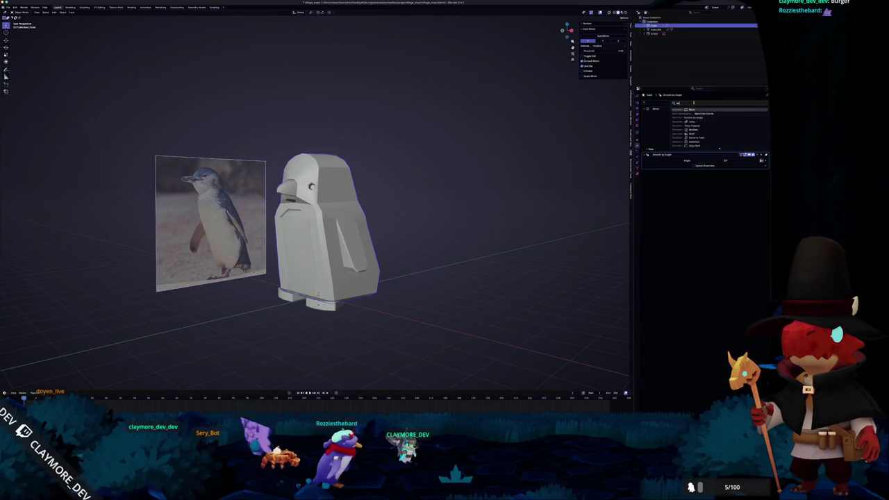
click(693, 111)
scroll(417, 197, up, 5)
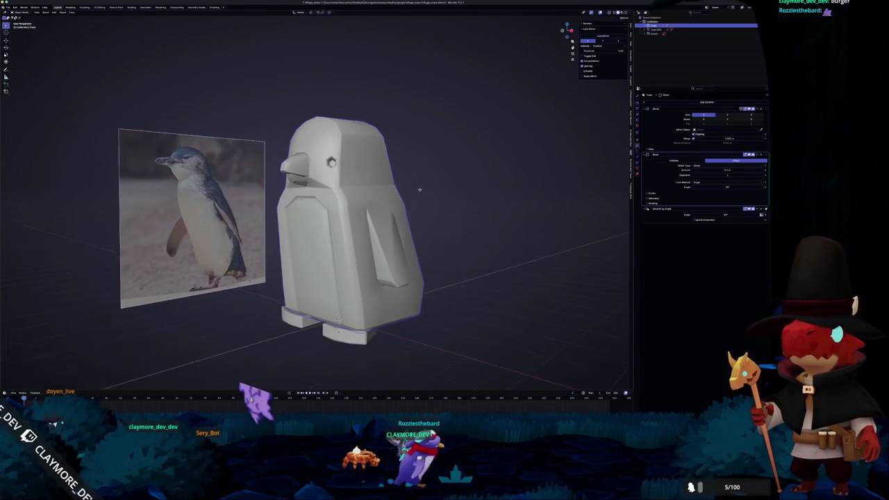
click(727, 170)
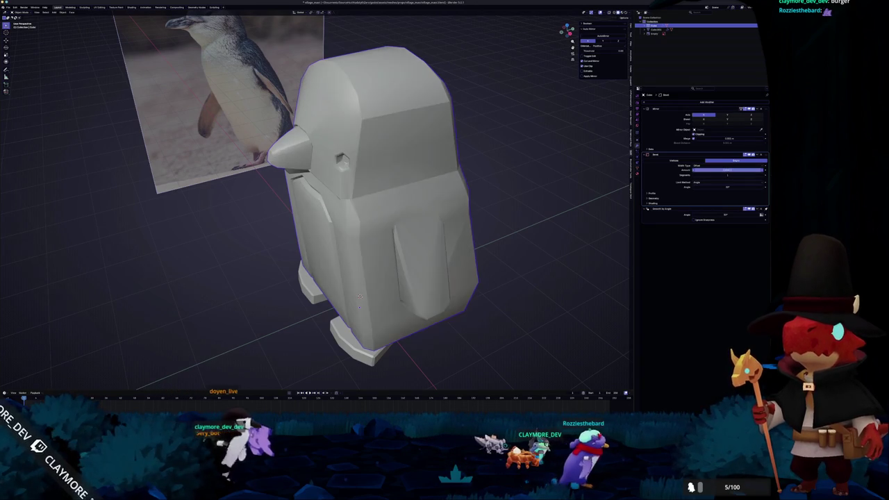
click(761, 154)
scroll(460, 229, down, 5)
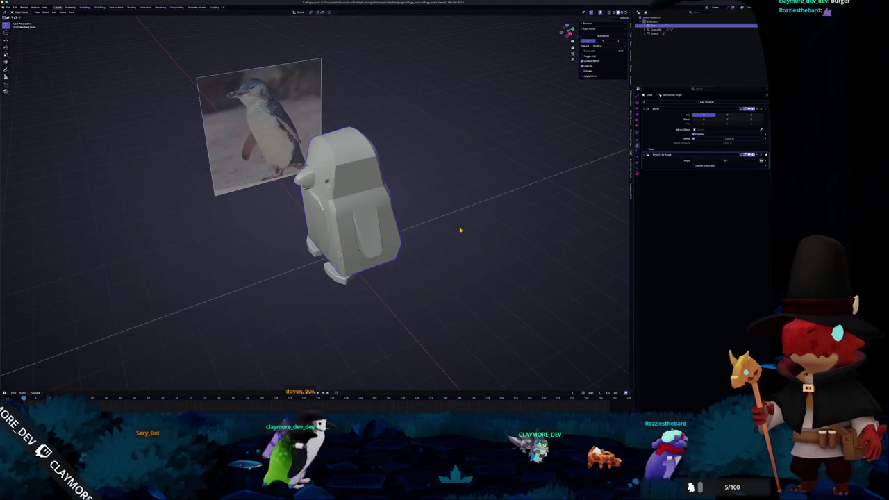
Step: Select all penguin pieces, apply their transforms and convert them to meshes
drag(461, 229, 437, 260)
drag(416, 307, 289, 147)
key(ctrl+a)
click(267, 129)
right_click(268, 132)
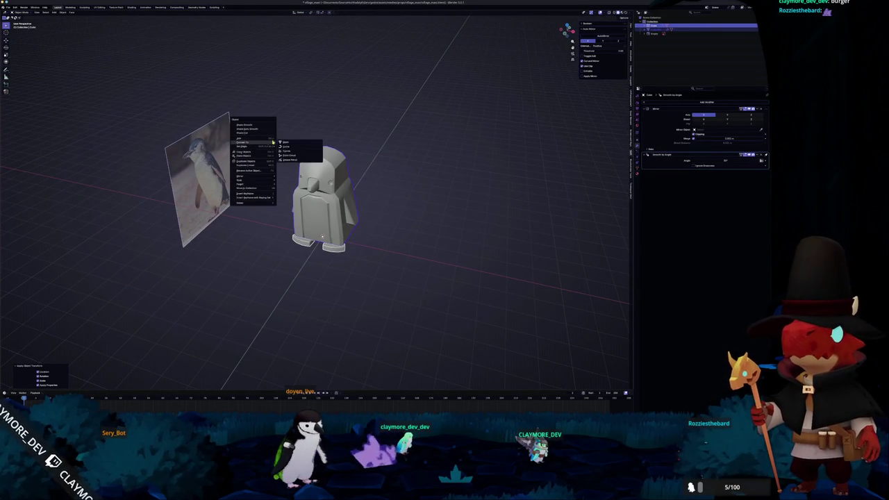
click(285, 141)
Step: Move the statue vertically onto the ground in front view and reset its origin
key(KP_1)
key(g)
key(z)
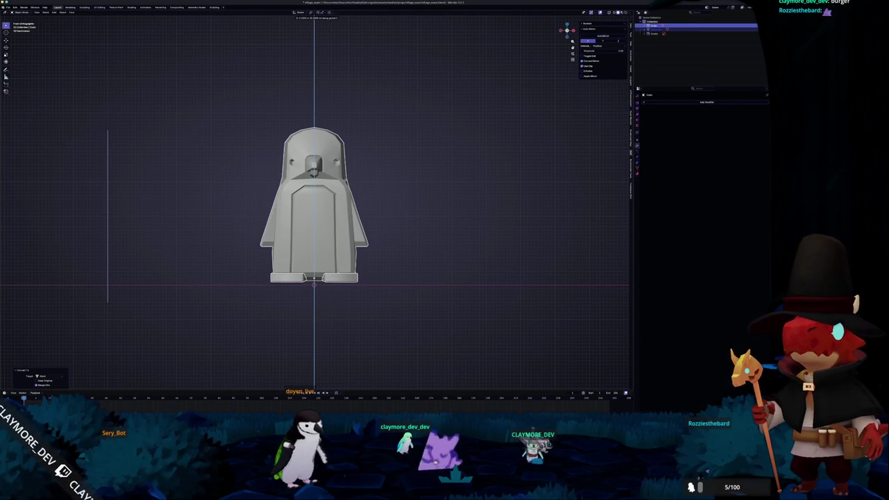
click(629, 26)
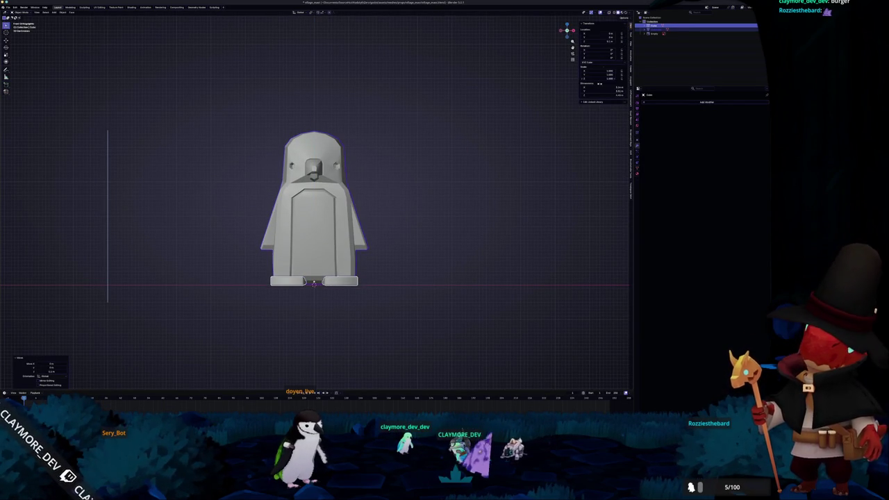
drag(555, 134, 452, 176)
right_click(437, 182)
right_click(409, 182)
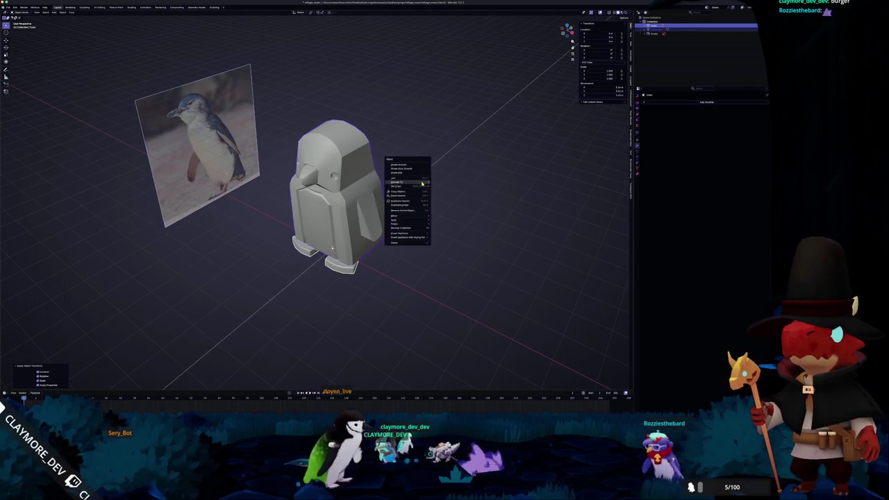
click(437, 183)
scroll(444, 183, down, 3)
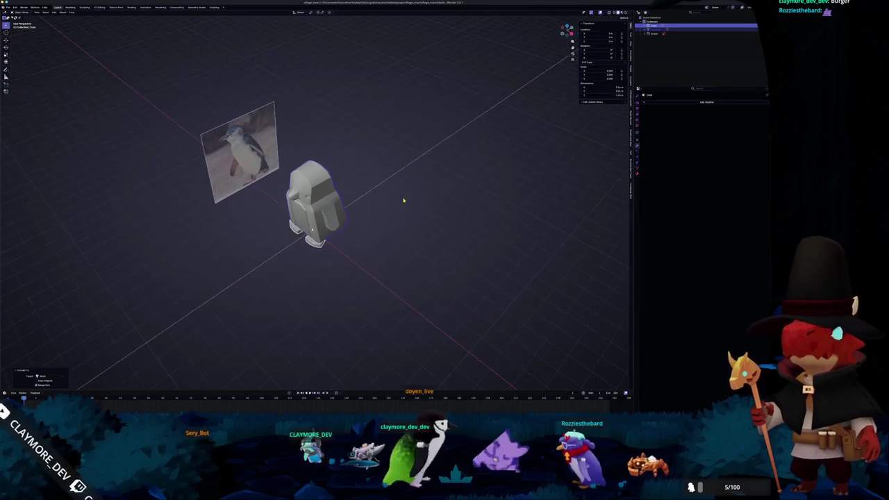
Step: Unwrap the statue's mesh with Smart UV Project in the UV Editing layout
click(7, 7)
mouse_move(21, 71)
key(Tab)
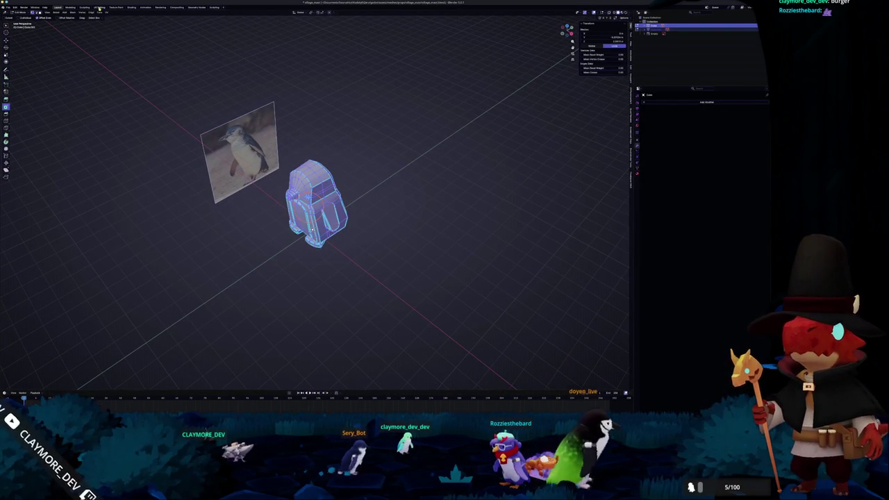
click(99, 6)
click(424, 12)
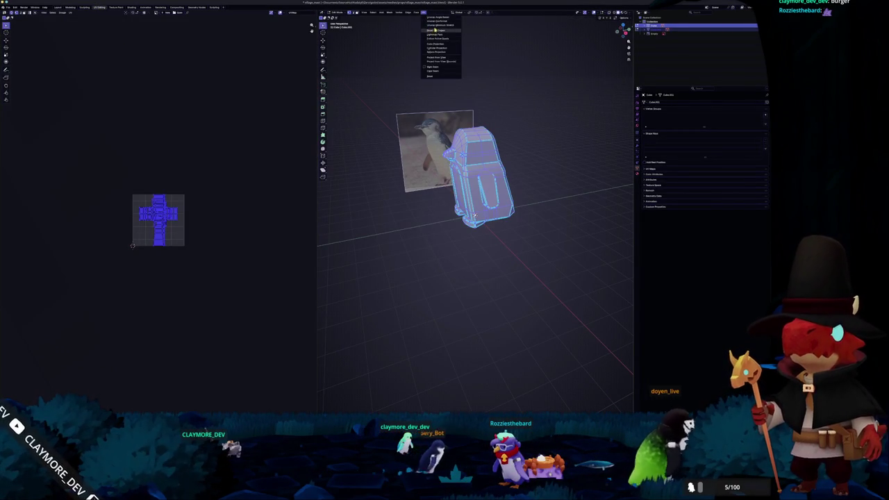
click(435, 31)
scroll(269, 93, up, 3)
scroll(417, 104, up, 2)
click(423, 12)
click(435, 30)
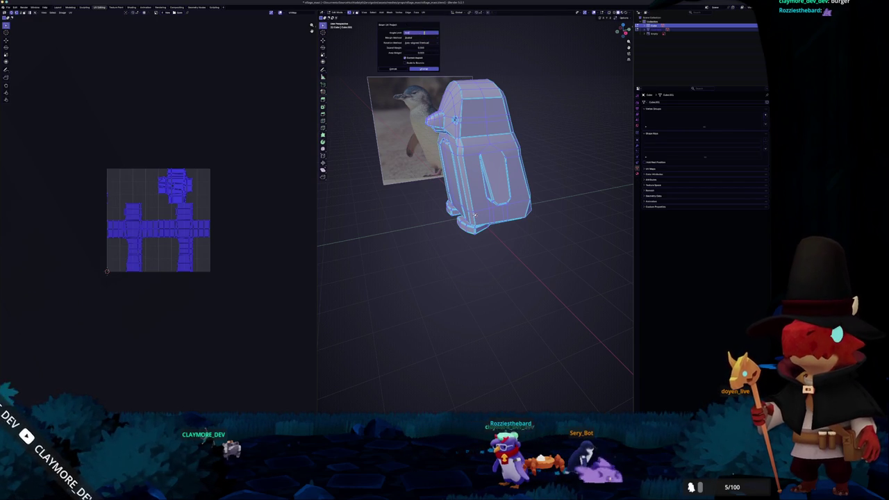
key(Return)
Step: Pack the UV islands with UVPackmaster to fill the square, then leave Edit Mode
scroll(187, 170, up, 3)
scroll(188, 171, up, 3)
scroll(188, 170, down, 3)
click(313, 61)
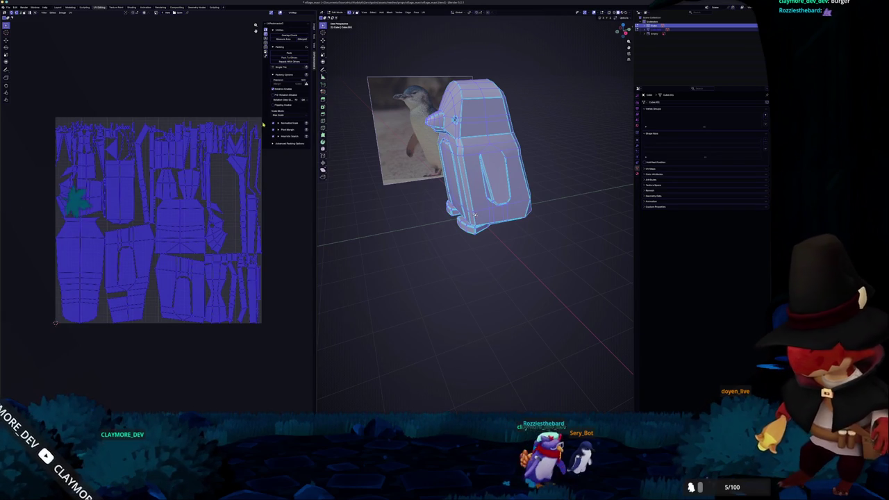
click(287, 54)
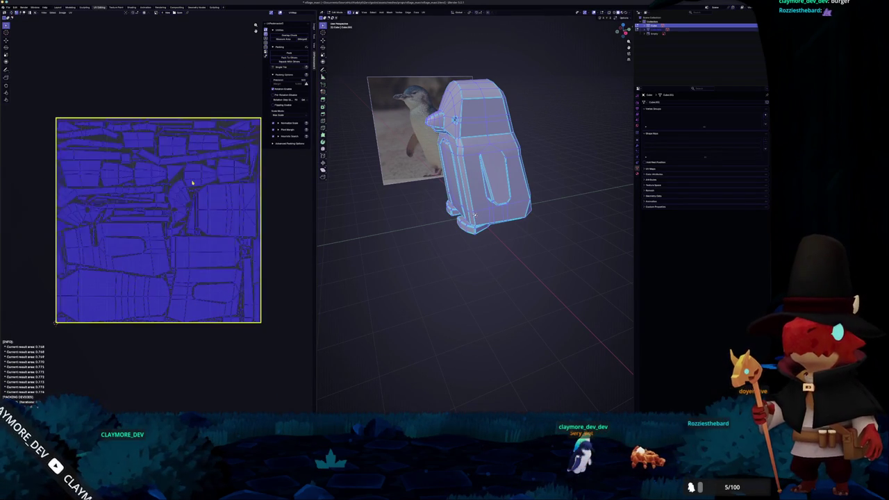
key(Tab)
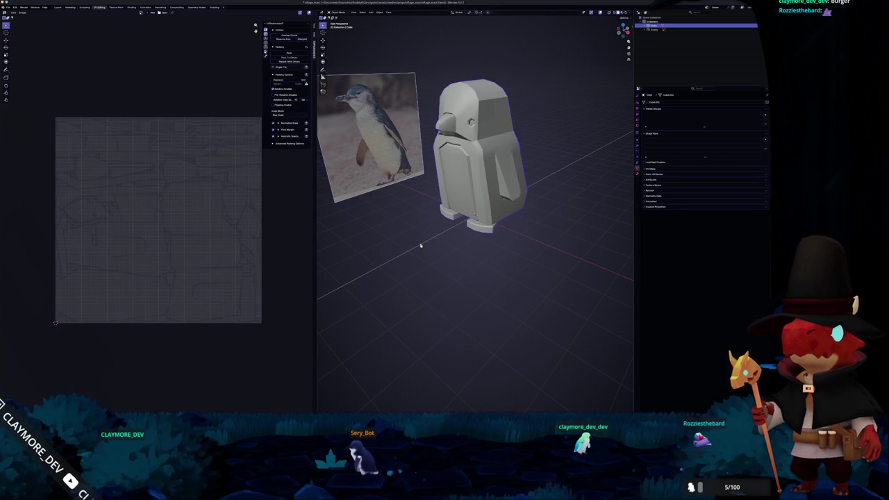
Step: Rename the statue object and give it a new material
key(F2)
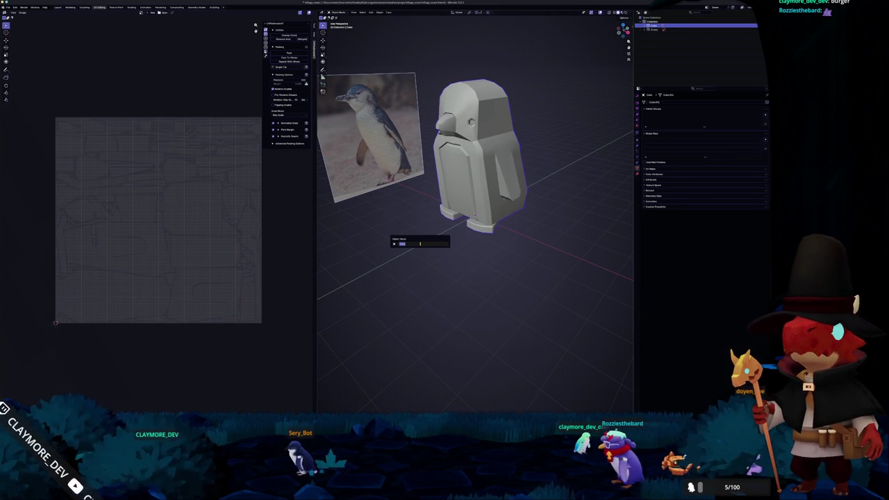
key(ctrl+z)
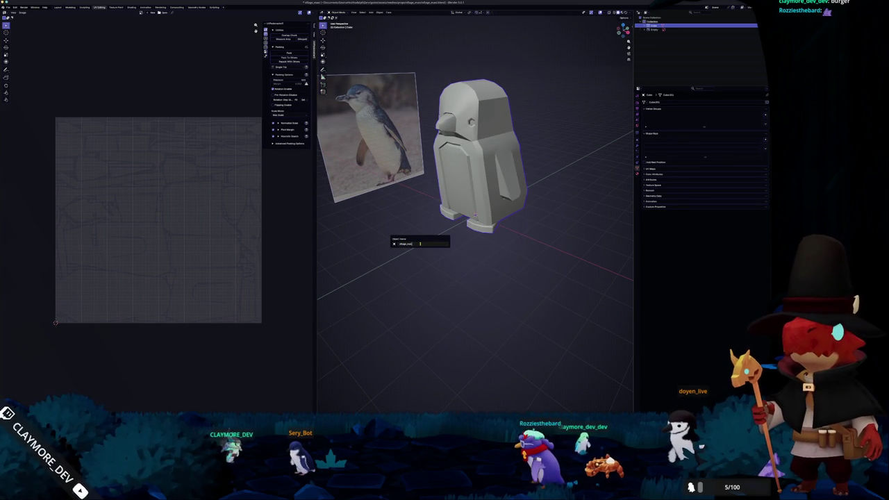
key(Return)
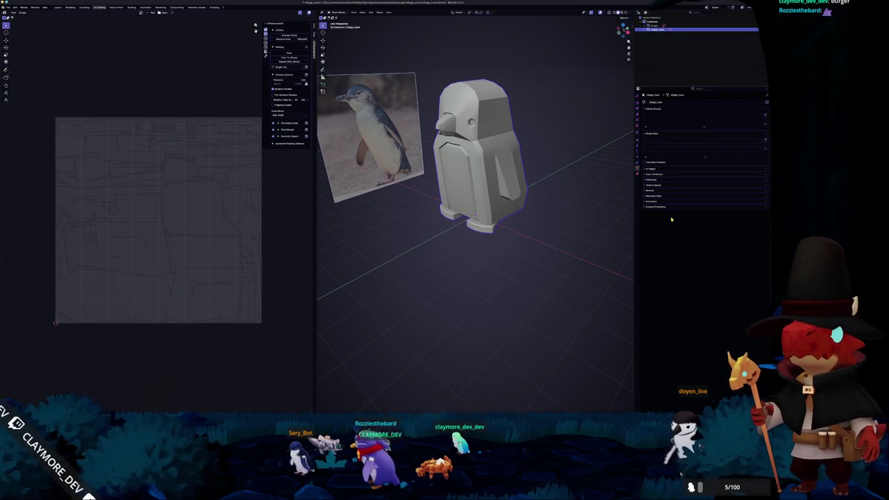
click(658, 150)
click(710, 119)
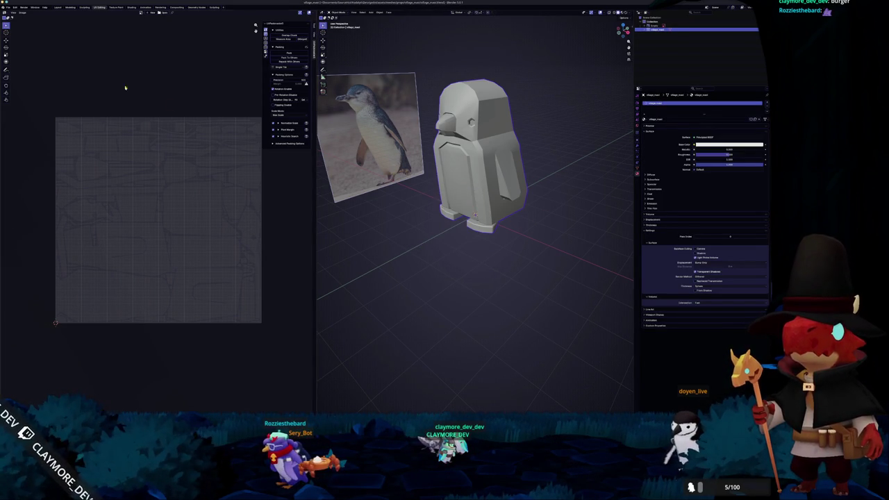
Step: Export the statue model into the chosen destination folder
mouse_move(28, 72)
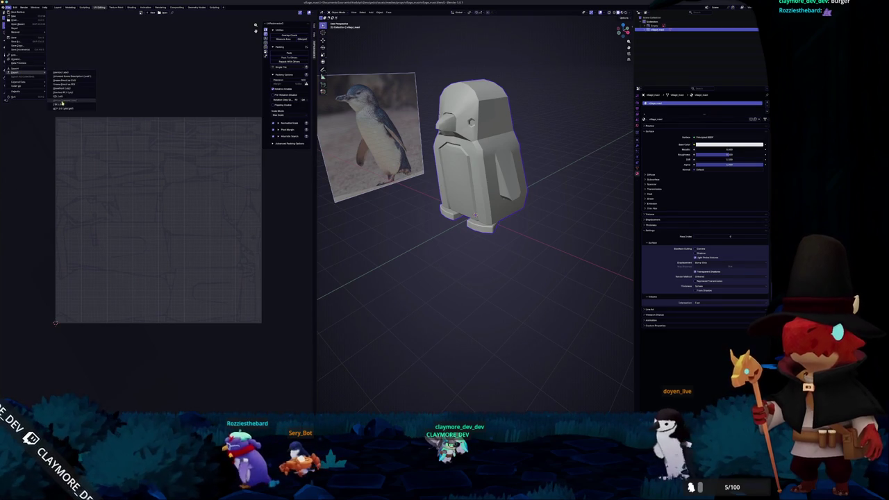
click(69, 103)
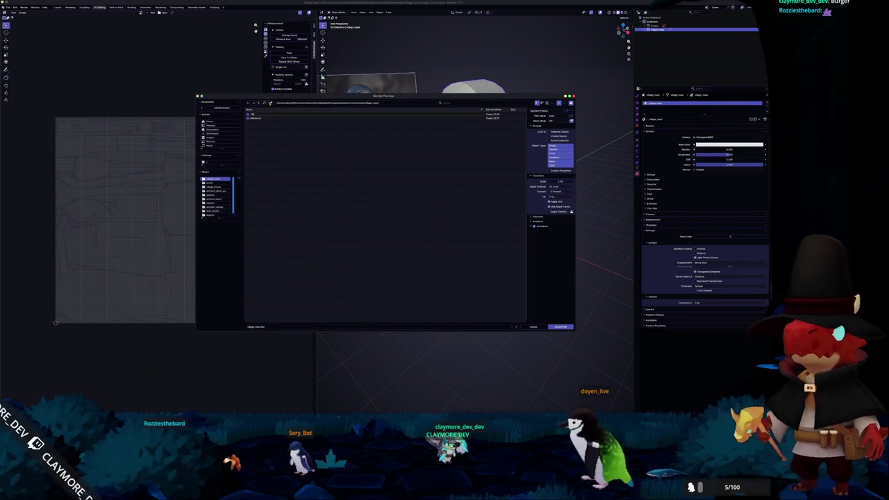
double_click(261, 116)
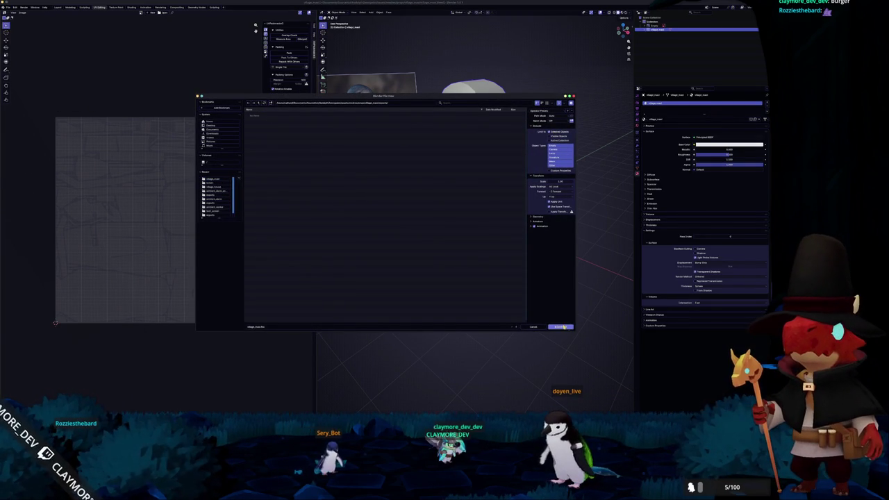
click(564, 326)
Step: Re-export the scene as glTF 2.0 with Material > Images set to None
click(7, 7)
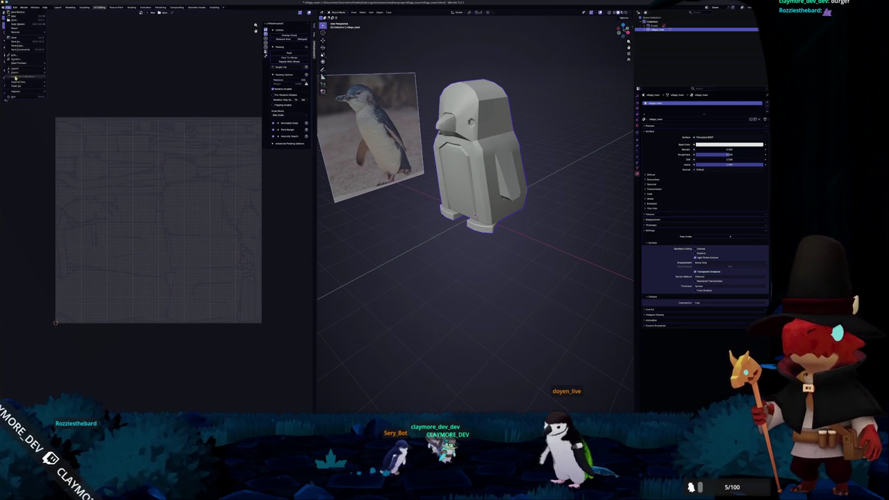
click(62, 109)
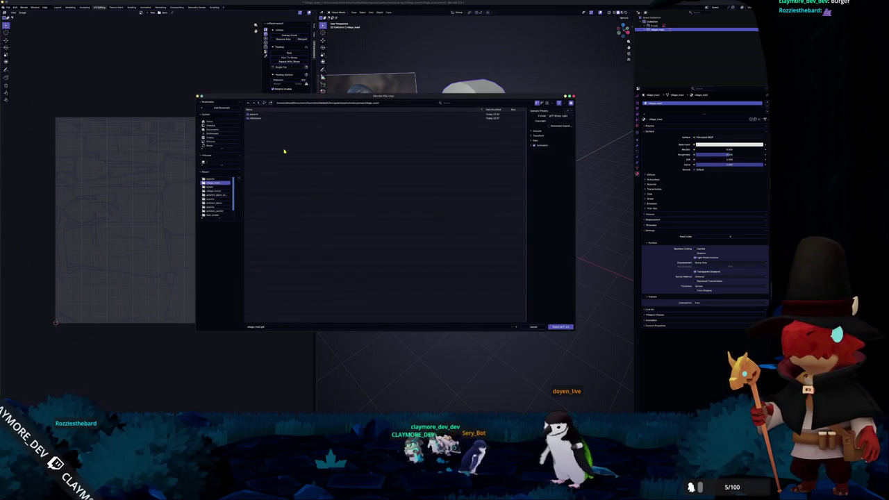
click(541, 131)
click(530, 180)
click(535, 191)
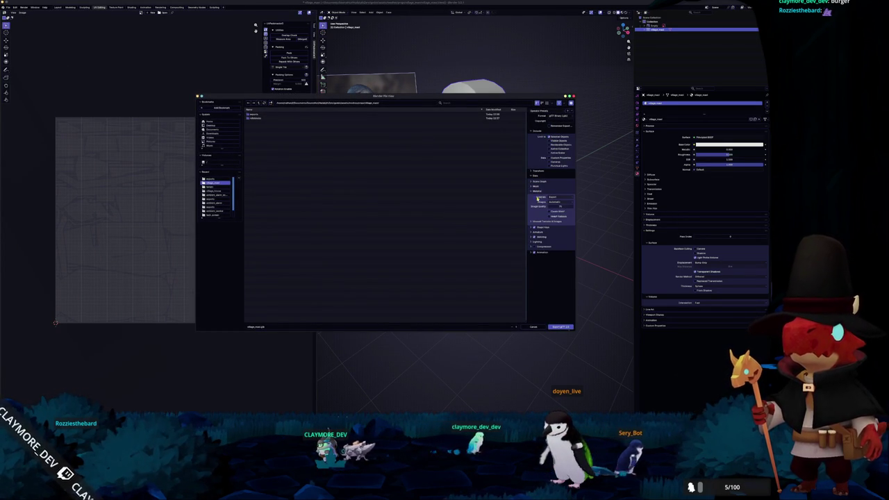
click(559, 202)
click(548, 220)
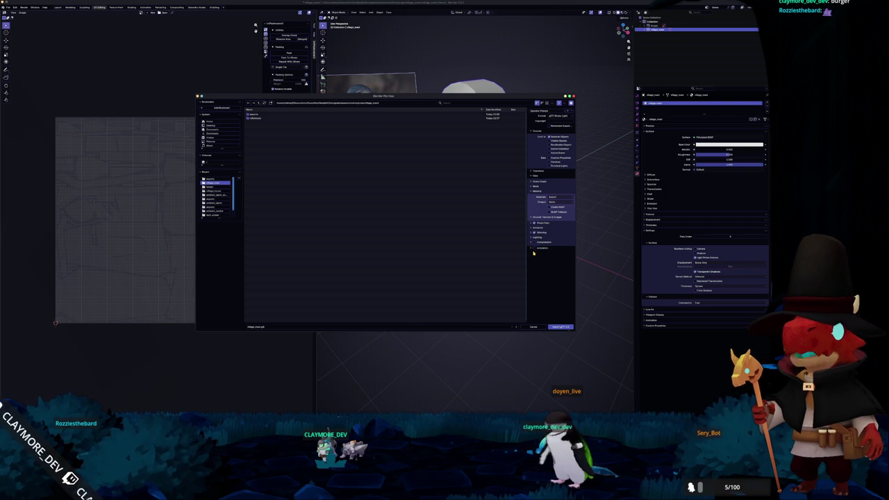
click(561, 327)
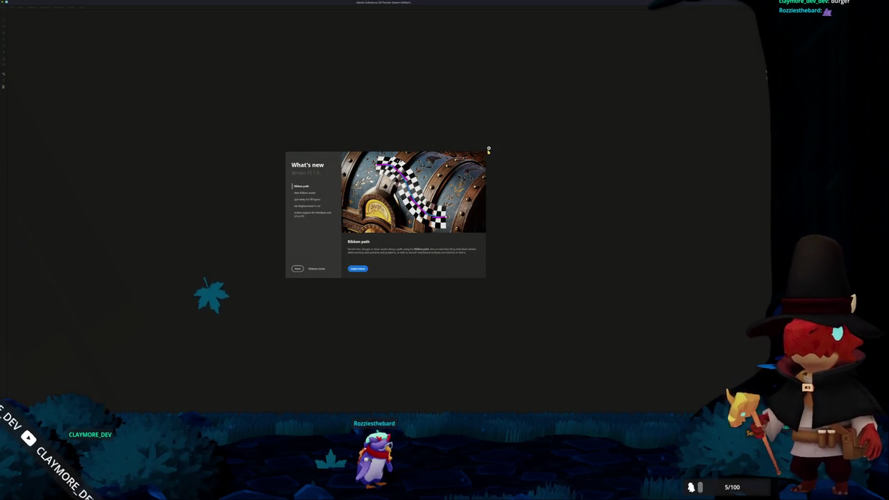
Step: Dismiss the What's new and start screens and begin a new project
click(488, 150)
click(430, 238)
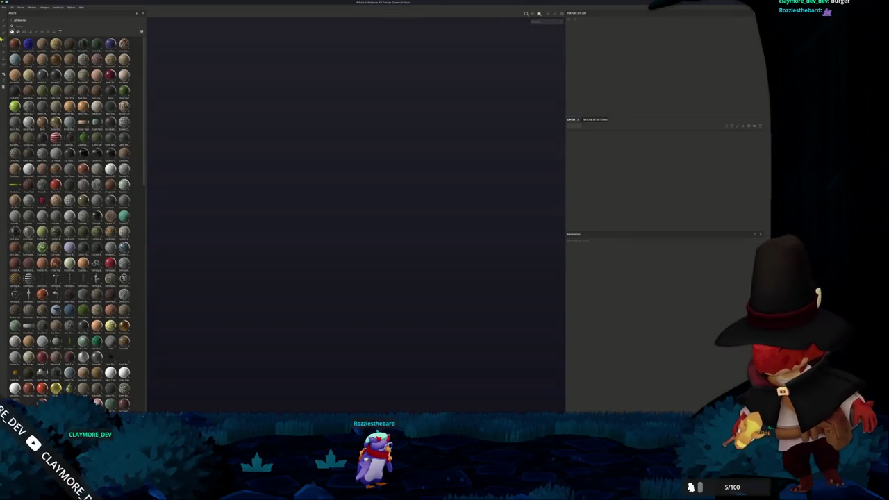
click(5, 8)
click(16, 15)
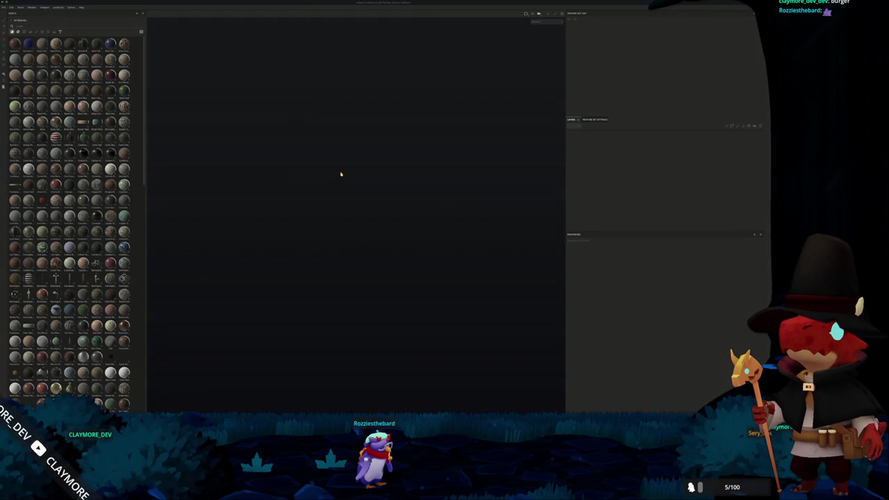
Step: Browse to the exported penguin model file and select it as the project mesh
click(423, 161)
click(380, 162)
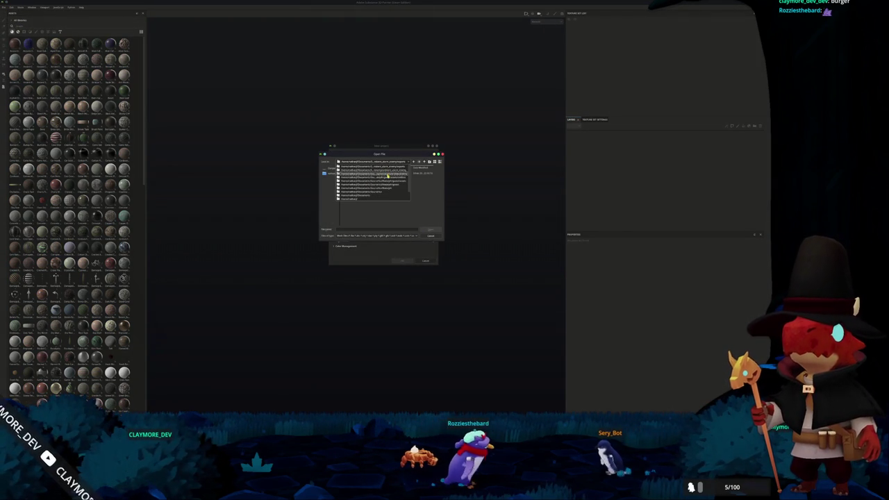
click(387, 174)
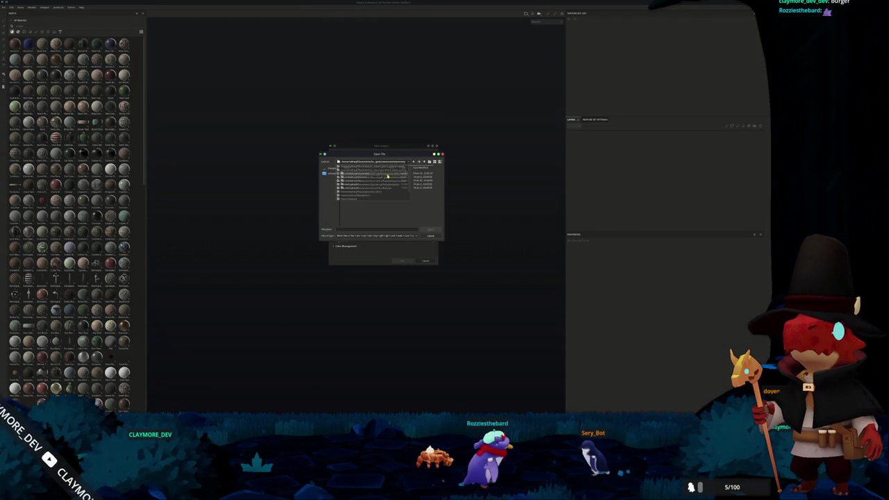
click(424, 163)
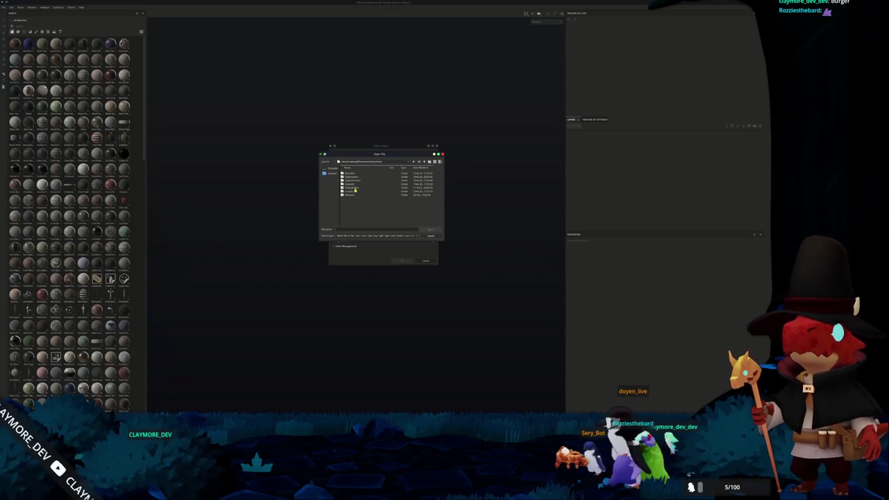
double_click(355, 190)
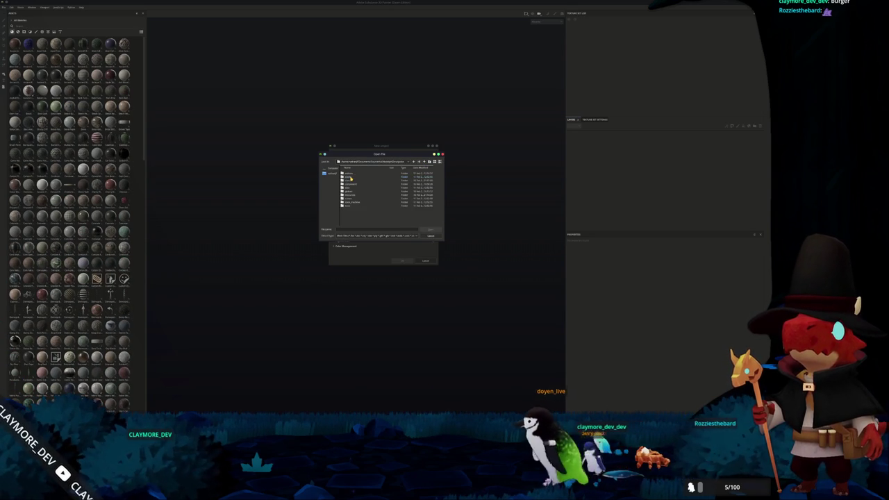
double_click(349, 178)
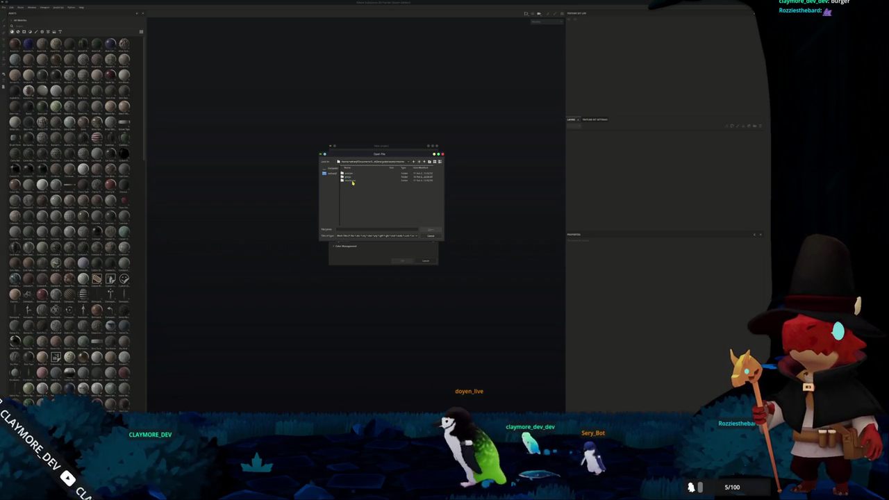
double_click(353, 182)
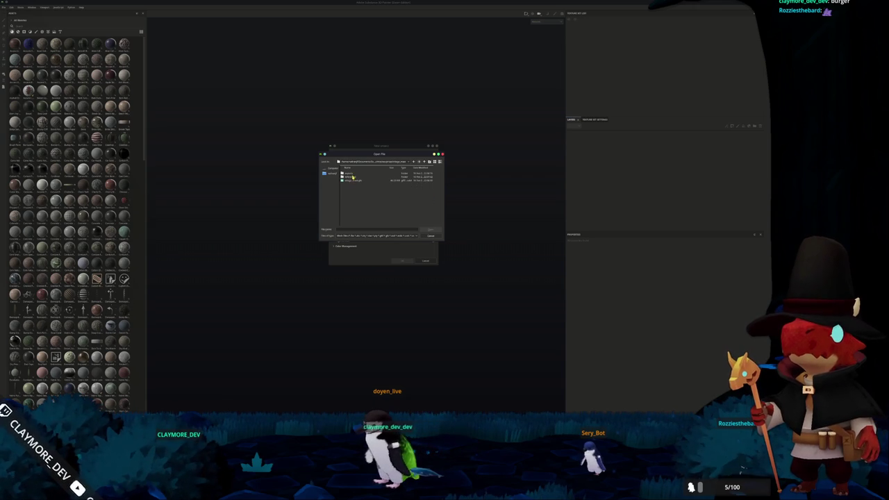
double_click(353, 180)
Step: Settle the texture resolution, create the penguin project and start saving it
click(364, 195)
click(402, 260)
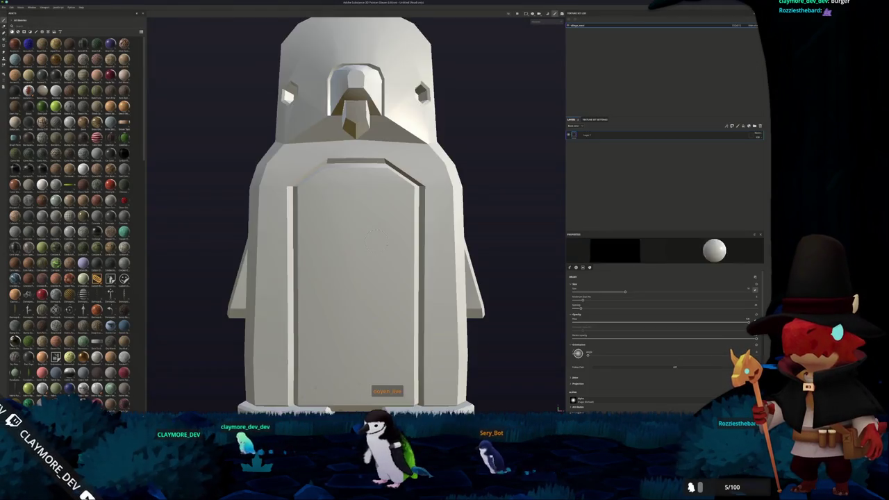
key(ctrl+s)
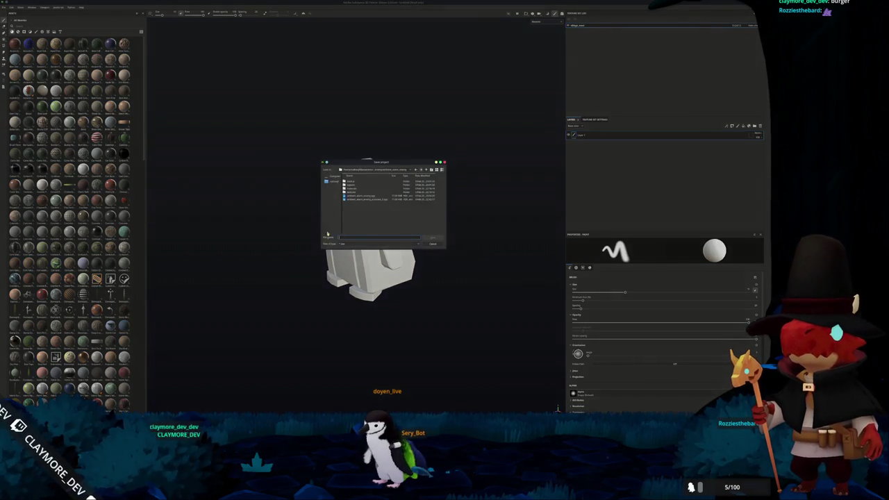
Step: Save the penguin project into the chosen project folder
click(372, 172)
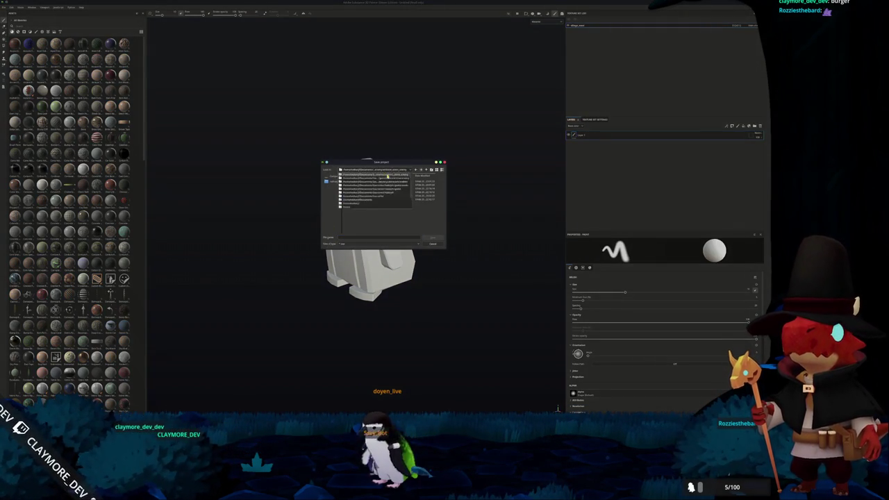
click(388, 177)
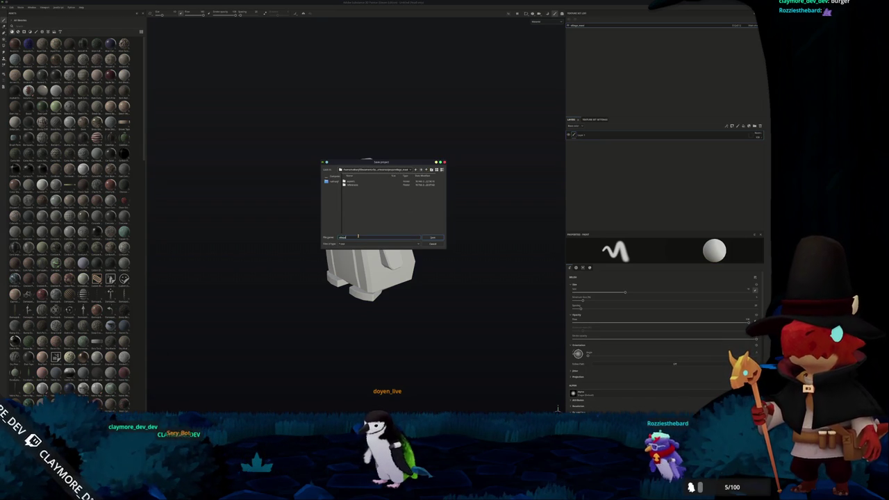
key(Return)
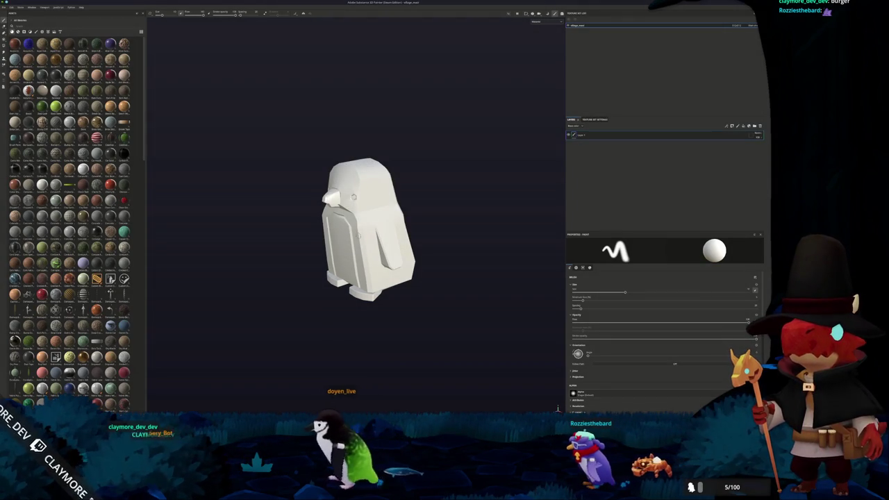
key(ctrl+shift+e)
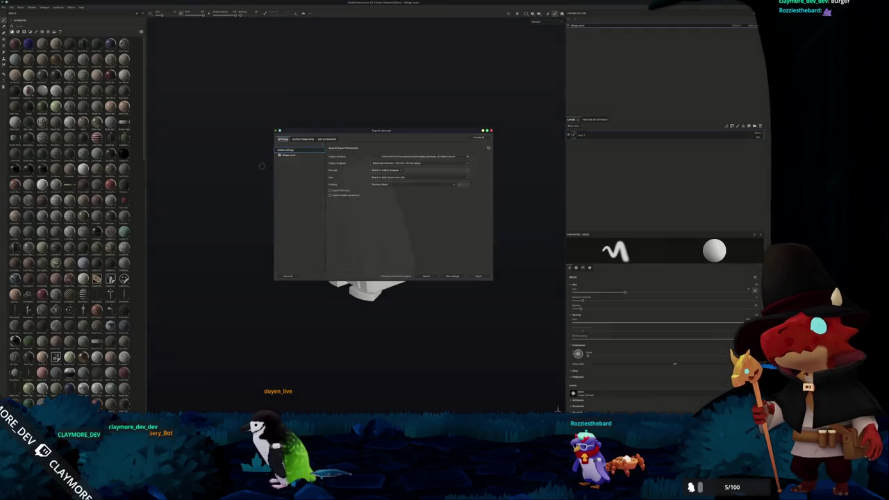
key(Escape)
Step: Open the existing stone lantern project file
click(4, 7)
click(8, 17)
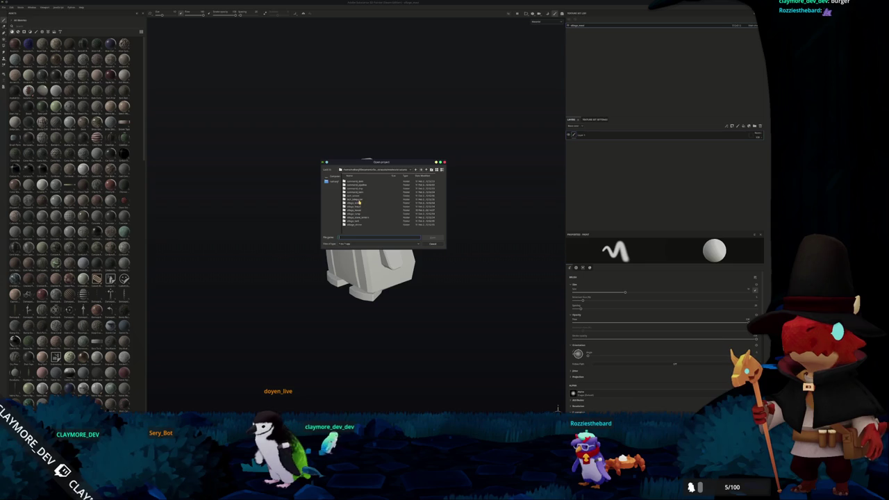
double_click(367, 218)
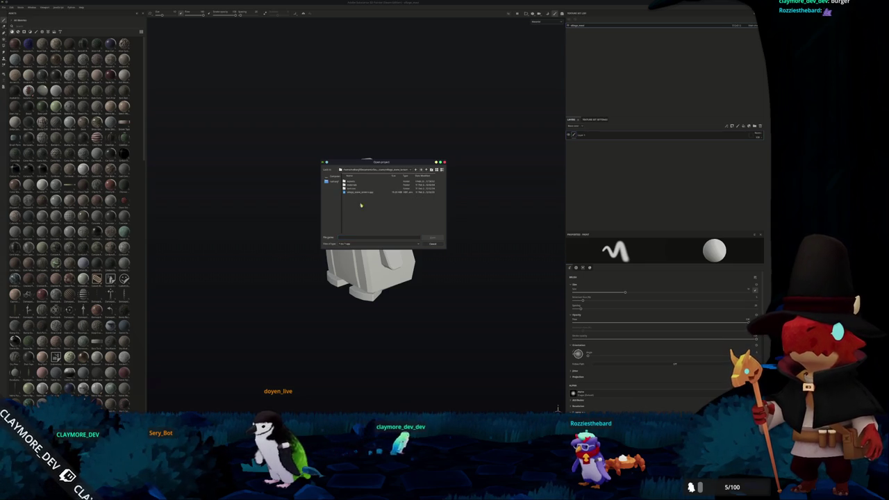
double_click(354, 193)
click(388, 216)
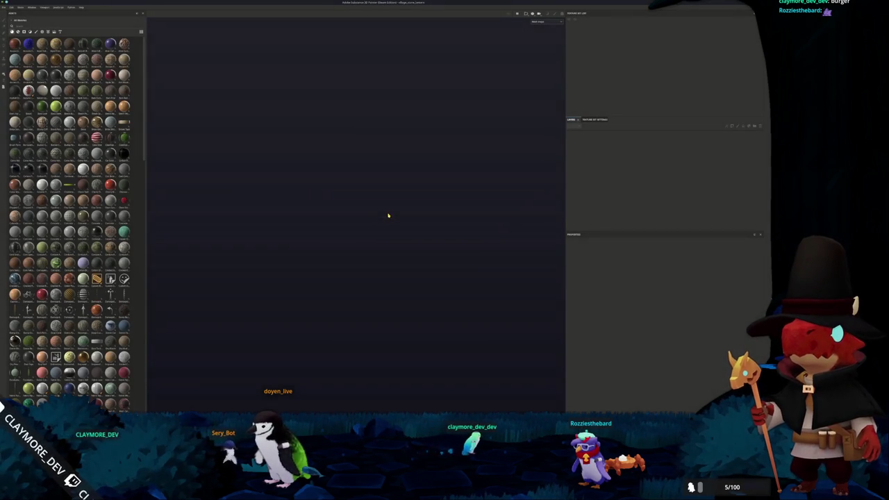
Step: Turn the lantern's top layer into a smart material, then reopen the penguin project
click(609, 136)
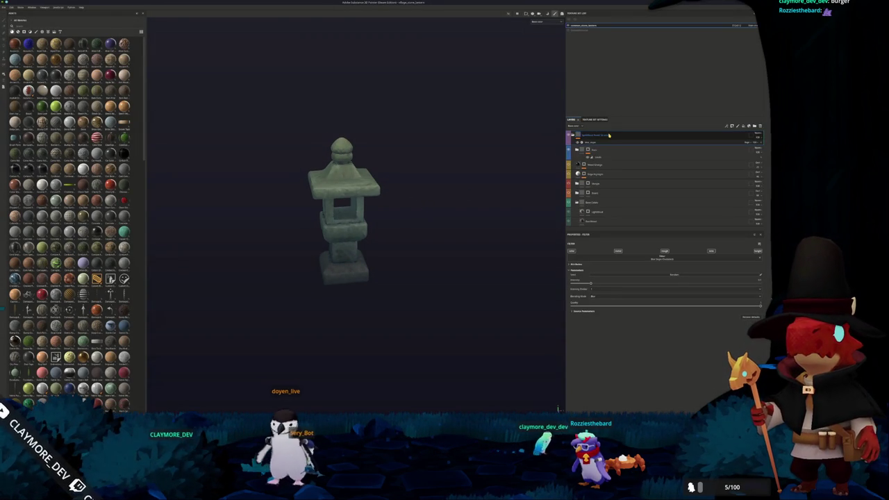
right_click(609, 135)
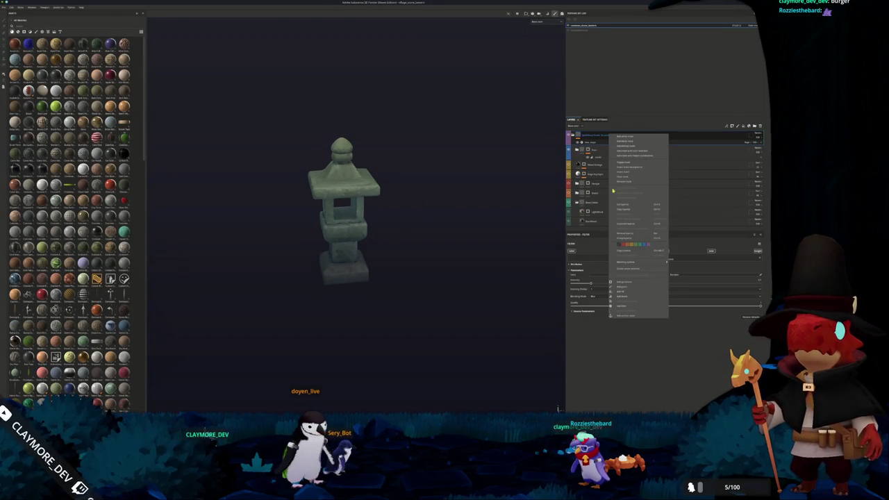
click(628, 270)
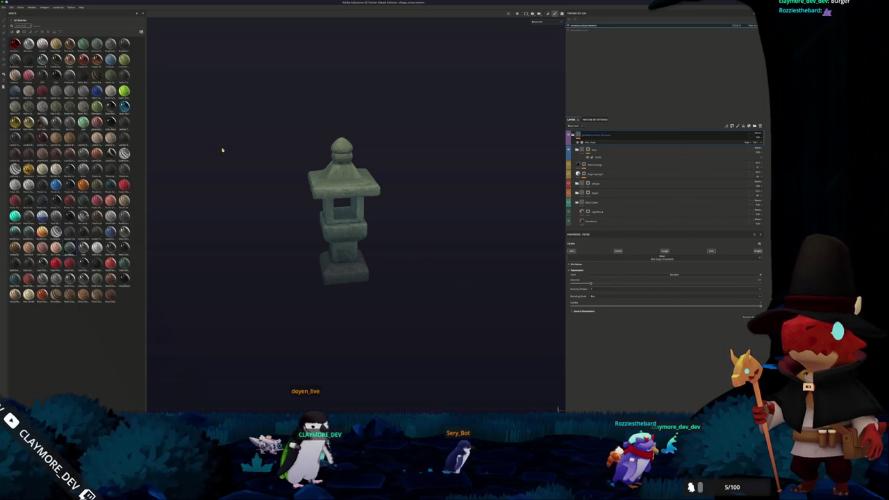
click(4, 7)
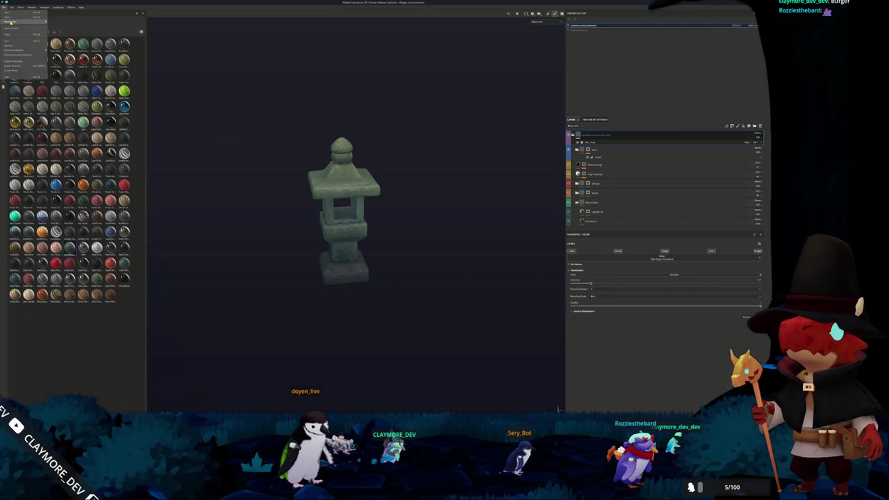
mouse_move(20, 22)
click(141, 27)
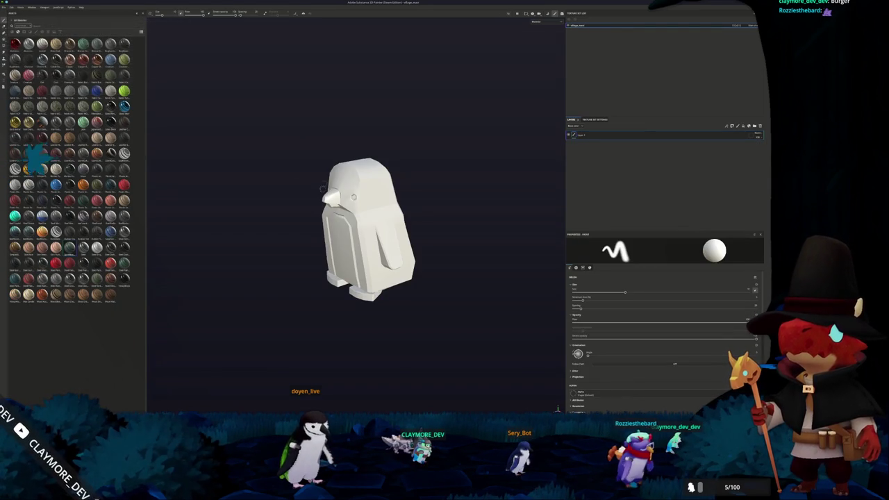
Step: Bake the penguin's mesh maps and check the result from behind
key(ctrl+shift+b)
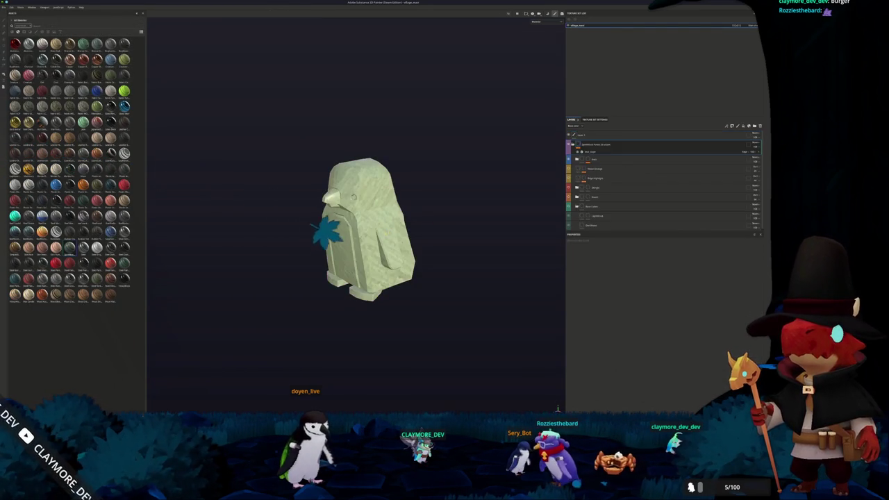
click(470, 409)
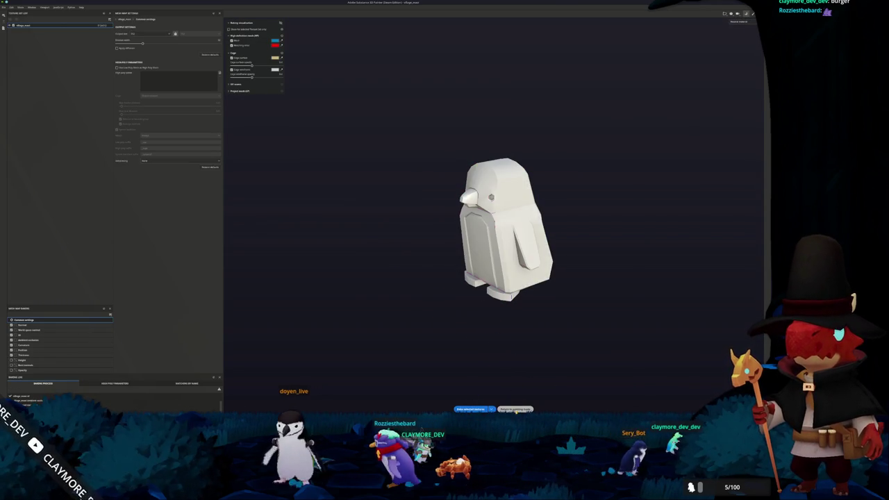
click(515, 409)
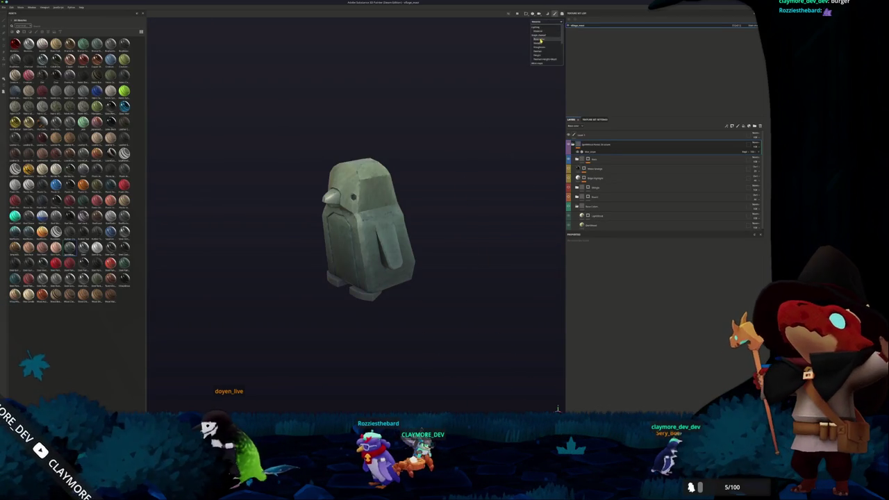
click(541, 39)
mouse_move(432, 146)
mouse_down()
mouse_move(440, 171)
mouse_move(179, 160)
mouse_move(495, 128)
mouse_up()
key(ctrl+shift+b)
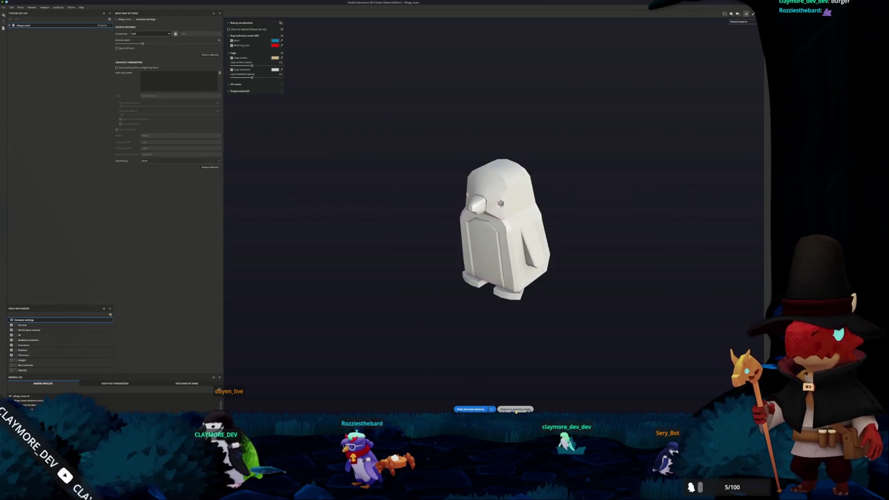
click(515, 409)
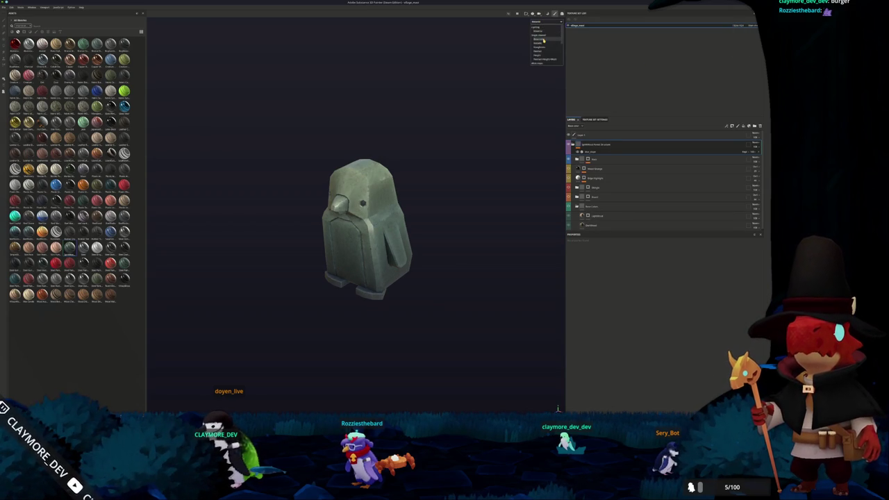
Step: Inspect the textured penguin's sides and back in another channel, then bring up Export Textures
click(544, 41)
mouse_move(461, 85)
mouse_down()
mouse_move(312, 97)
mouse_move(214, 135)
mouse_move(311, 125)
mouse_move(493, 62)
mouse_move(447, 100)
mouse_move(486, 125)
mouse_up()
scroll(589, 178, down, 1)
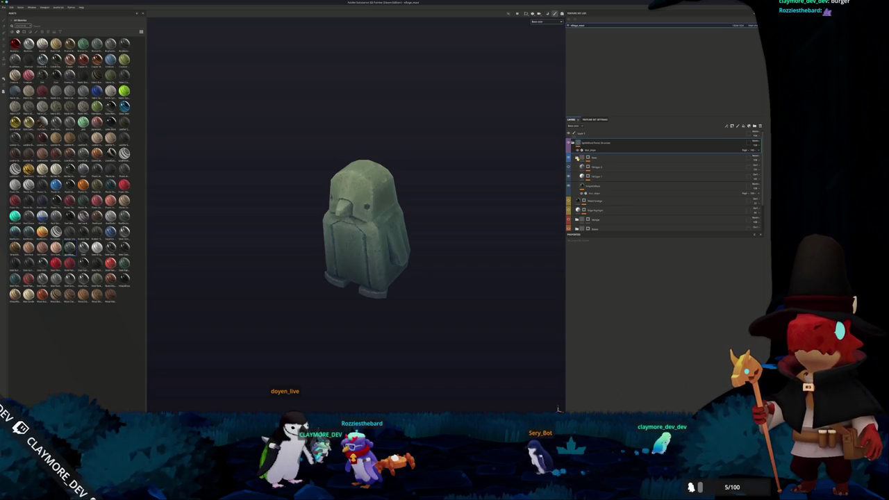
key(ctrl+z)
mouse_move(460, 196)
mouse_down()
mouse_move(215, 167)
mouse_move(424, 169)
mouse_up()
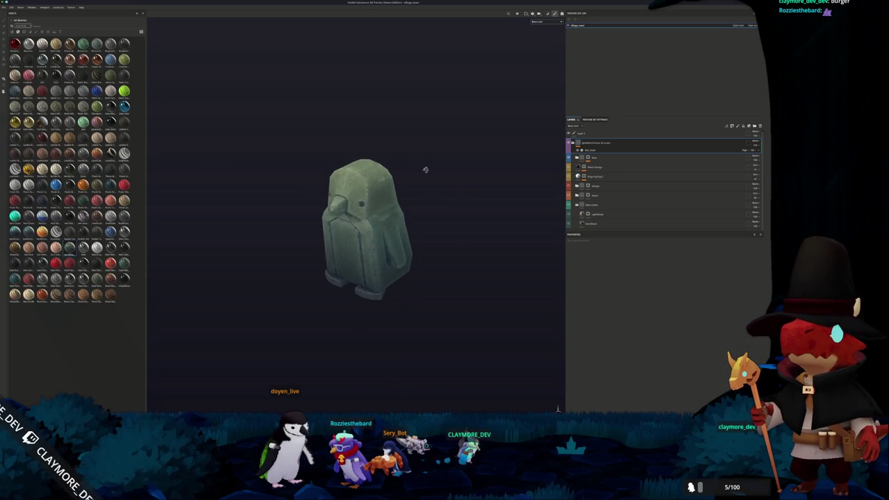
key(ctrl+shift+e)
Step: Set the output directory to a new 'textures' folder inside the prop's folder
click(417, 156)
click(395, 172)
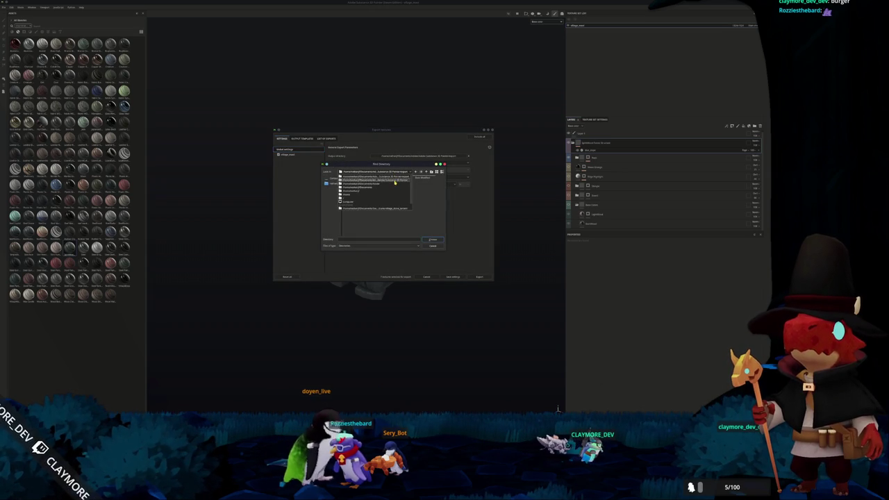
click(375, 208)
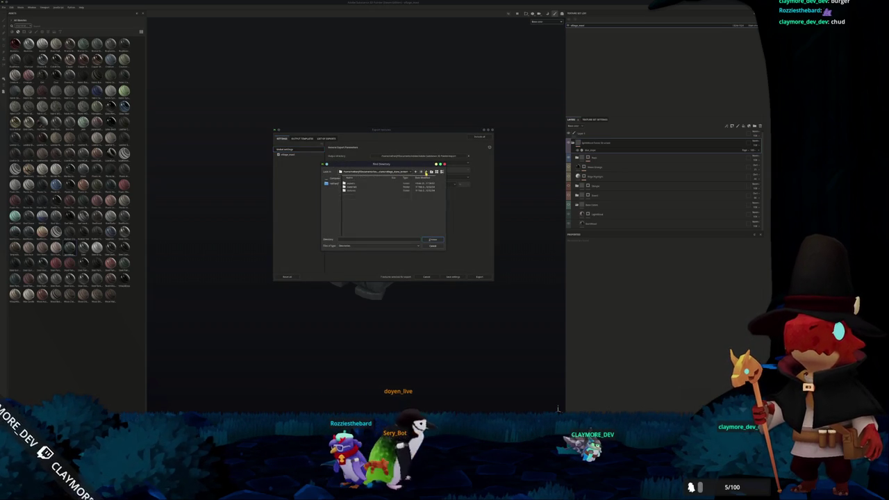
click(425, 173)
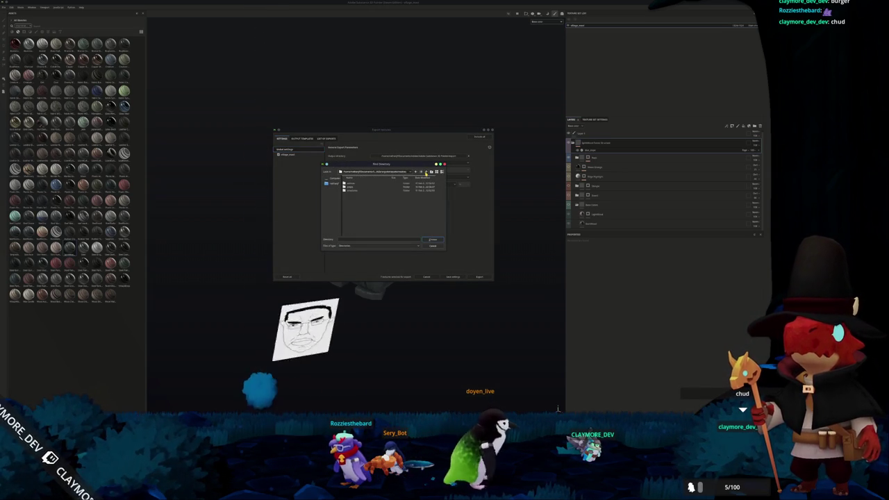
double_click(351, 187)
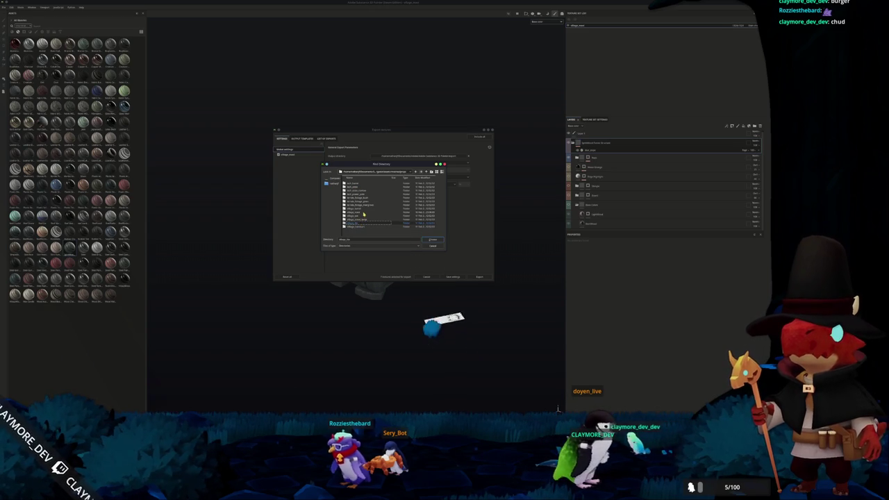
double_click(362, 213)
click(431, 172)
text(textures)
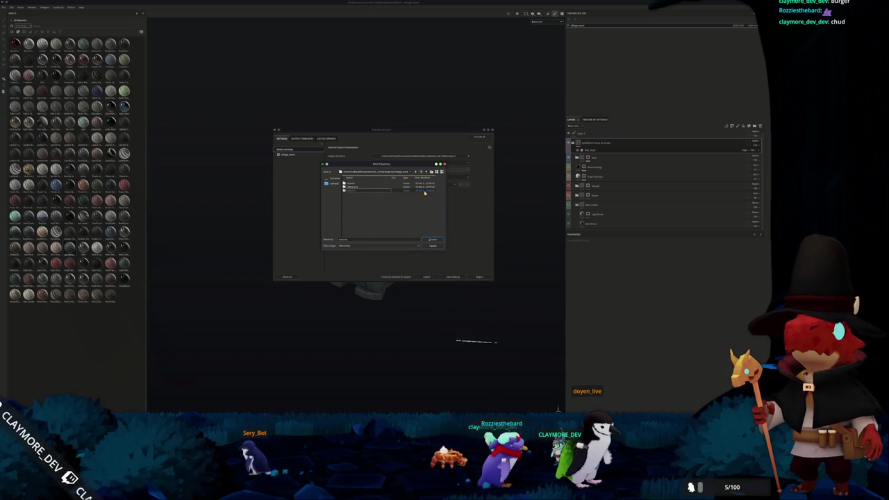
click(432, 240)
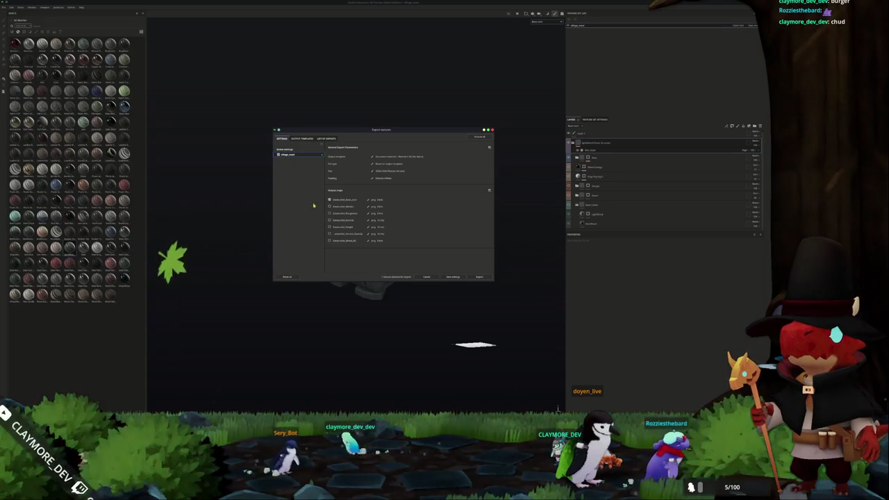
Step: Export the penguin's textures and switch back to the Godot editor
click(284, 149)
click(479, 277)
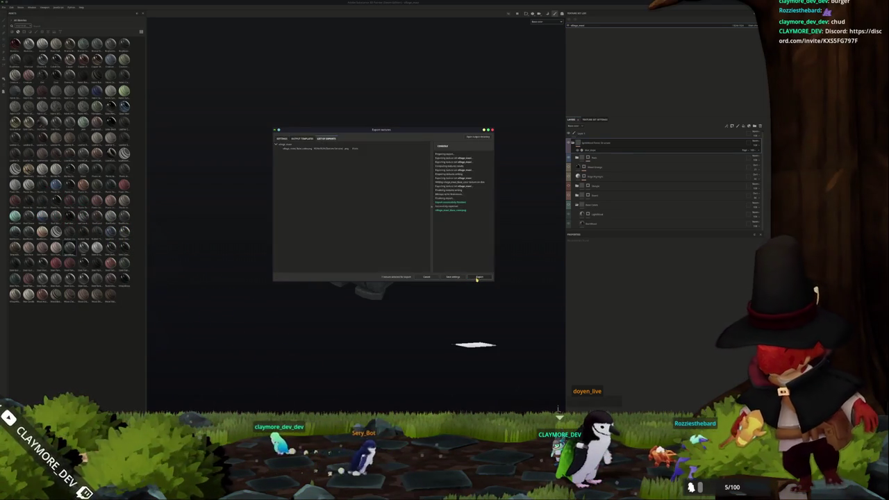
key(alt+Tab)
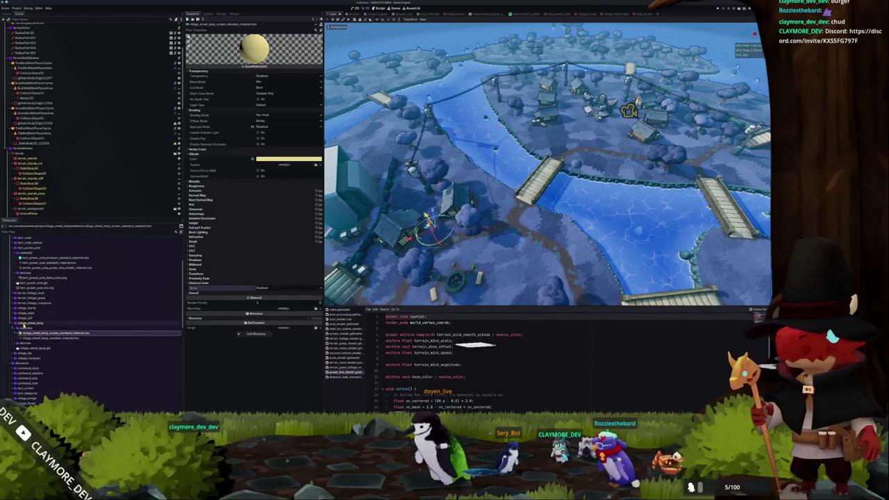
Step: Create a materials folder inside the prop's folder
double_click(24, 323)
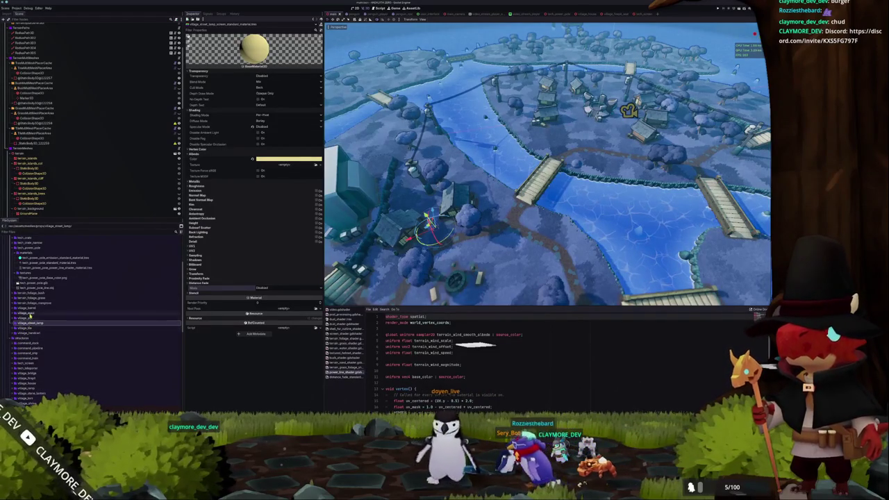
right_click(29, 315)
click(92, 317)
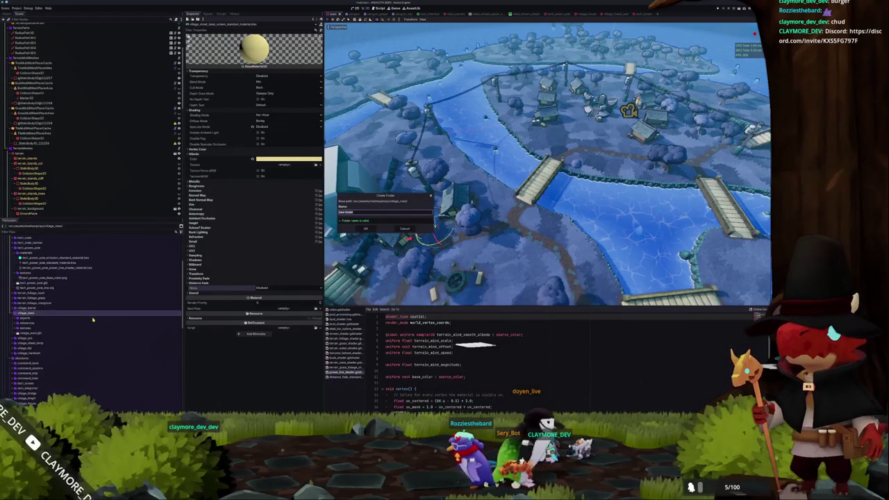
key(Return)
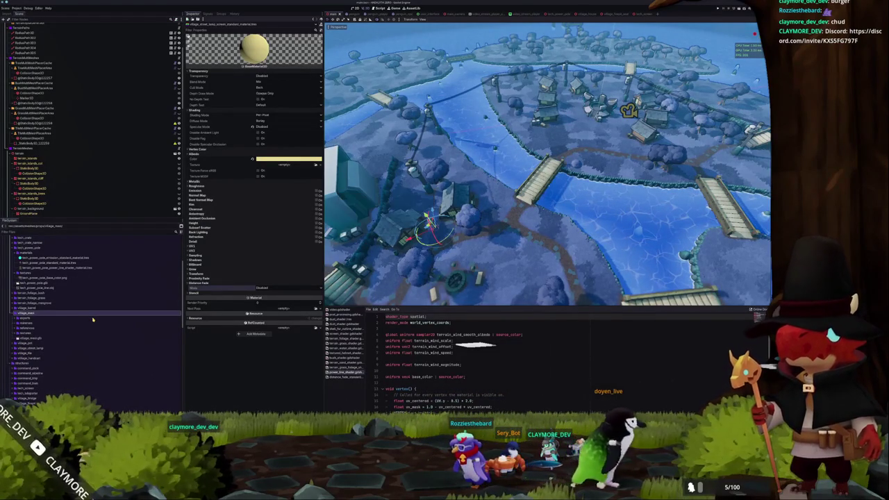
Step: Create a StandardMaterial3D resource in materials and save it as 'village'
right_click(36, 323)
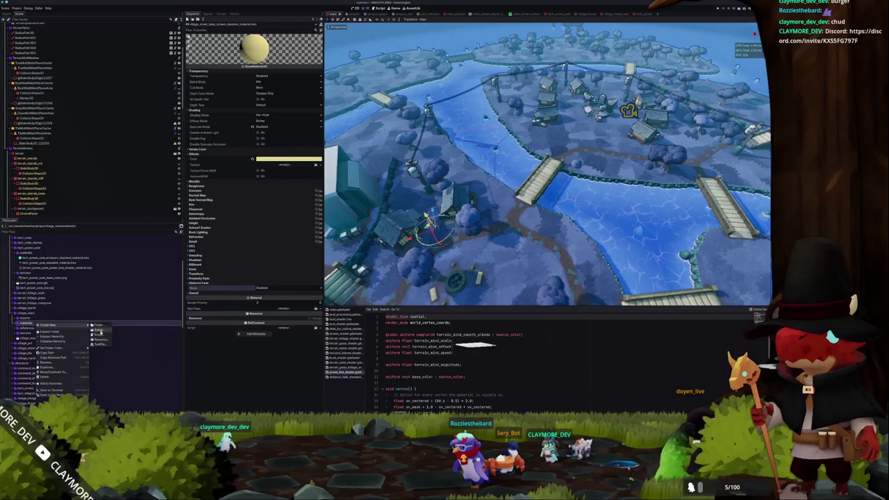
click(100, 340)
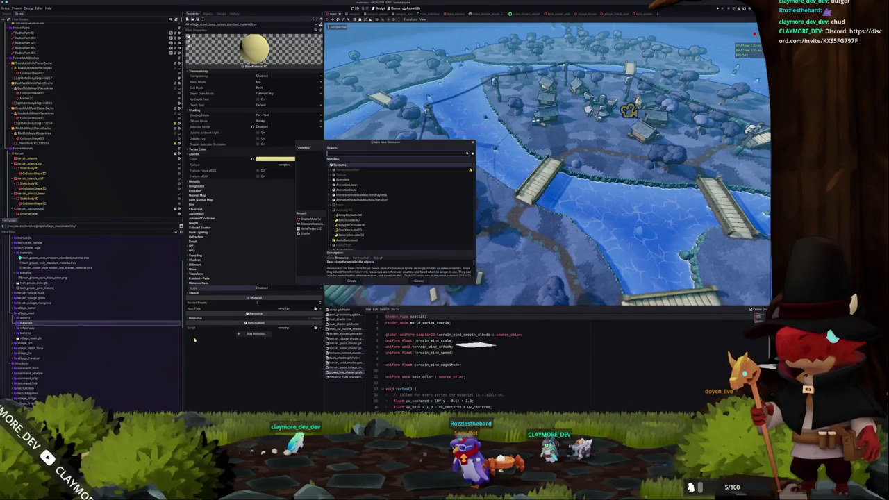
click(309, 223)
click(351, 281)
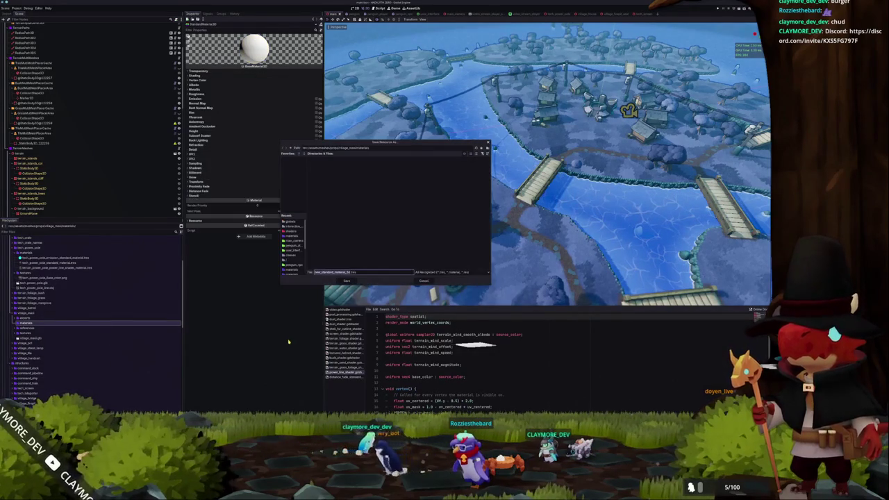
text(village_mai)
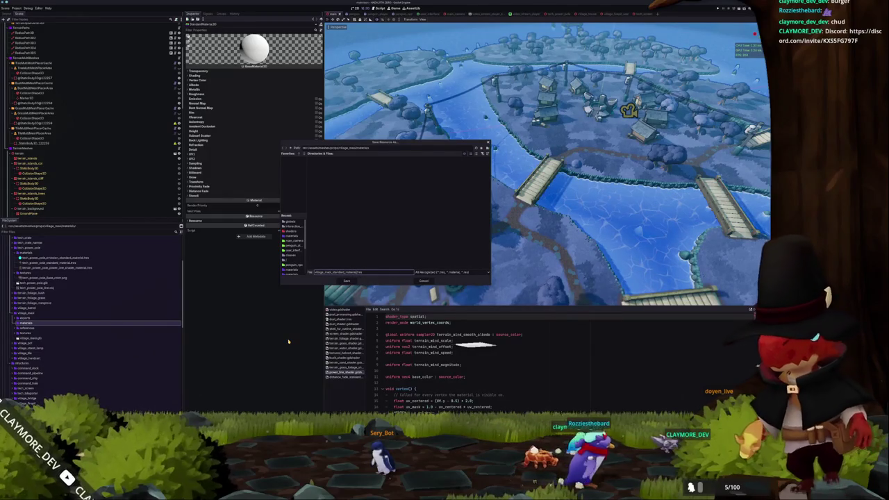
key(Return)
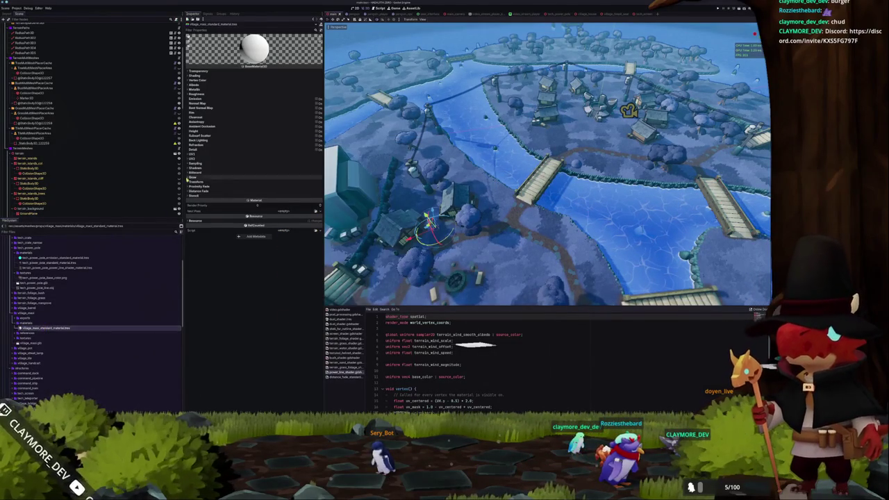
Step: Use the green village texture as albedo and set Specular Mode to Disabled
click(198, 85)
click(315, 95)
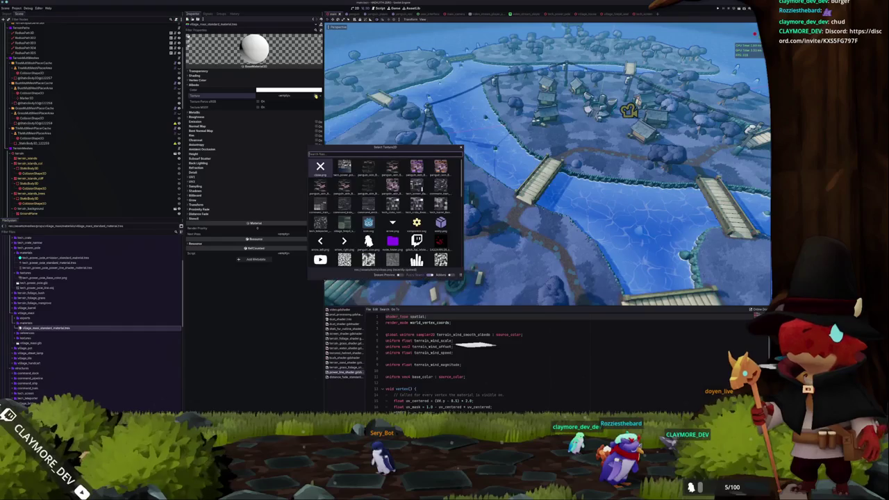
text(village_)
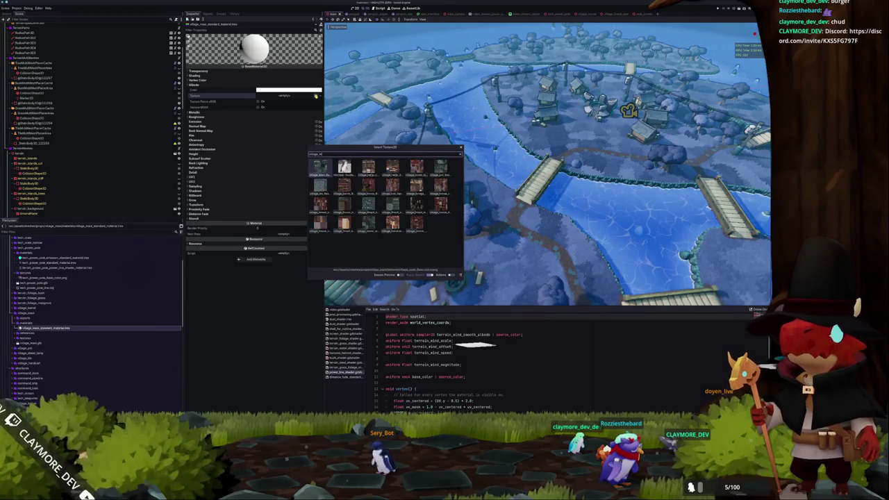
double_click(344, 168)
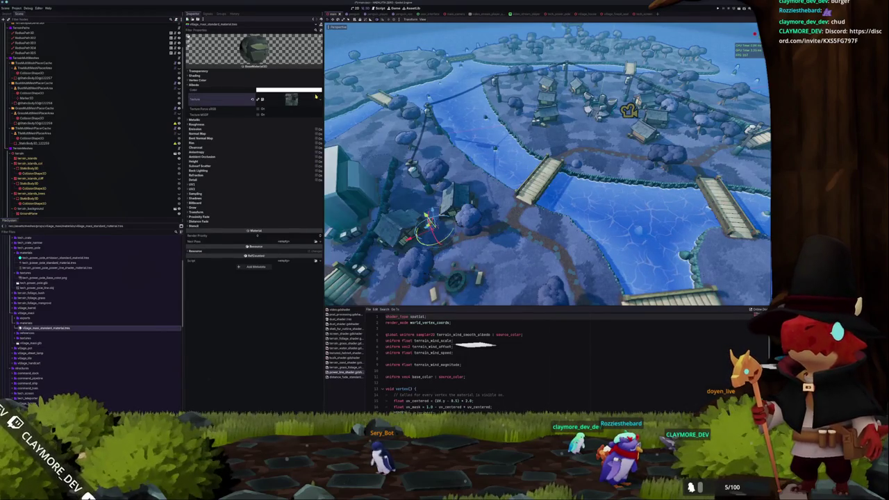
click(196, 80)
click(216, 75)
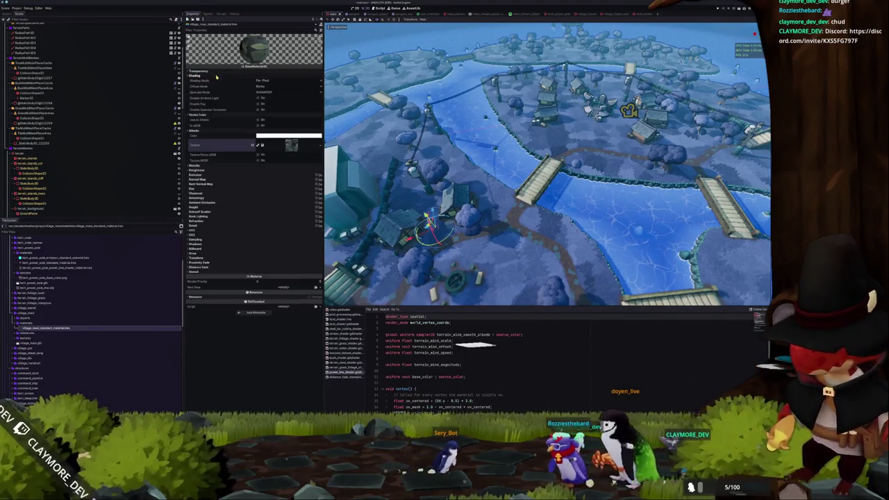
click(262, 92)
click(264, 108)
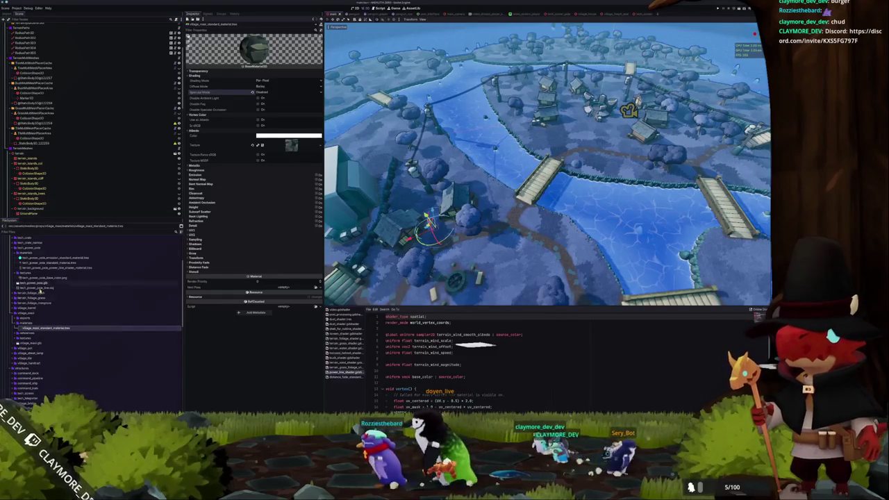
Step: Duplicate the tech_crate folder under props with a new name
scroll(35, 305, down, 5)
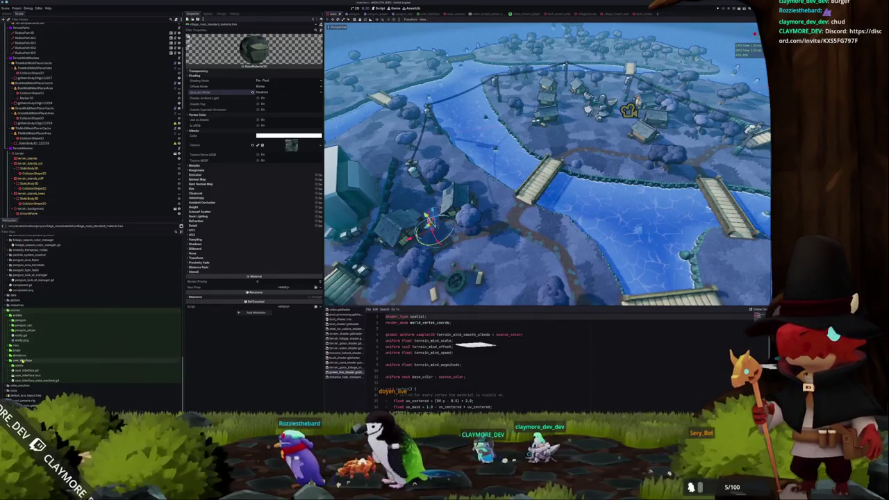
double_click(23, 359)
double_click(18, 370)
scroll(26, 358, down, 3)
click(23, 315)
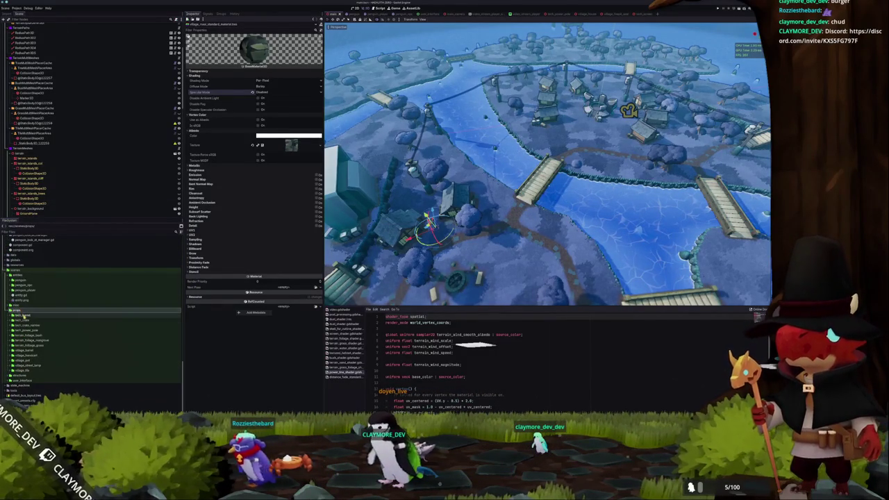
click(24, 320)
key(ctrl+d)
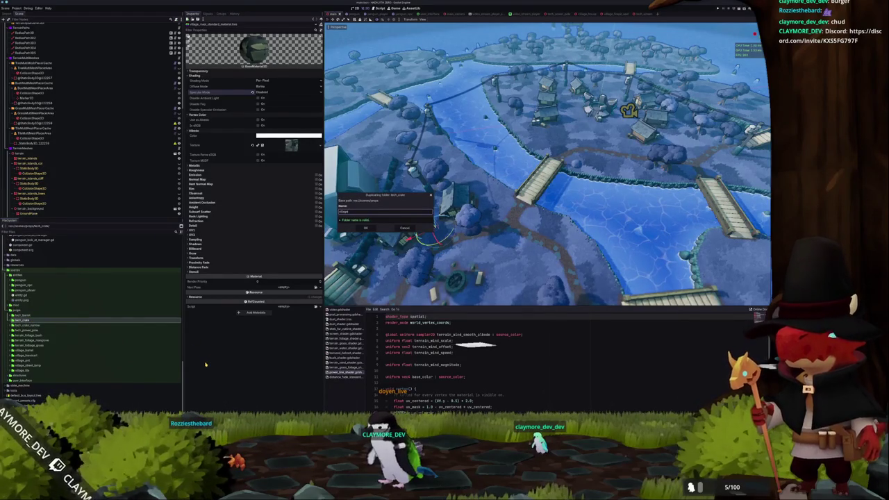
key(Return)
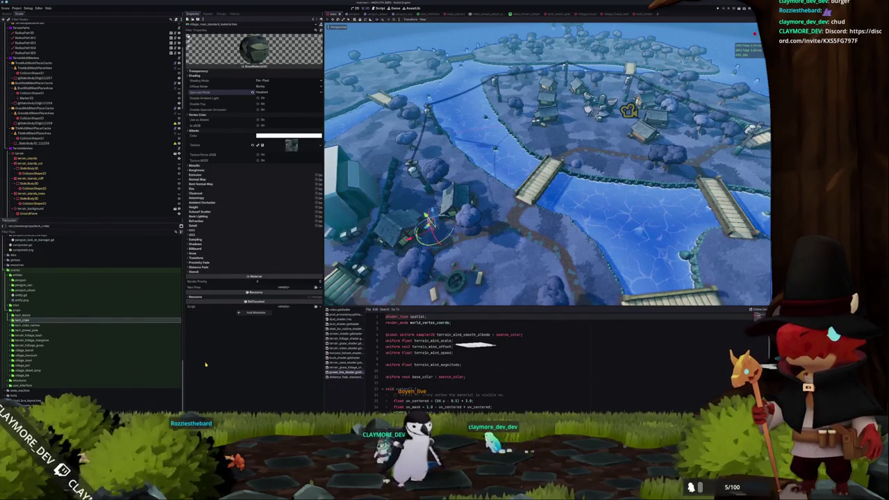
Step: Open the duplicated folder and its copied crate scene
double_click(25, 365)
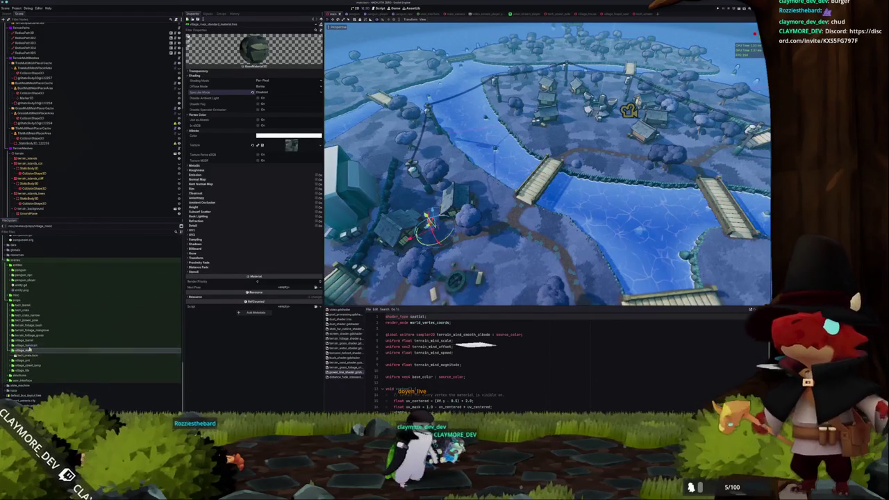
click(29, 356)
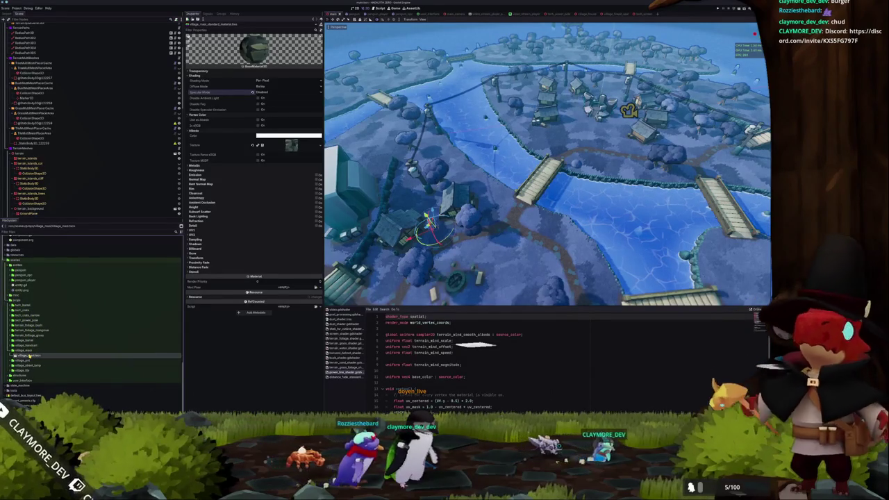
click(25, 306)
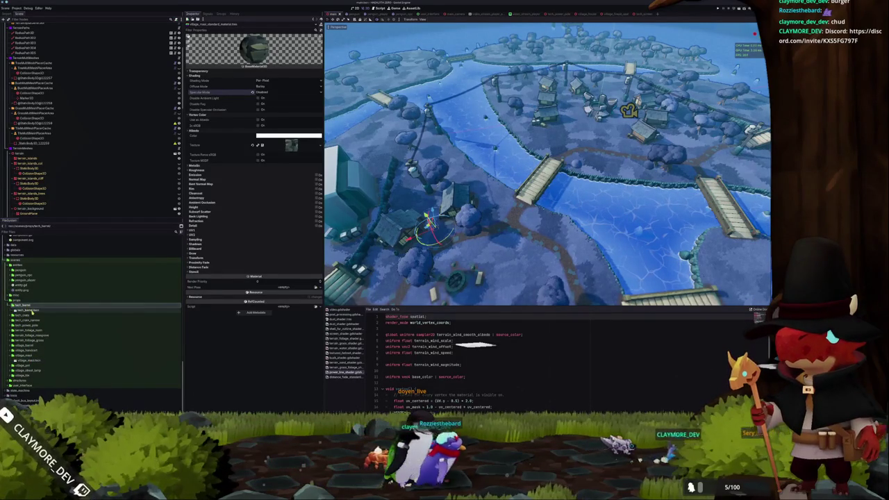
double_click(28, 360)
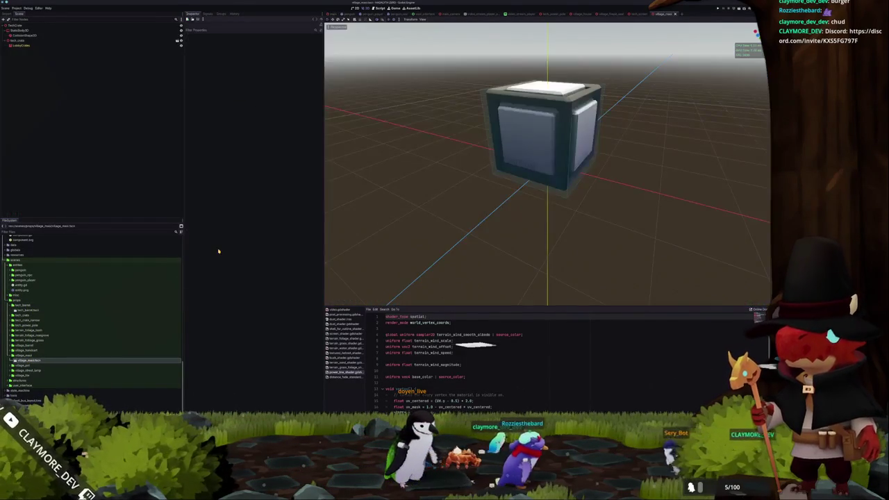
Step: Delete the crate model node and drag the penguin statue model into the scene tree
click(24, 40)
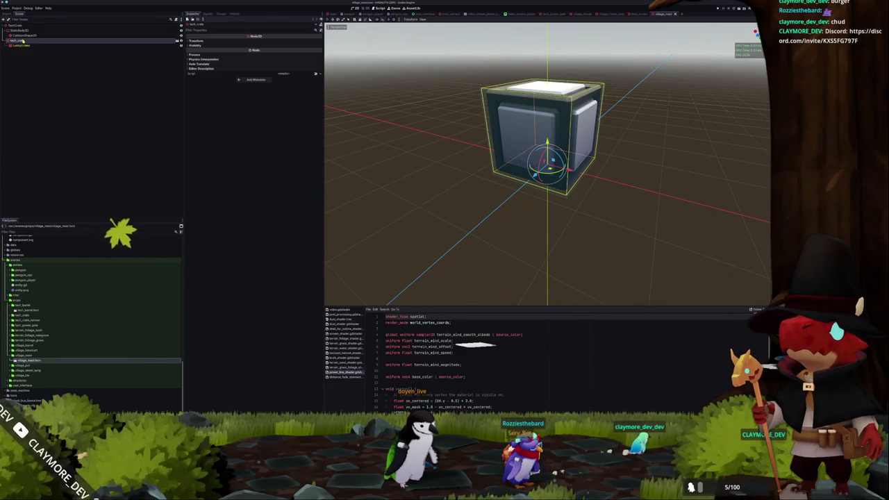
key(Delete)
key(Return)
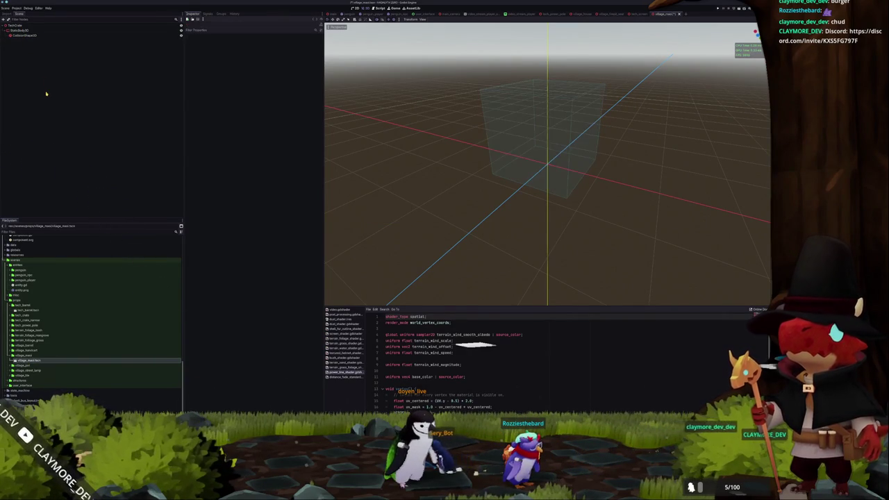
scroll(54, 320, down, 5)
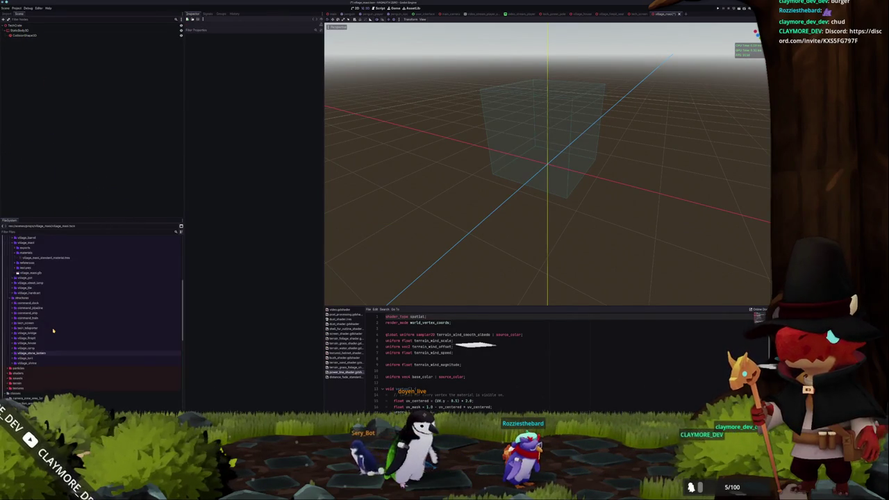
scroll(31, 358, up, 2)
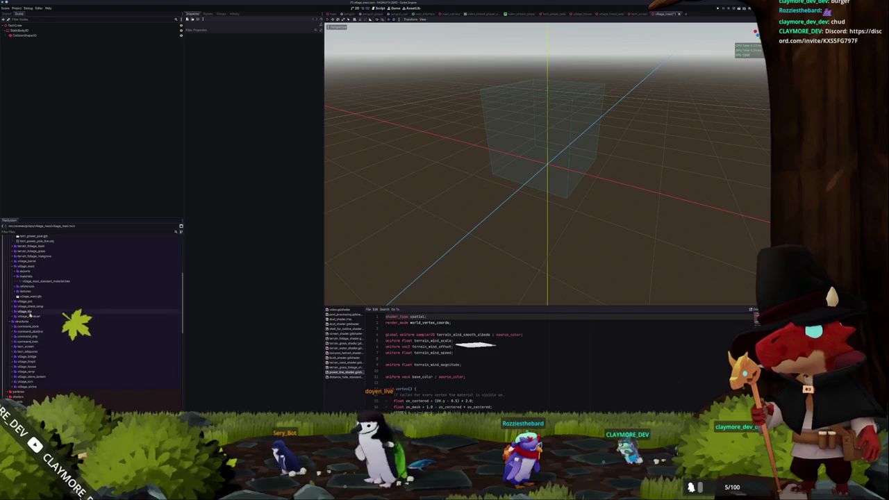
drag(25, 297, 53, 91)
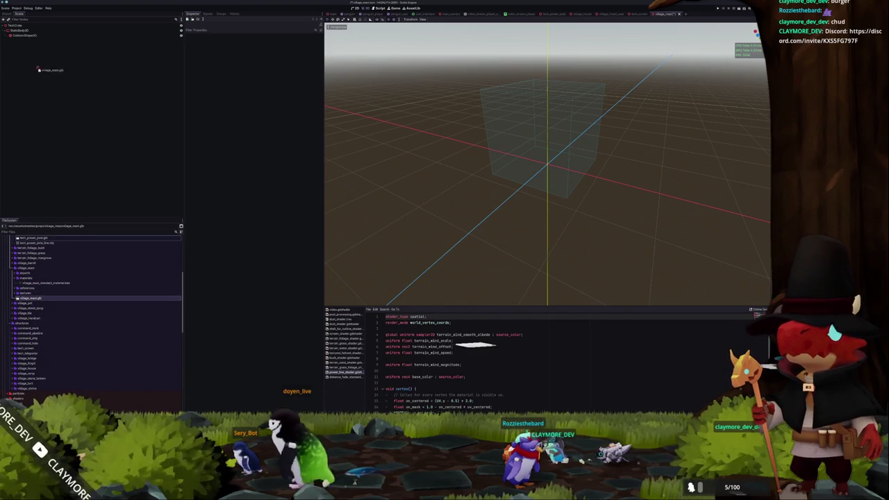
drag(14, 25, 14, 27)
Step: Make the penguin's children editable and override its mesh material with the dark penguin stone material
right_click(19, 40)
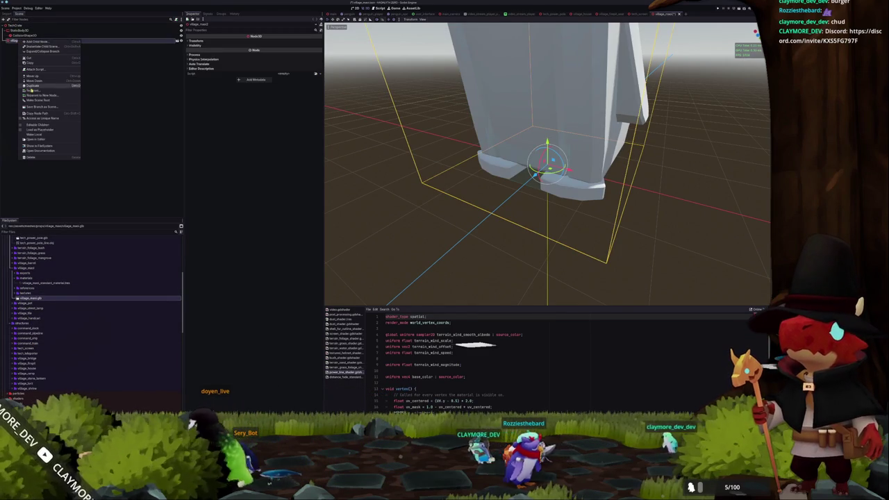
click(38, 125)
scroll(366, 218, down, 5)
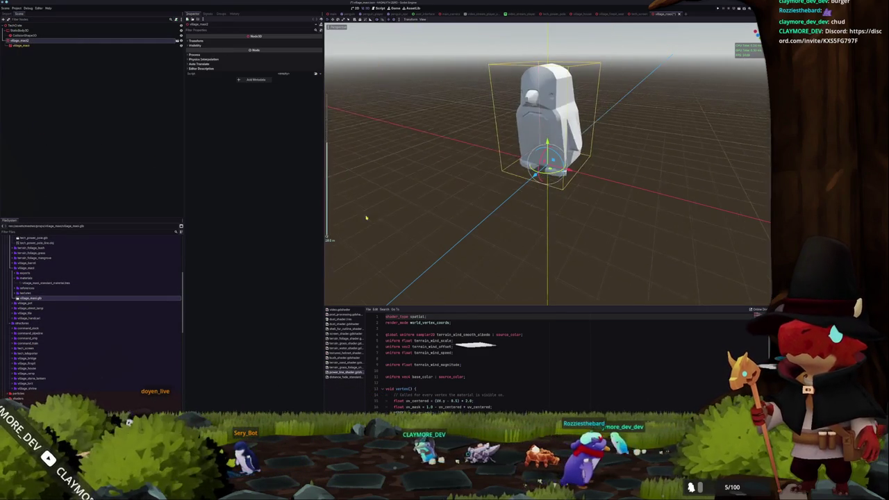
click(21, 45)
click(277, 68)
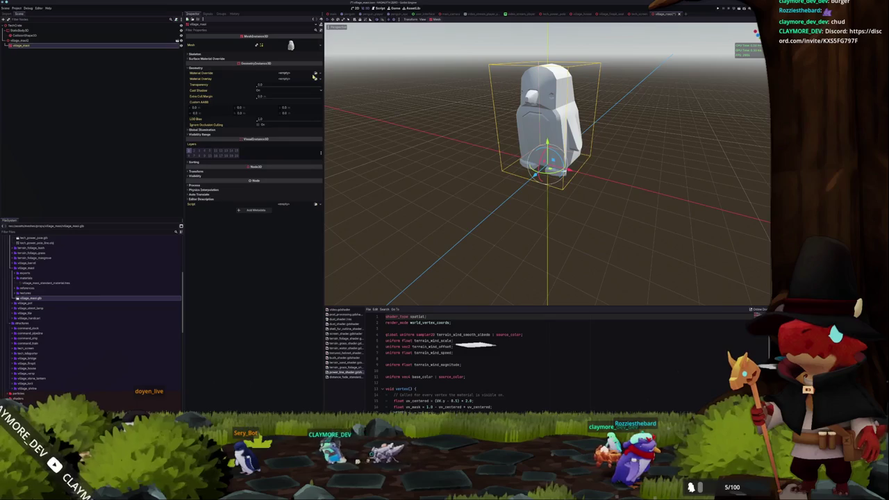
click(316, 74)
text(penguin)
key(Return)
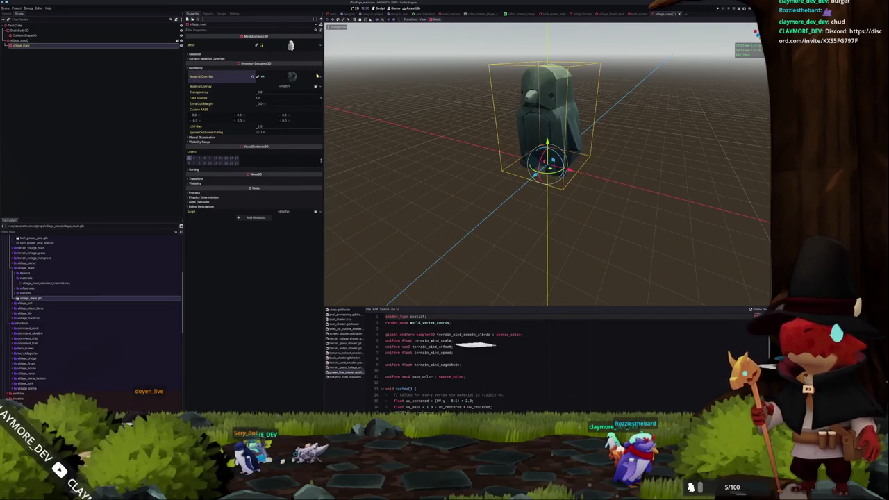
Step: Change the collision shape to a CylinderShape3D and view the statue from the front
click(42, 36)
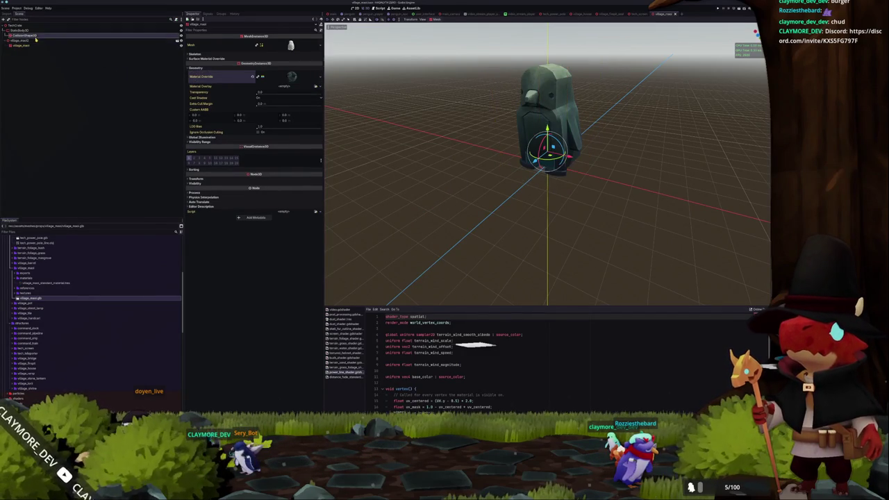
click(320, 41)
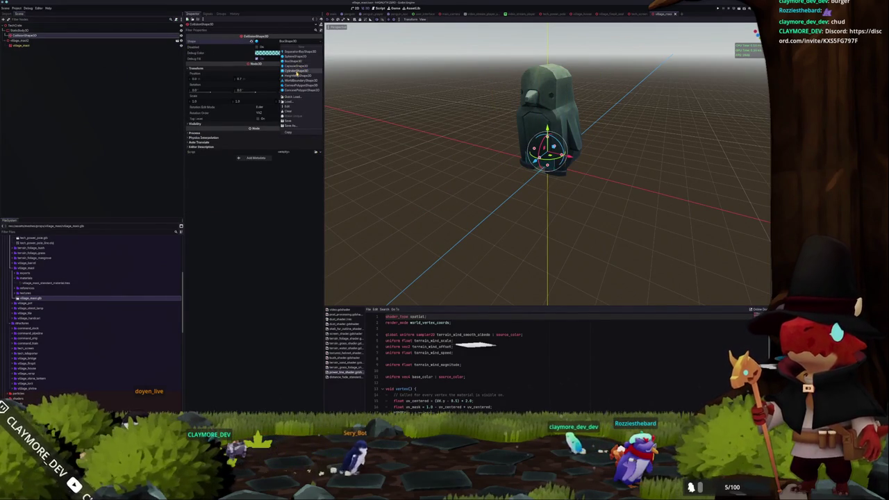
click(297, 72)
key(KP_1)
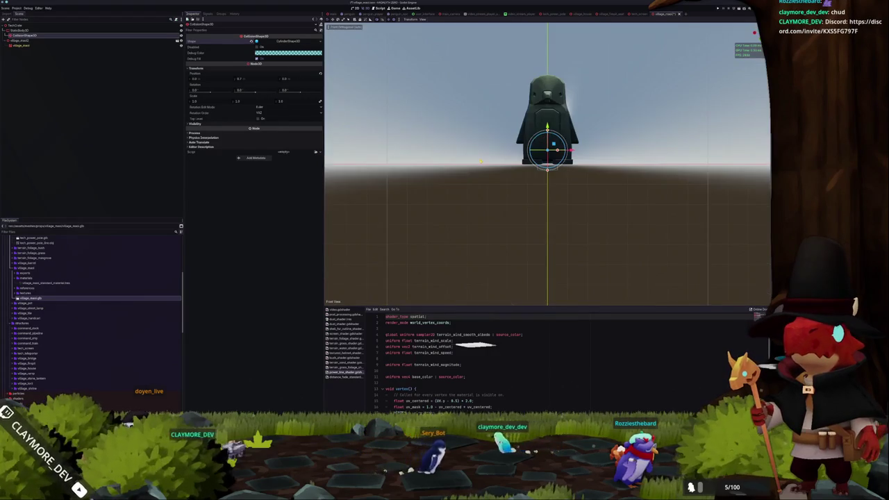
Step: Widen the collision cylinder around the penguin and shift it to fit in side view
scroll(480, 161, up, 5)
mouse_move(572, 129)
mouse_down()
mouse_move(615, 131)
mouse_move(611, 159)
mouse_move(590, 177)
mouse_move(547, 114)
mouse_move(548, 88)
mouse_up()
scroll(626, 136, down, 5)
key(KP_3)
drag(487, 170, 502, 198)
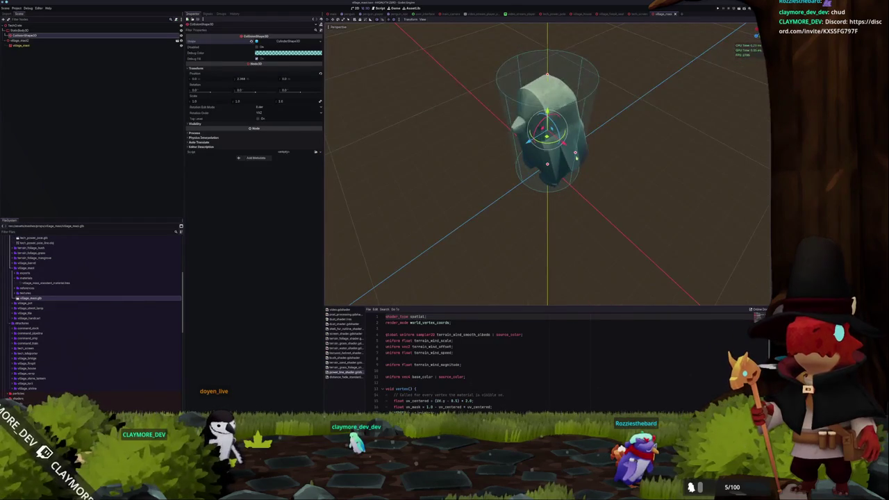
mouse_move(513, 150)
mouse_down()
mouse_move(536, 143)
mouse_move(468, 149)
mouse_move(479, 133)
mouse_up()
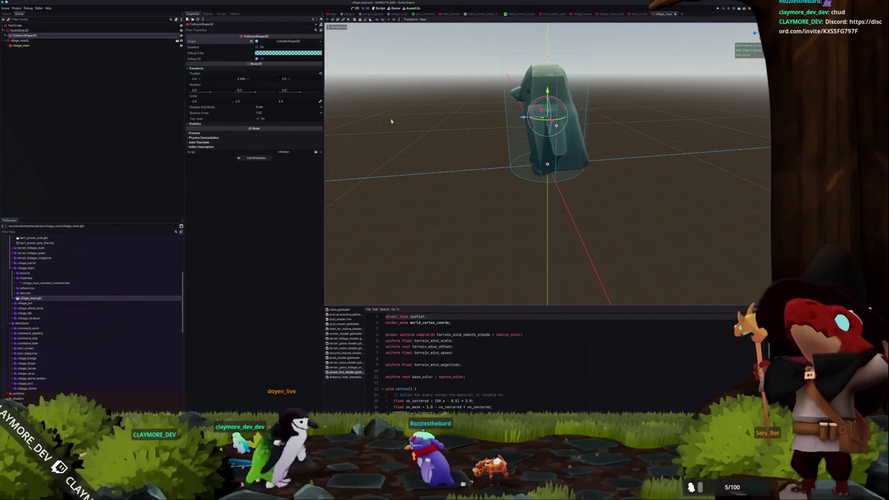
Step: Nudge the penguin mesh inside the cylinder and adjust its Z position
click(53, 40)
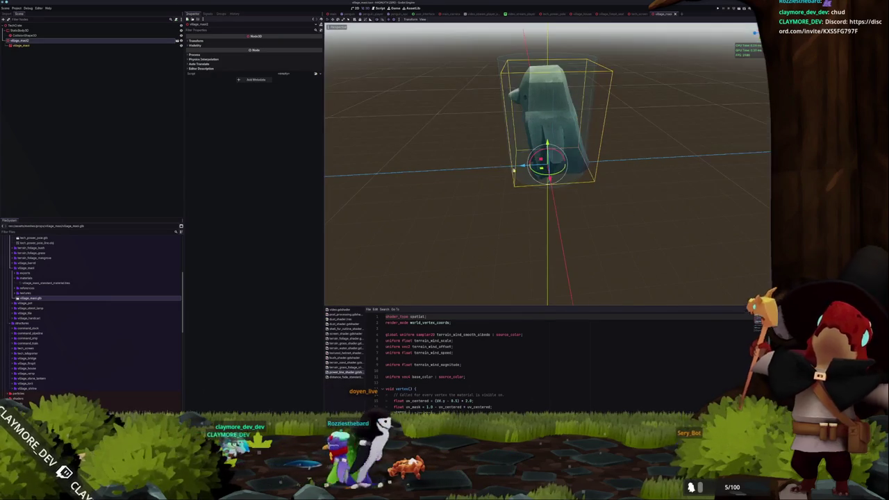
drag(547, 165, 539, 165)
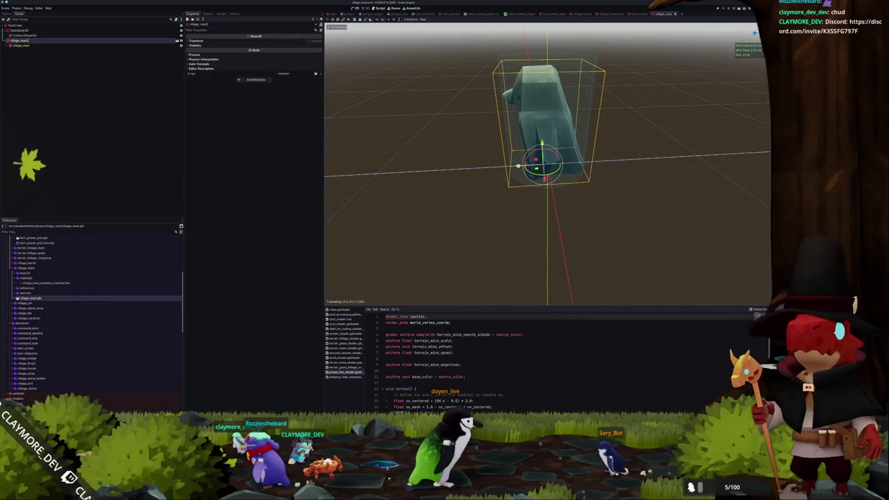
drag(486, 181, 431, 195)
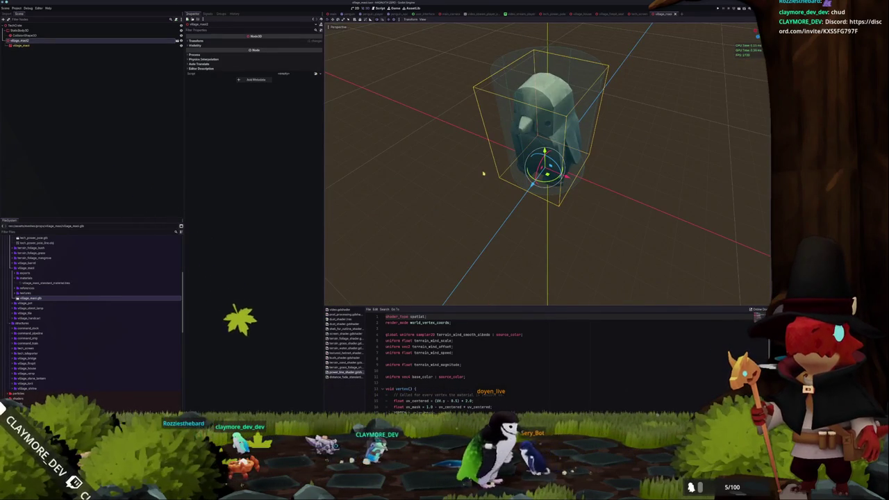
click(255, 41)
click(300, 52)
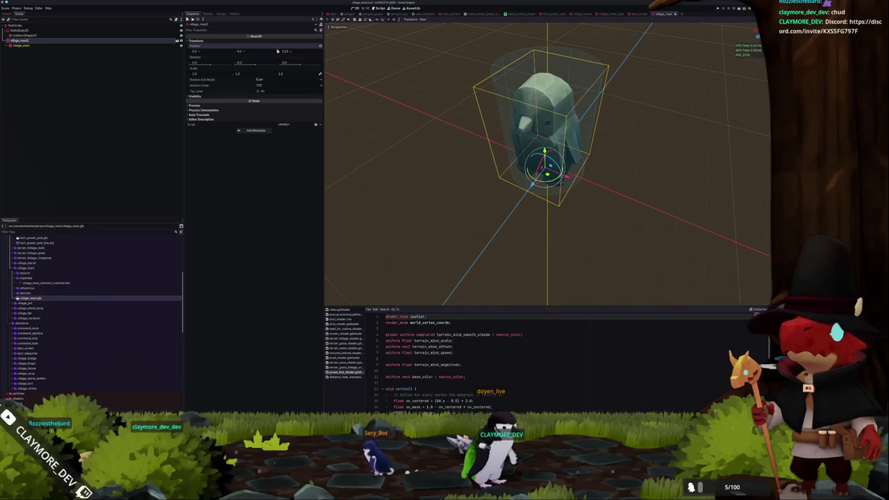
Step: Select the statue scene's root node and return to the village level scene
click(73, 65)
click(51, 26)
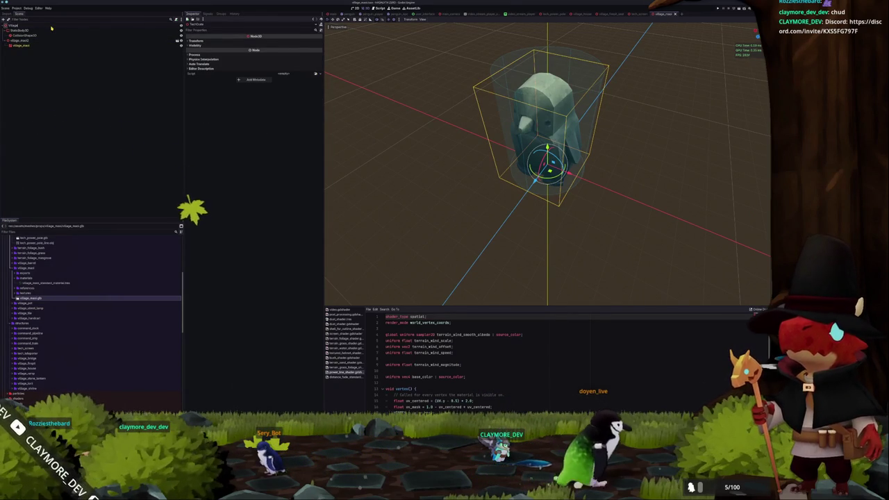
click(147, 27)
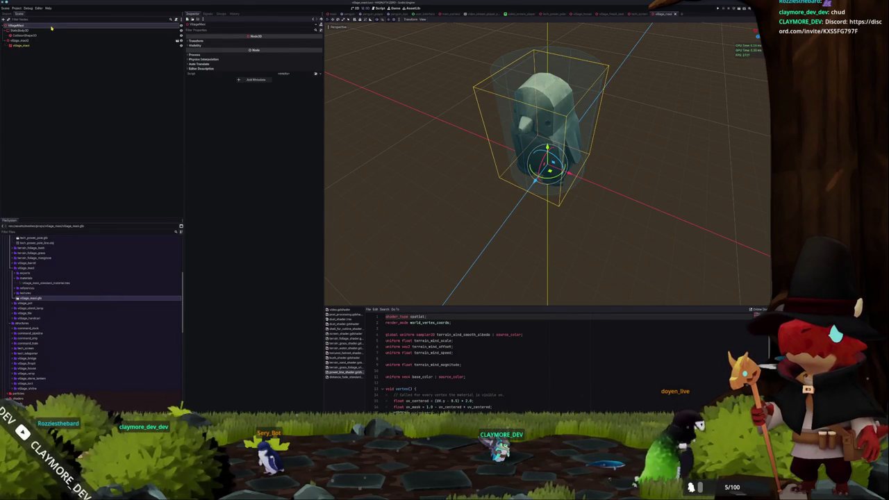
click(334, 15)
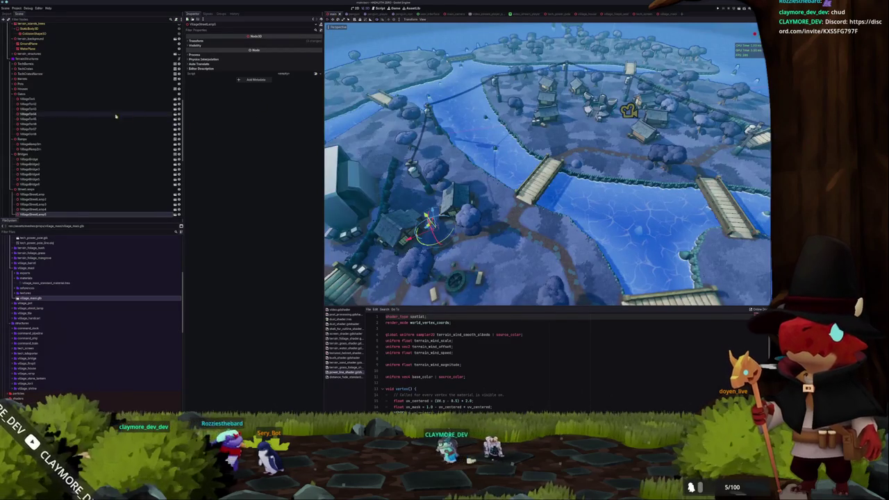
Step: Add an empty Node3D child under the TerrainStructures group
right_click(53, 59)
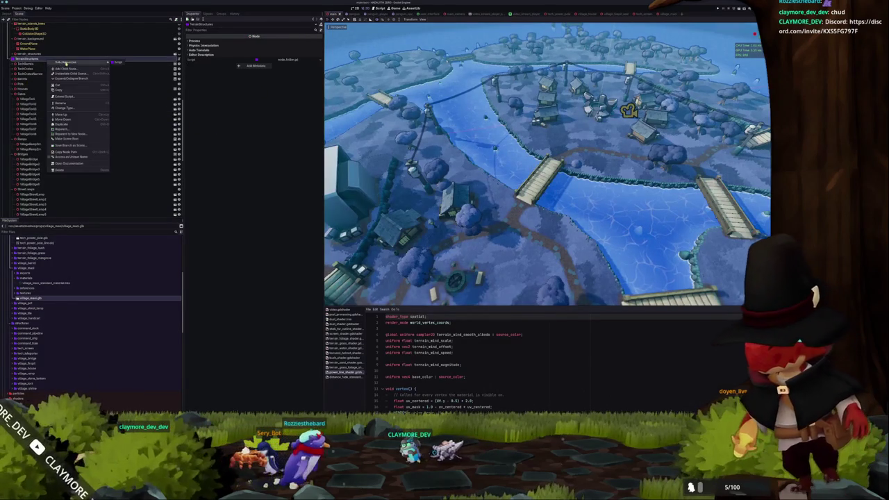
click(69, 68)
click(344, 184)
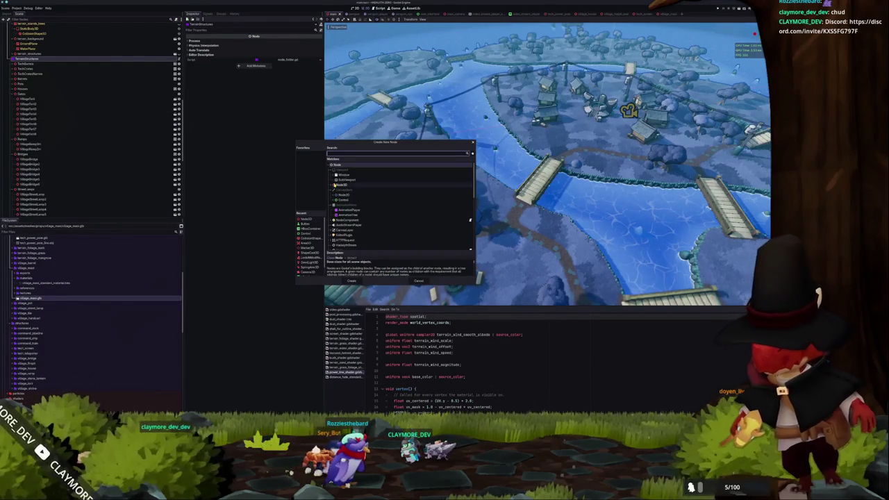
click(351, 281)
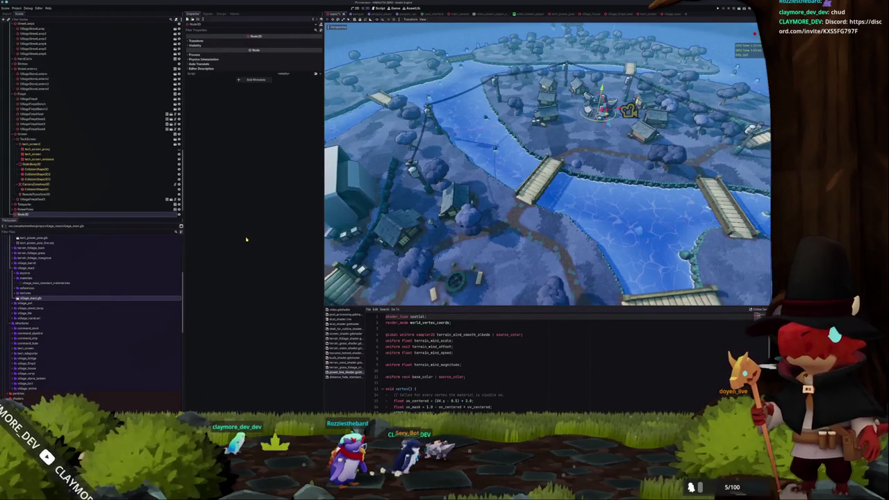
Step: Instance the penguin statue scene into the Map node beside the houses and run the game
scroll(80, 193, down, 2)
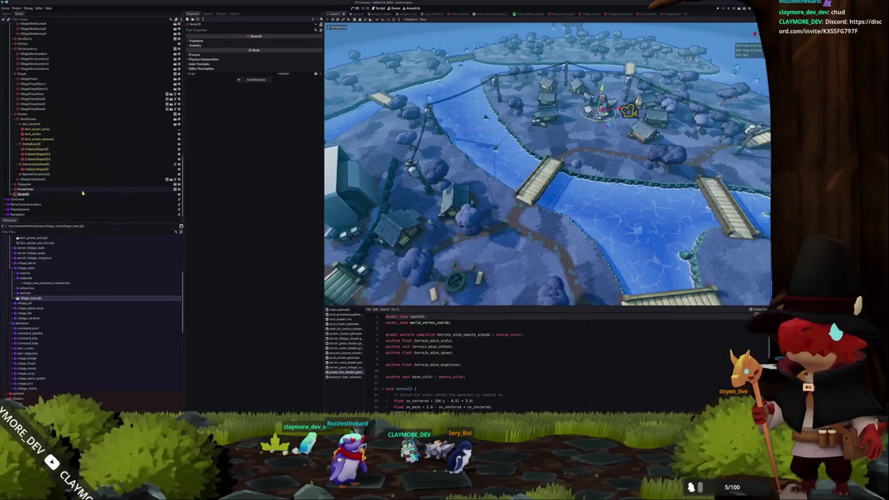
click(82, 193)
scroll(35, 326, down, 5)
scroll(32, 333, down, 5)
drag(32, 366, 40, 195)
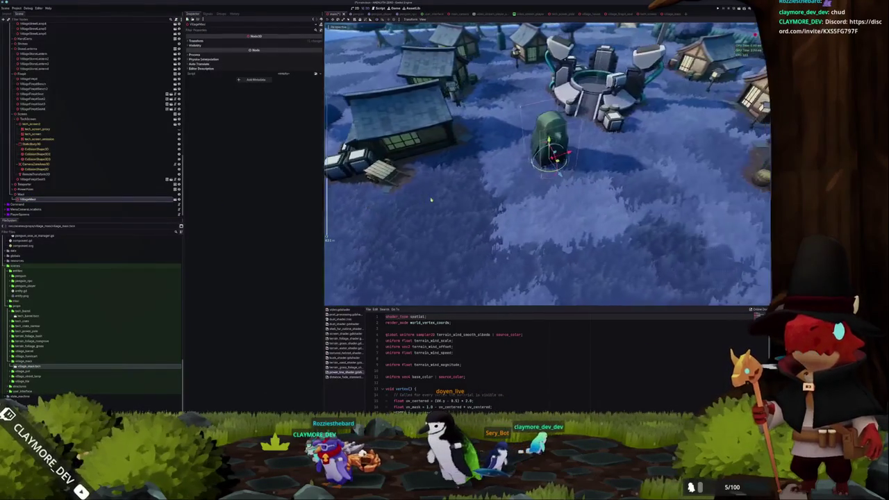
key(F5)
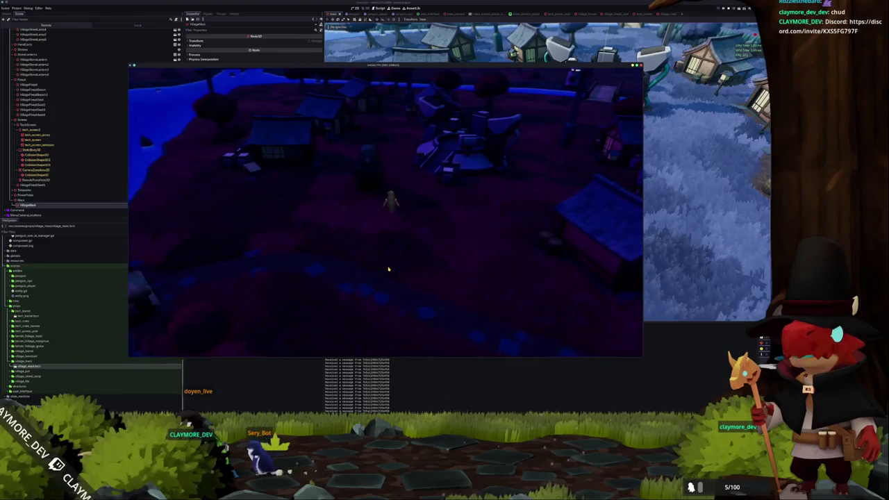
Step: Stop the playtest and place a smaller duplicate of the statue left of the original
key(F8)
mouse_move(439, 241)
mouse_down()
mouse_move(460, 168)
mouse_move(463, 196)
mouse_move(500, 222)
mouse_up()
key(ctrl+d)
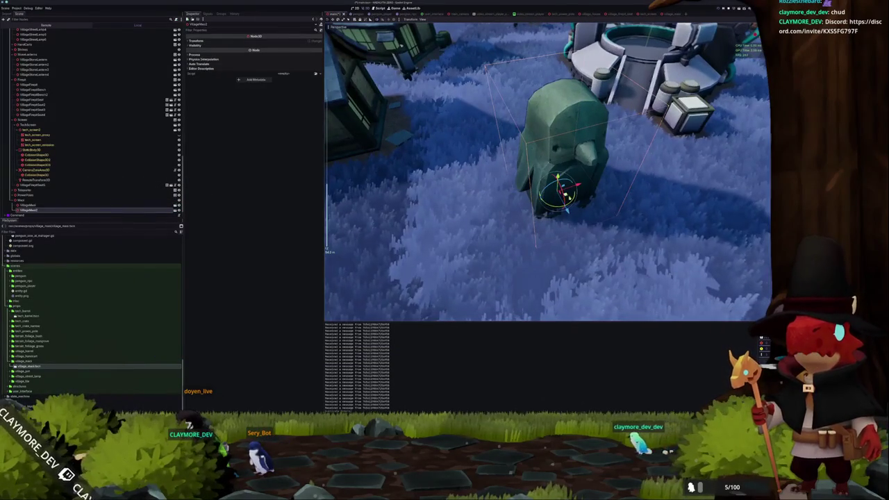
drag(576, 184, 511, 194)
click(196, 40)
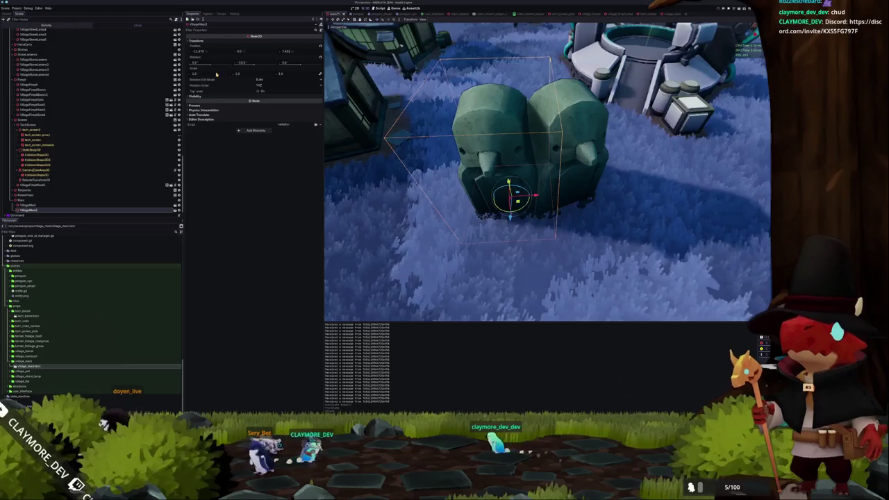
drag(219, 72, 208, 73)
drag(516, 199, 507, 206)
scroll(505, 200, down, 2)
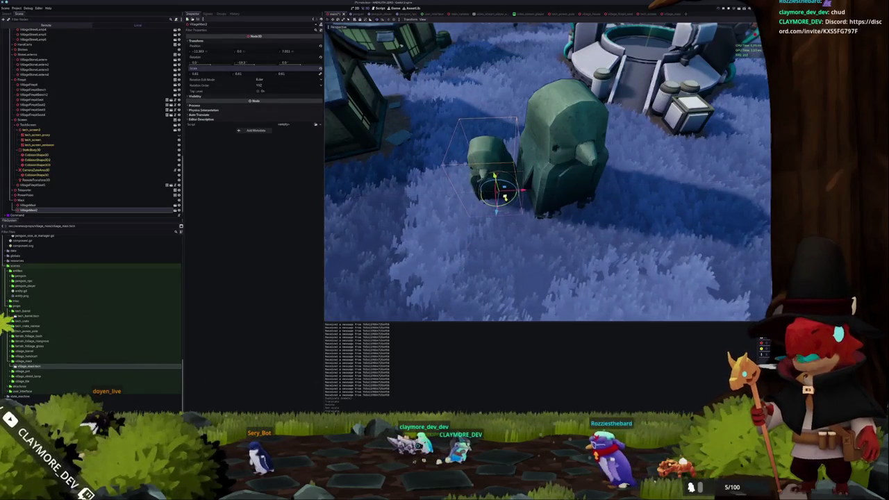
scroll(502, 192, down, 3)
Step: Add a third statue copy and rotate one copy about 11 degrees
key(ctrl+d)
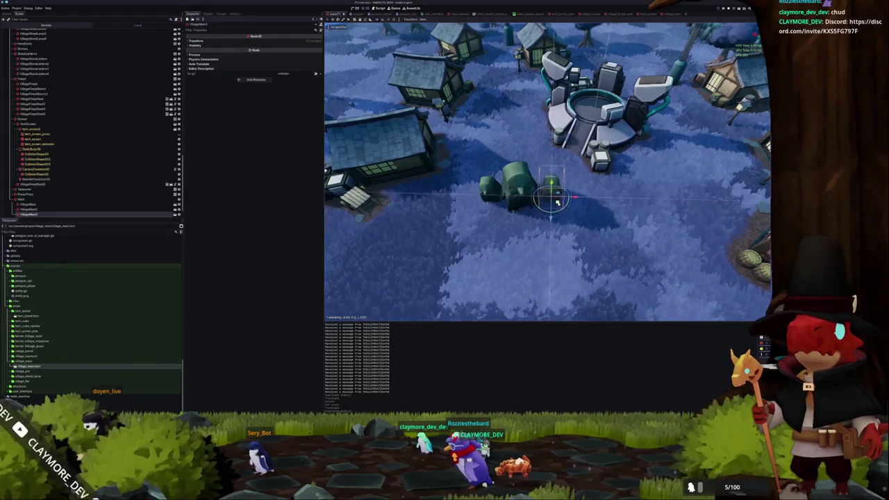
scroll(555, 199, up, 3)
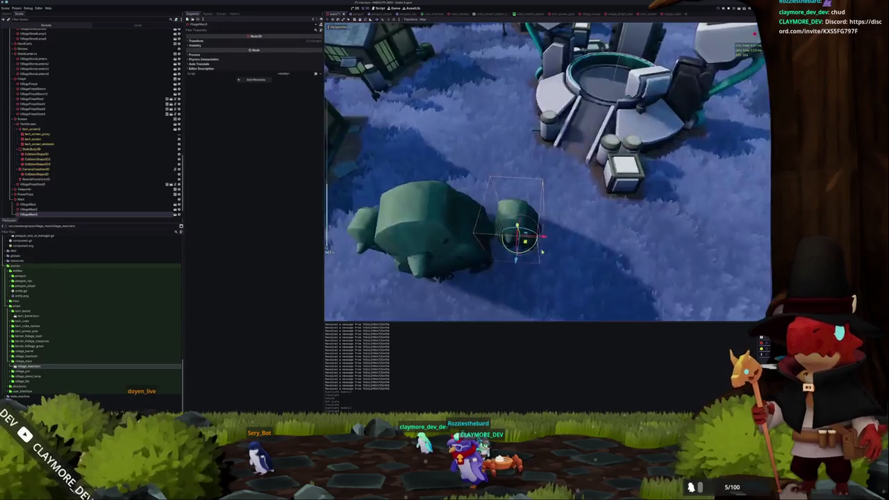
scroll(537, 210, up, 3)
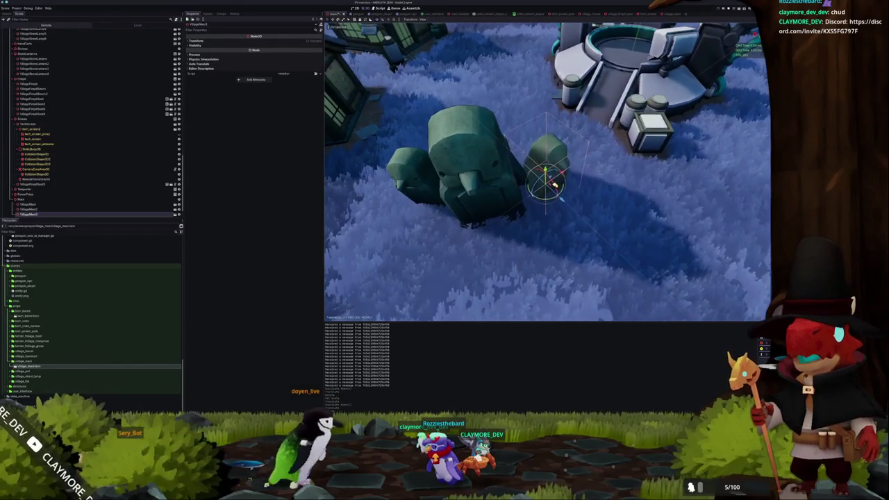
scroll(513, 205, down, 5)
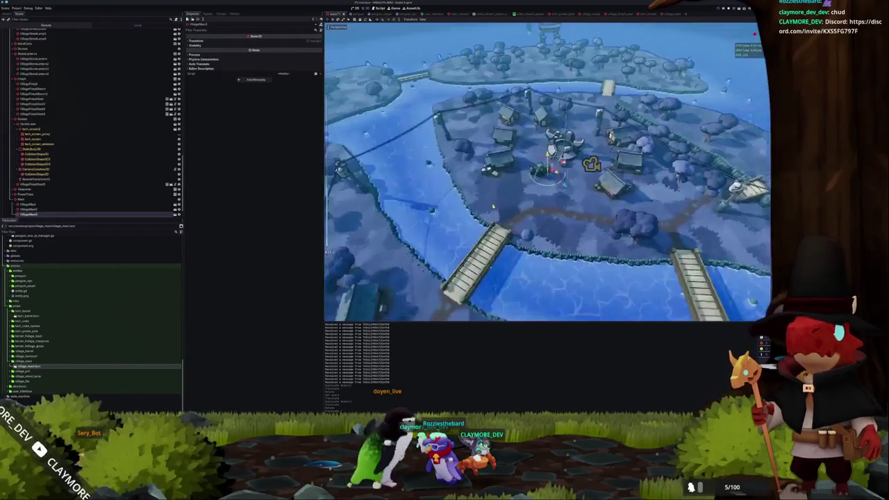
scroll(495, 213, up, 2)
scroll(495, 213, up, 5)
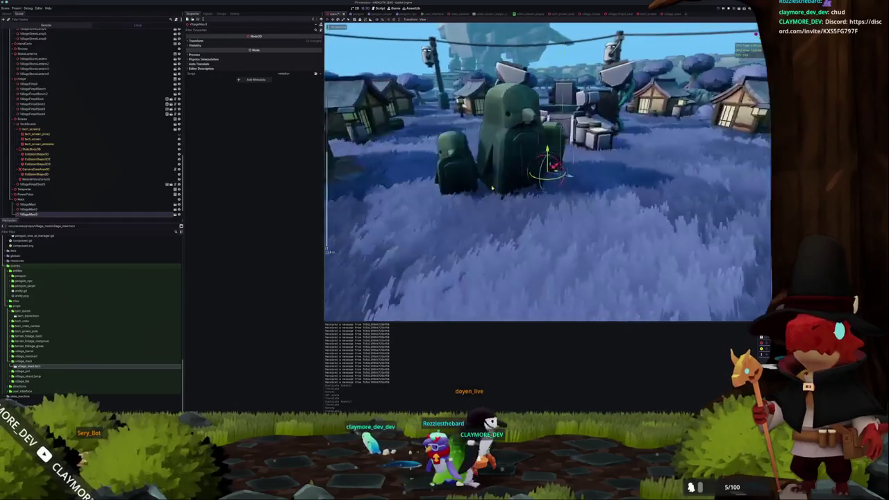
mouse_move(499, 188)
mouse_down()
mouse_move(571, 189)
mouse_move(469, 196)
mouse_up()
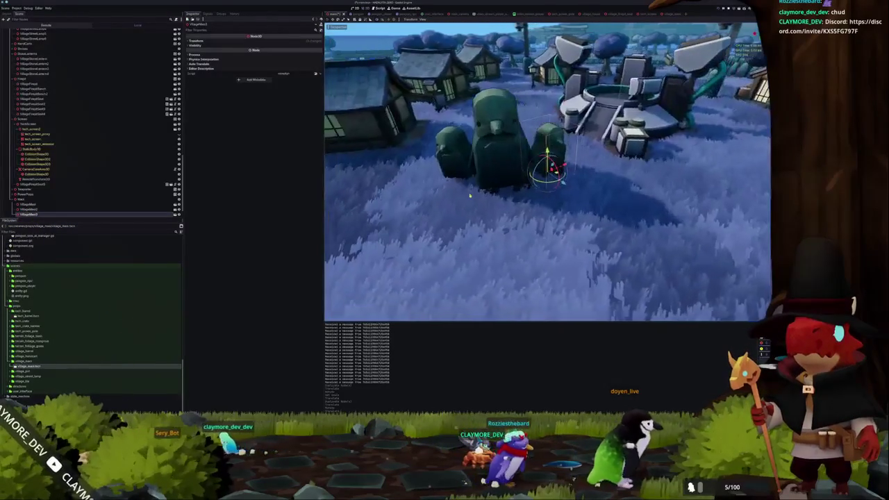
click(472, 188)
scroll(472, 188, down, 3)
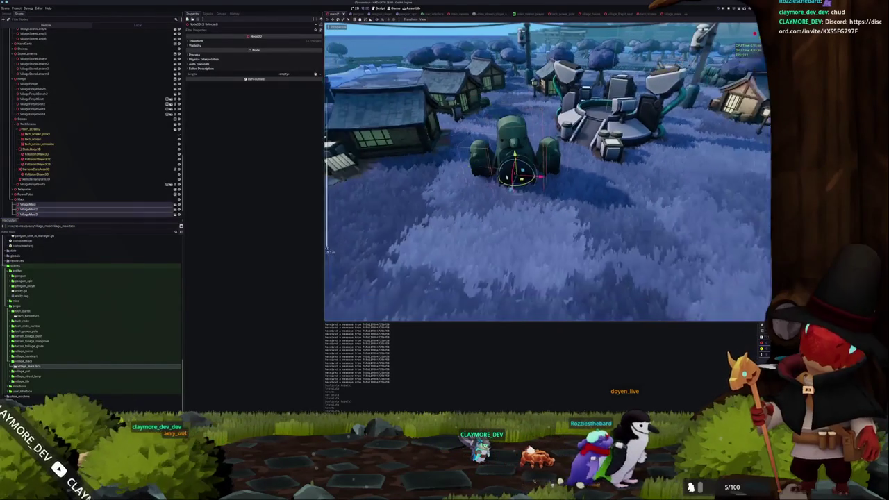
drag(528, 175, 536, 182)
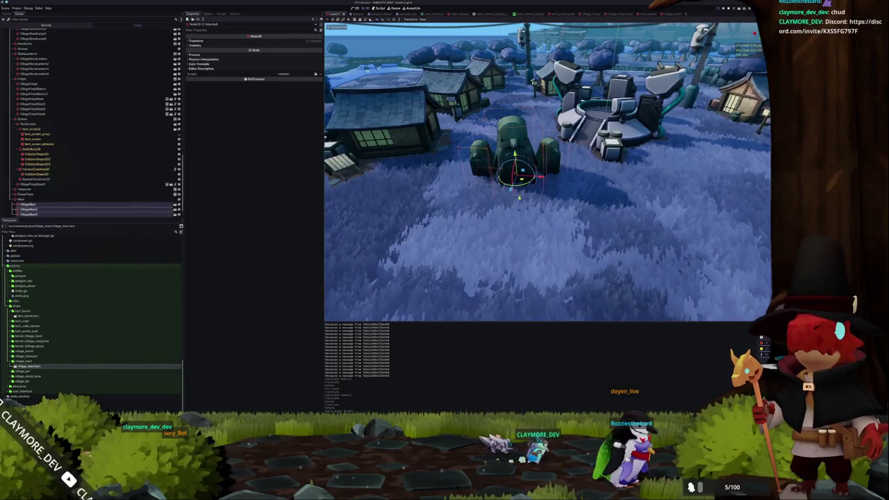
drag(528, 174, 528, 237)
mouse_move(541, 173)
mouse_down()
mouse_move(614, 191)
mouse_move(597, 208)
mouse_move(569, 198)
mouse_up()
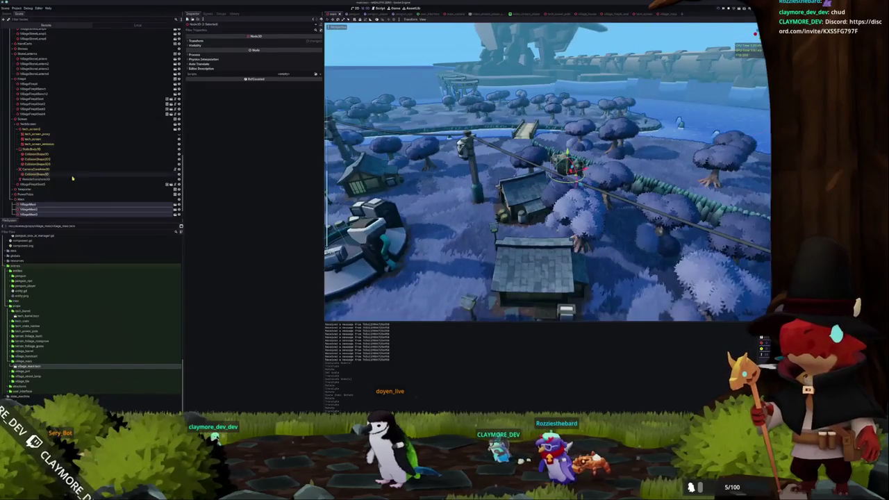
Step: Select the newest statue copy and move it between the top houses
click(34, 174)
click(31, 213)
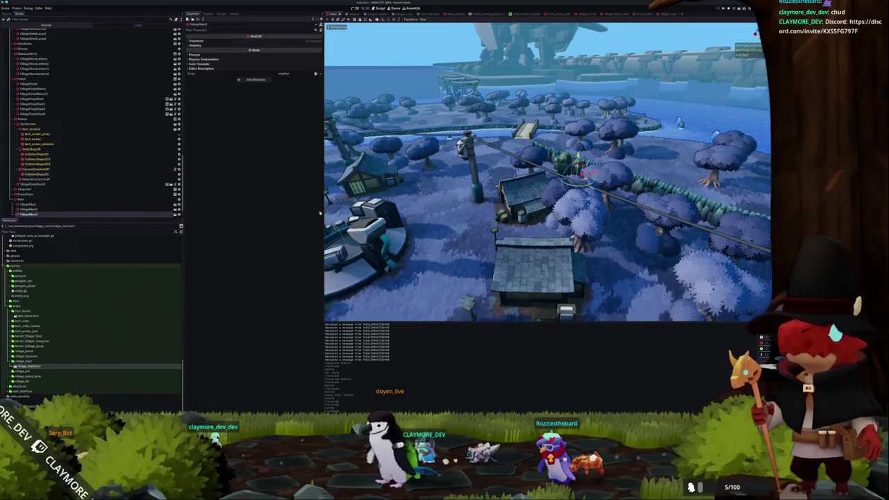
key(f)
drag(569, 198, 570, 173)
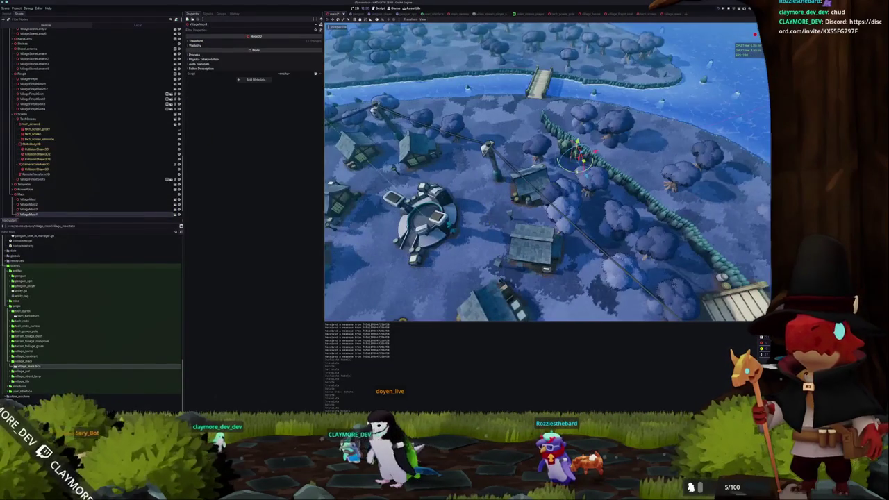
mouse_move(364, 191)
mouse_down()
mouse_move(416, 194)
mouse_move(354, 188)
mouse_up()
click(196, 41)
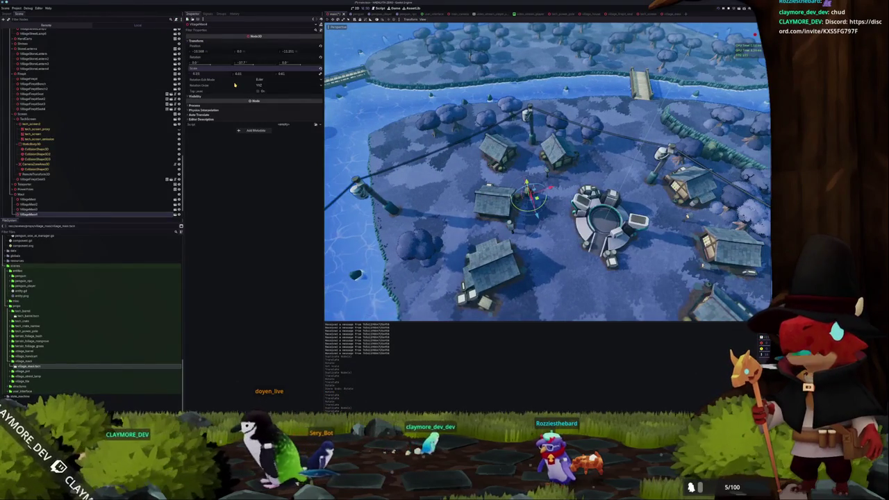
key(f)
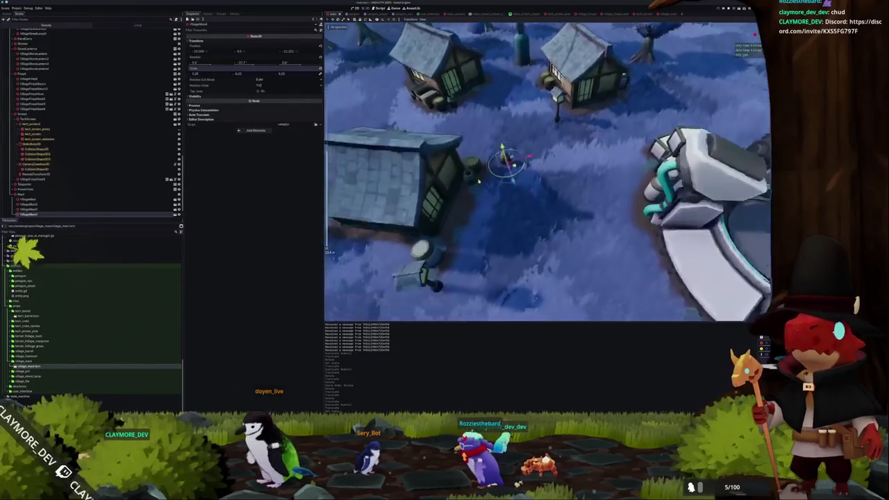
drag(505, 145, 529, 59)
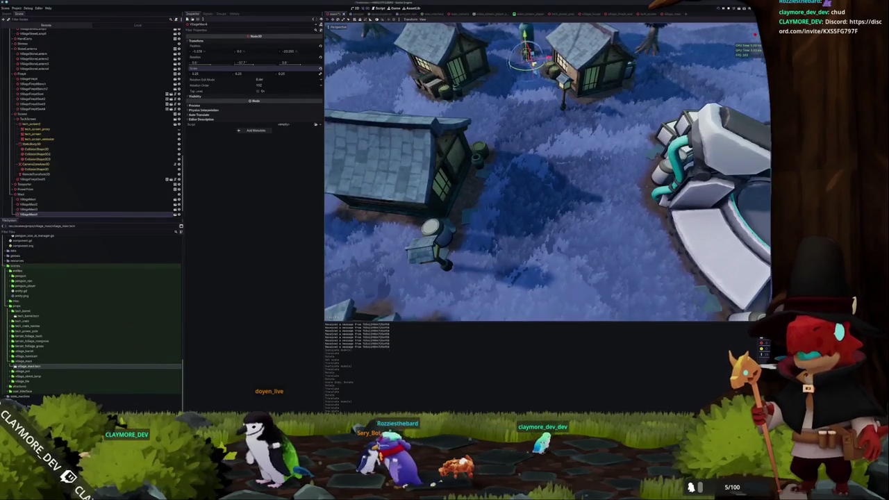
key(f)
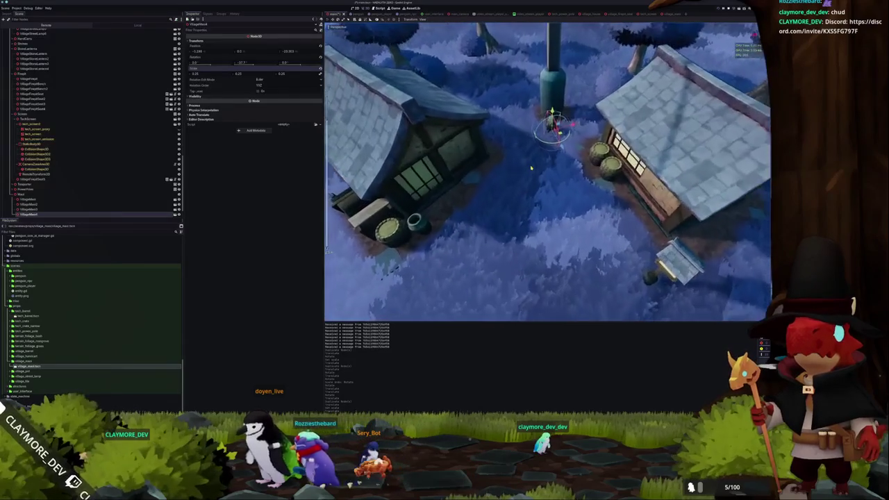
scroll(537, 167, down, 5)
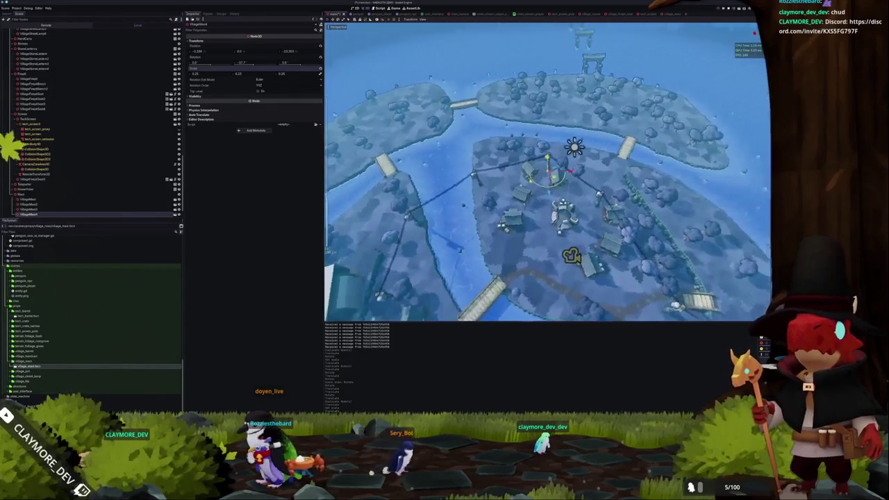
Step: Move that statue over to the riverbank beside the bridge
key(g)
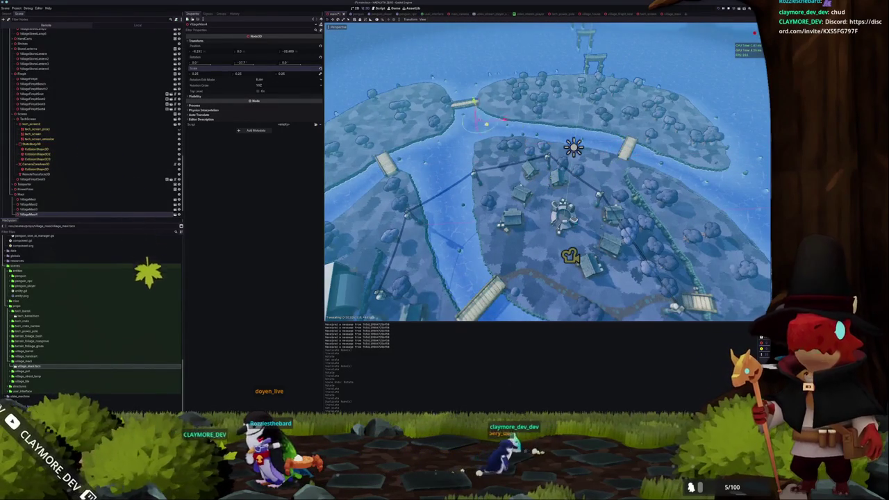
key(f)
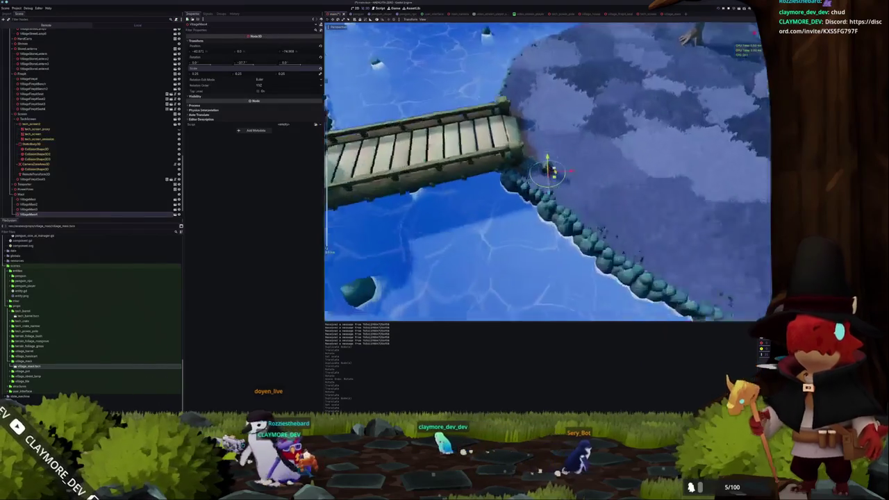
key(g)
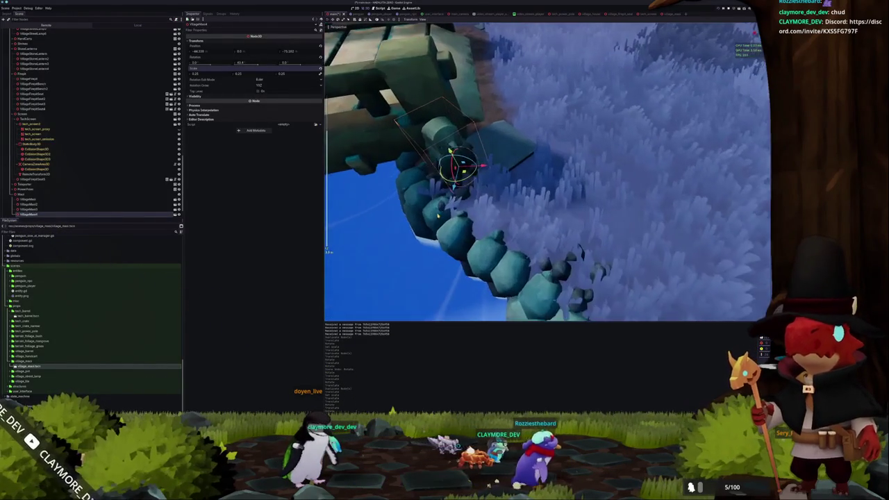
scroll(547, 172, down, 5)
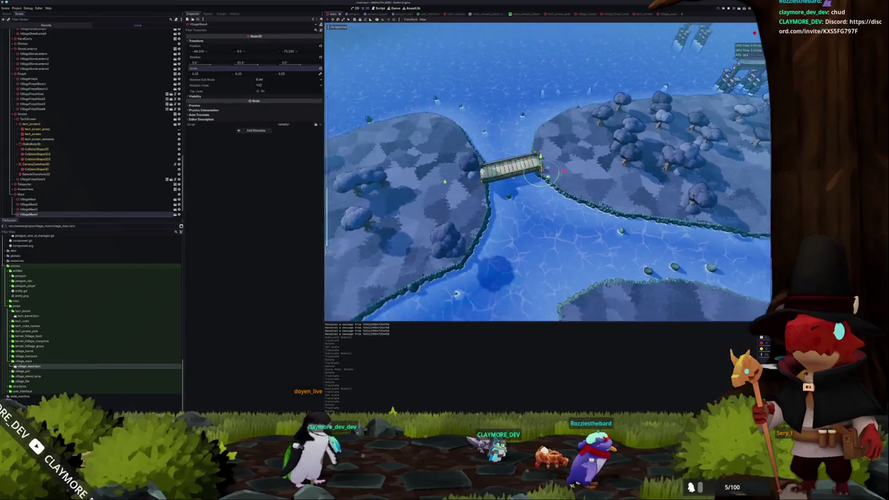
scroll(547, 172, down, 5)
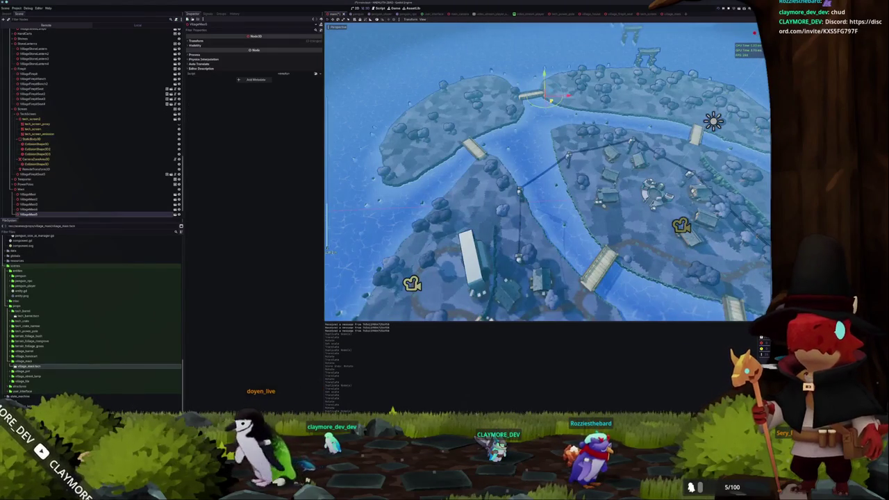
Step: Select another statue and move it beside the tall building
click(528, 288)
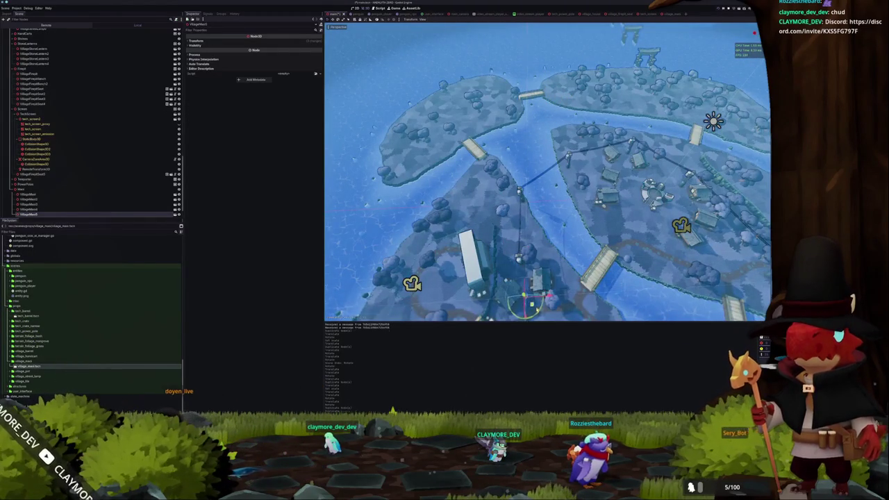
key(f)
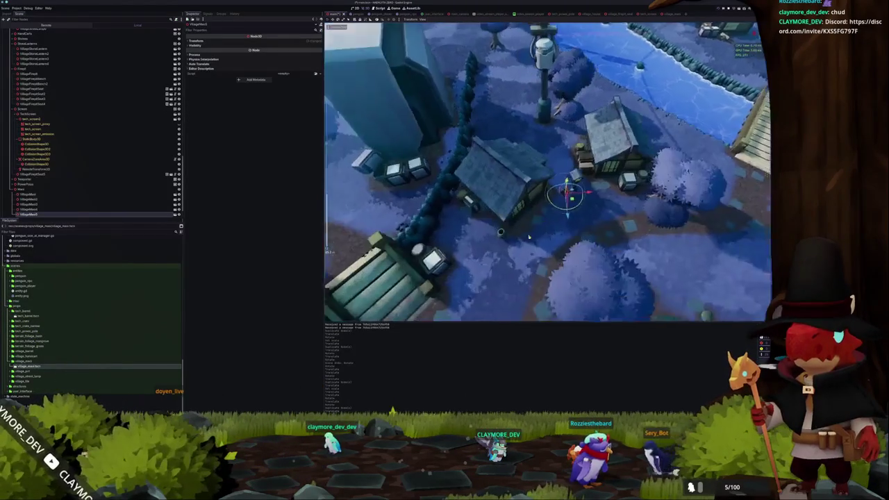
key(g)
key(Return)
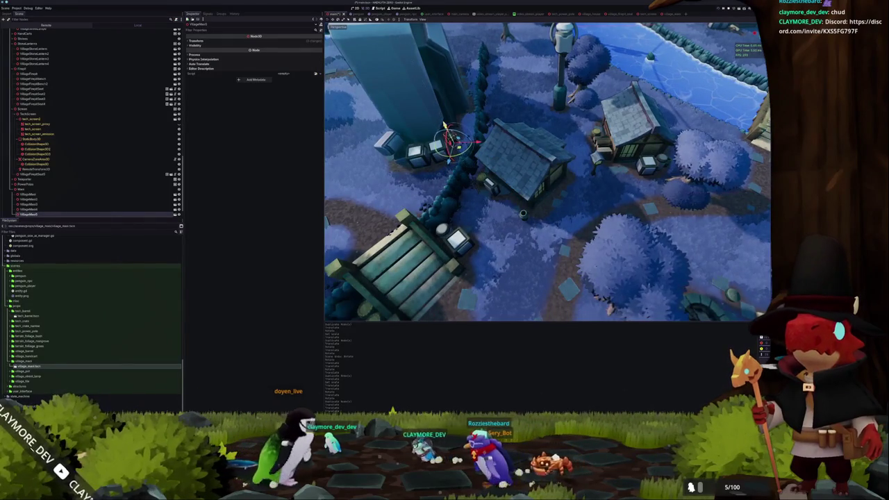
scroll(547, 172, up, 5)
drag(465, 135, 514, 138)
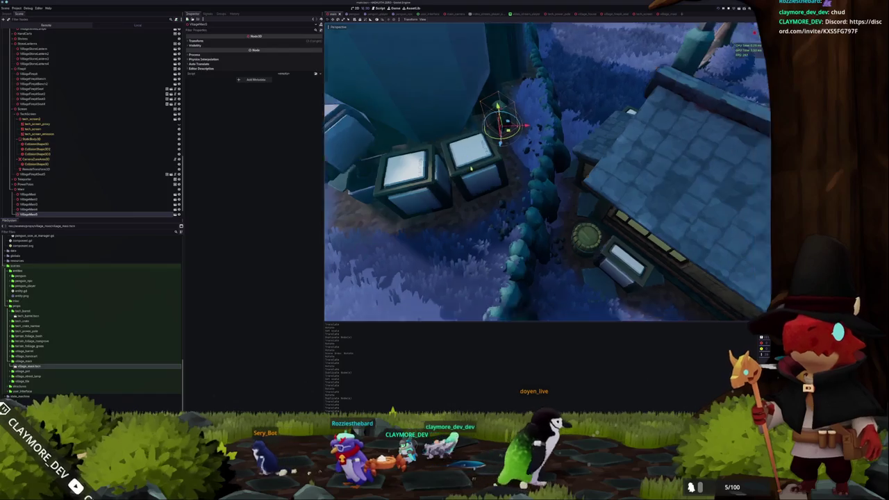
scroll(460, 162, down, 10)
scroll(460, 162, up, 10)
mouse_move(461, 161)
mouse_down()
mouse_move(374, 154)
mouse_move(427, 165)
mouse_move(327, 250)
mouse_up()
Step: Drag the statue next to the computer terminal at the house's base
drag(547, 180, 461, 194)
key(r)
drag(432, 199, 326, 250)
key(g)
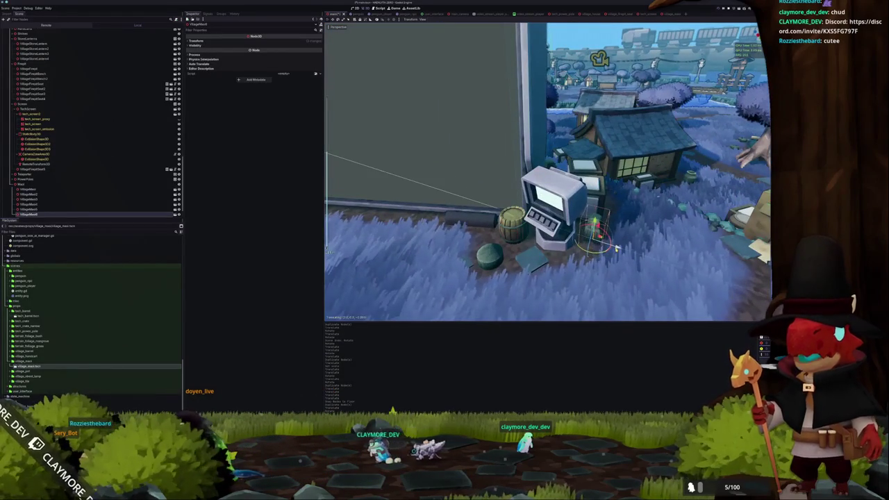
key(Escape)
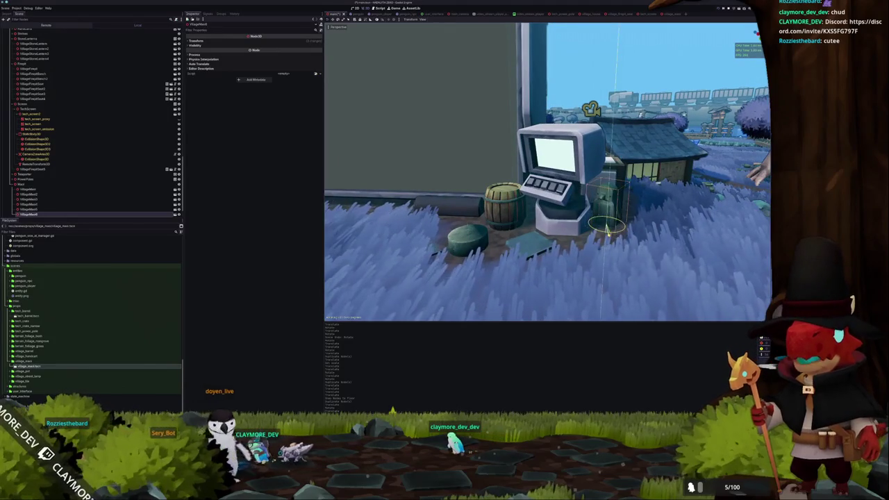
Step: Drop the statue into its final spot beside the terminal and run the project
key(g)
click(632, 229)
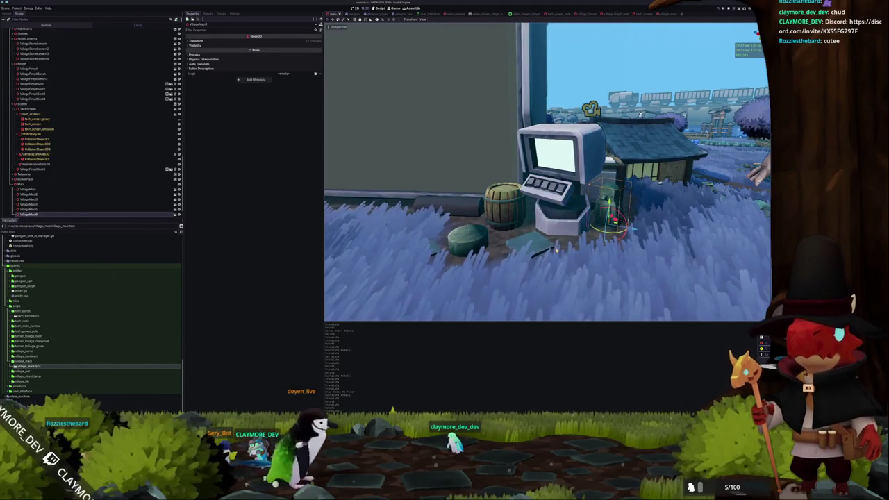
key(ctrl+d)
key(F5)
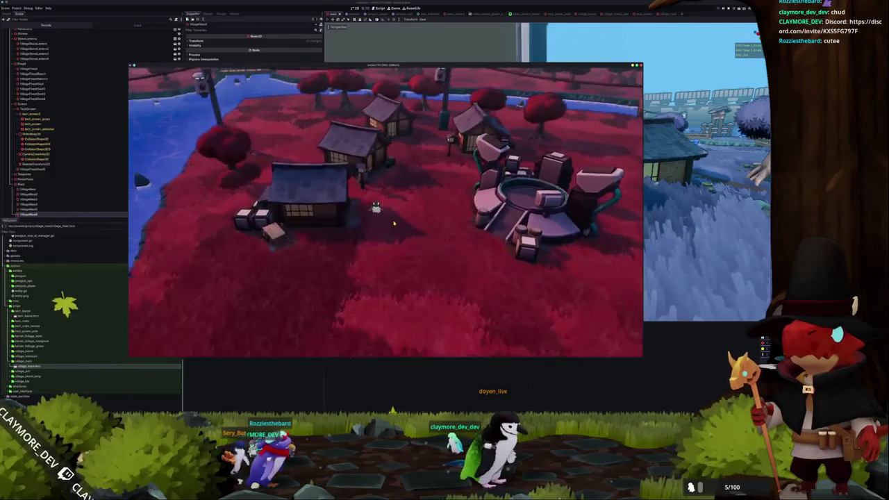
Step: Walk the penguin left past the terminal, over the bridge and into the village
key(s)
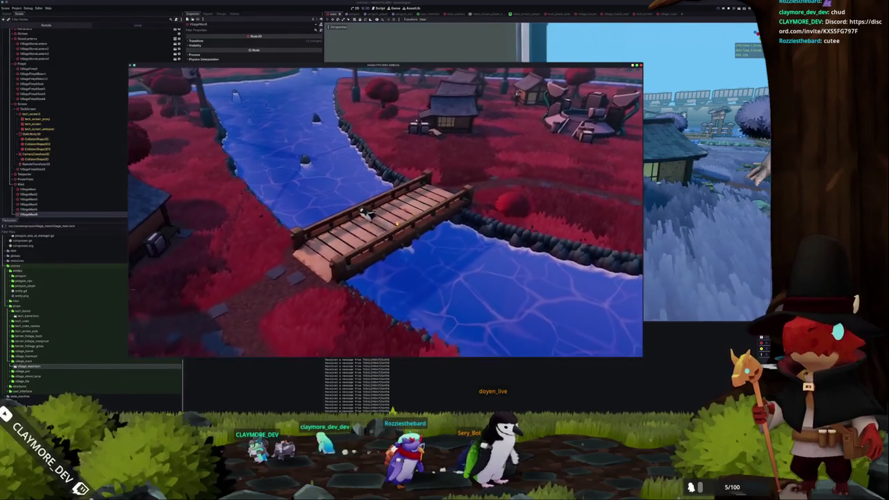
key(a)
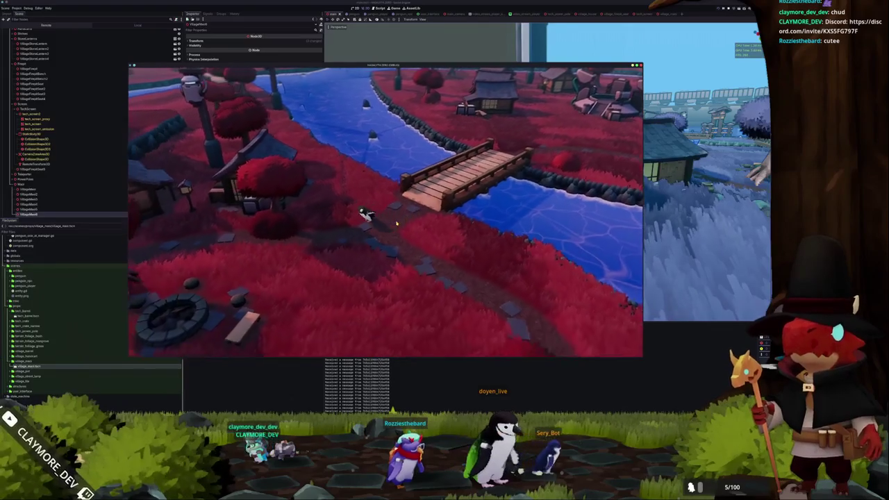
key(a)
key(a)
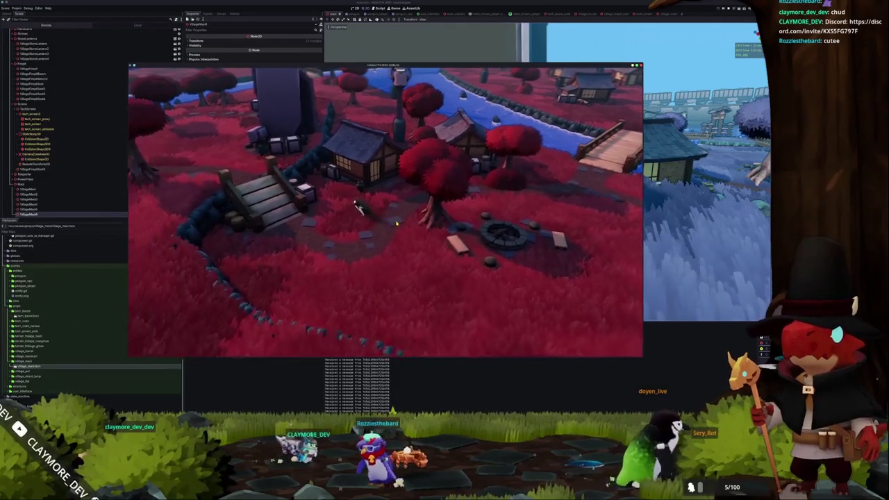
key(a)
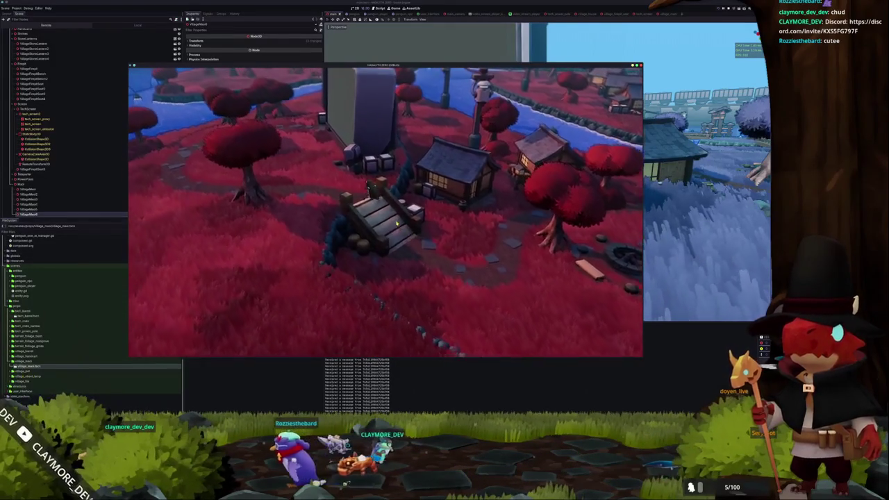
key(w)
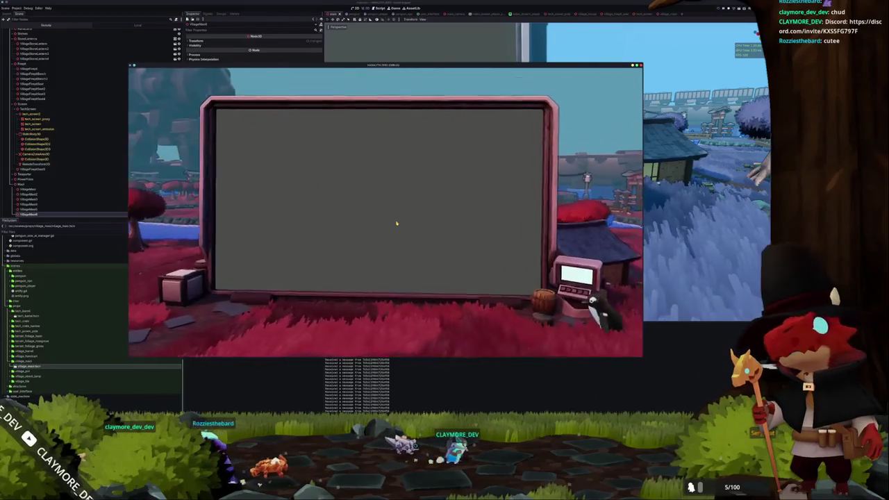
key(a)
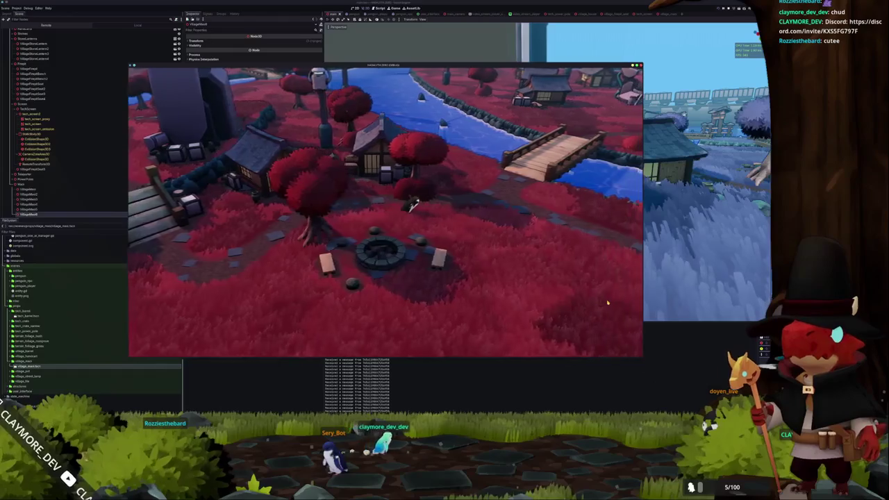
key(w)
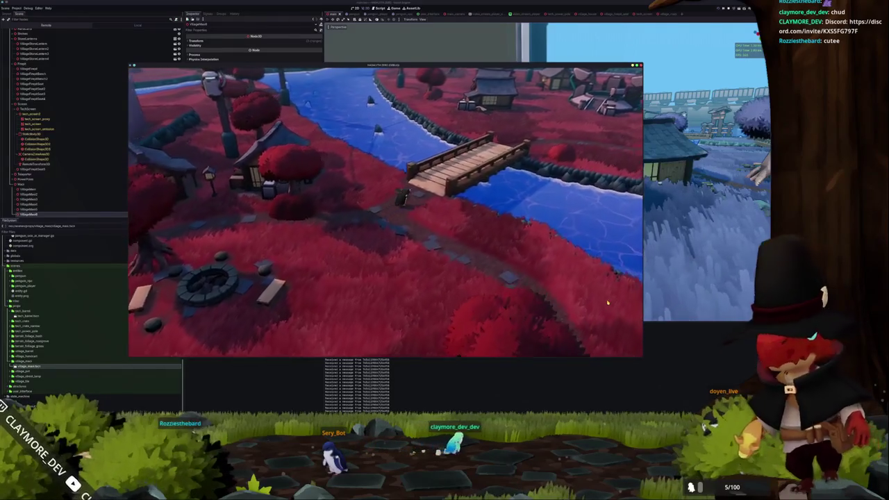
key(w)
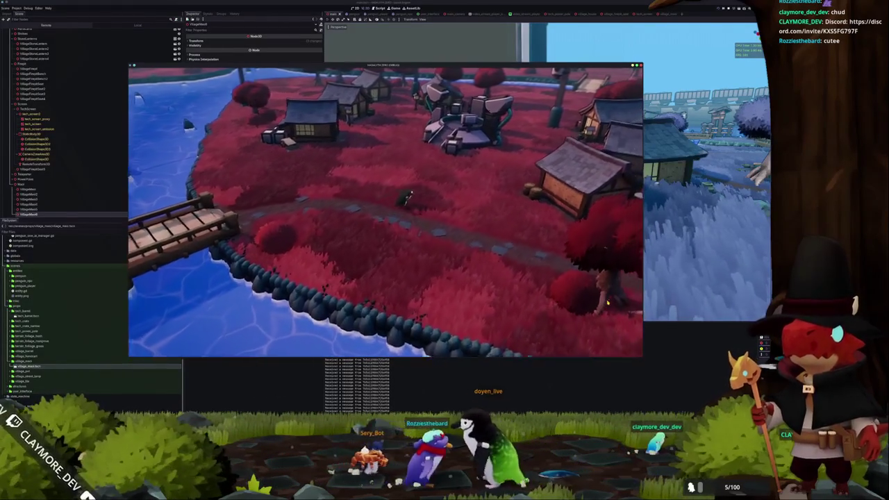
key(w)
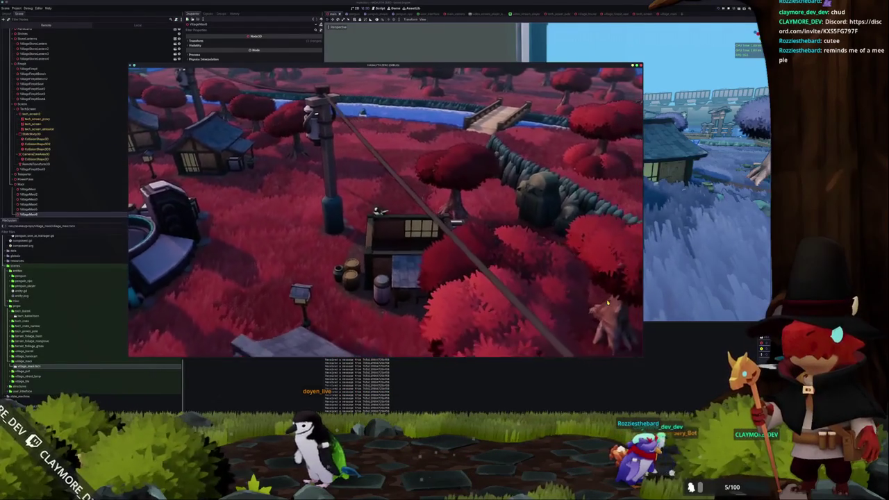
Step: Walk into and out of a house, then cross the bridge and follow the riverbank
key(s)
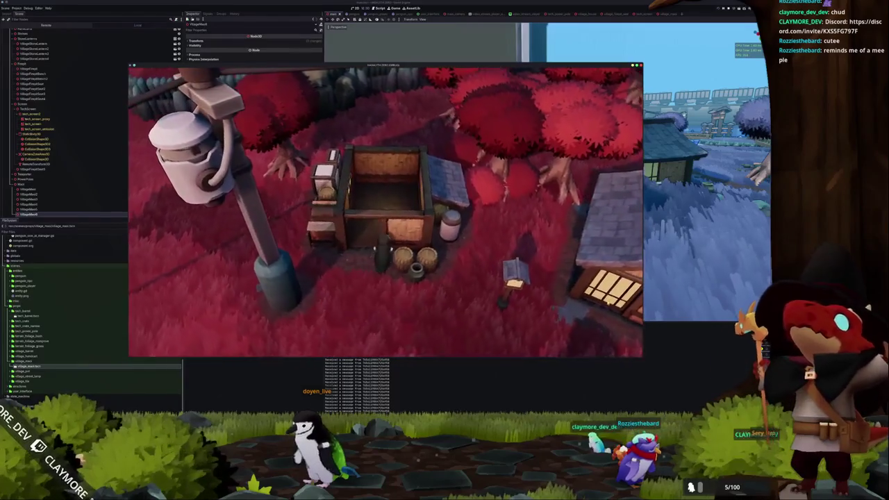
key(w)
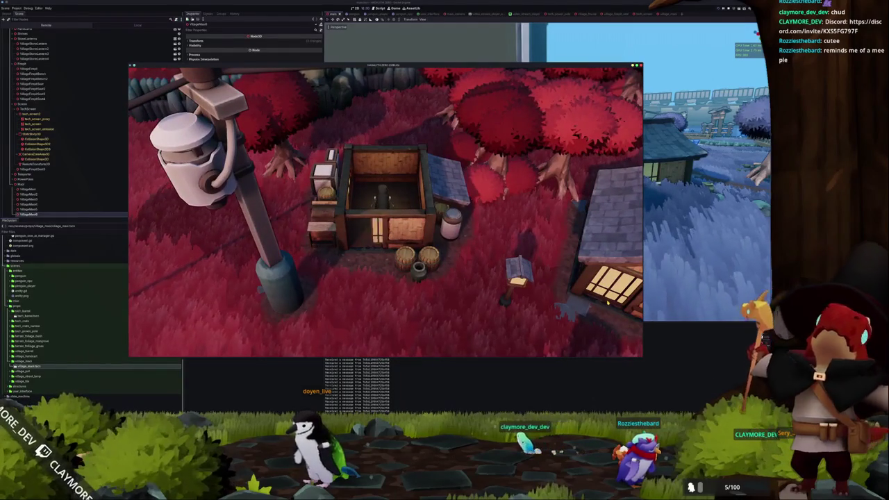
key(s)
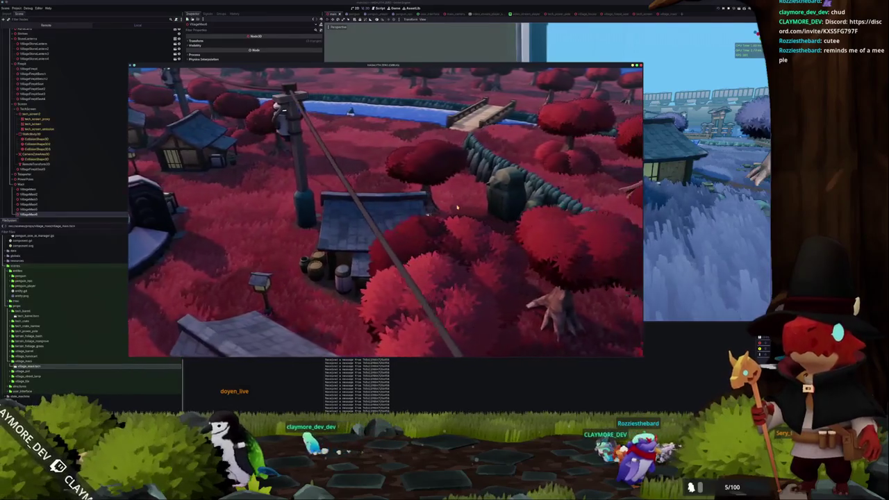
key(d)
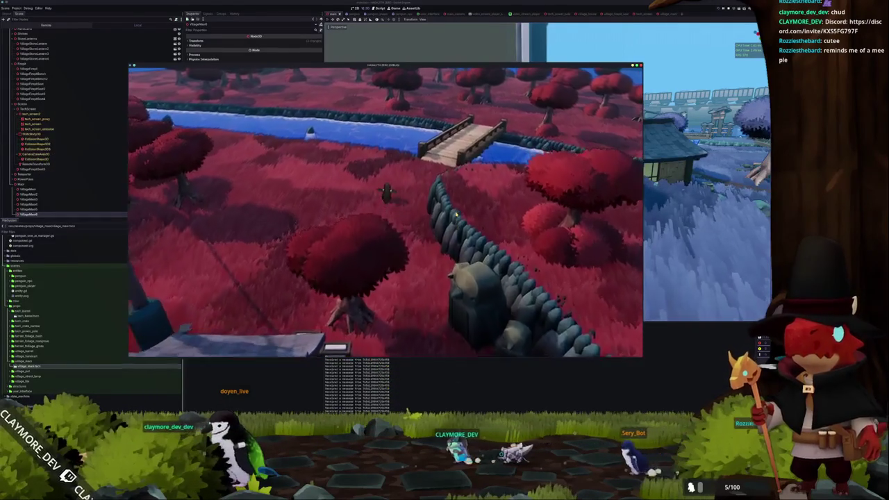
key(d)
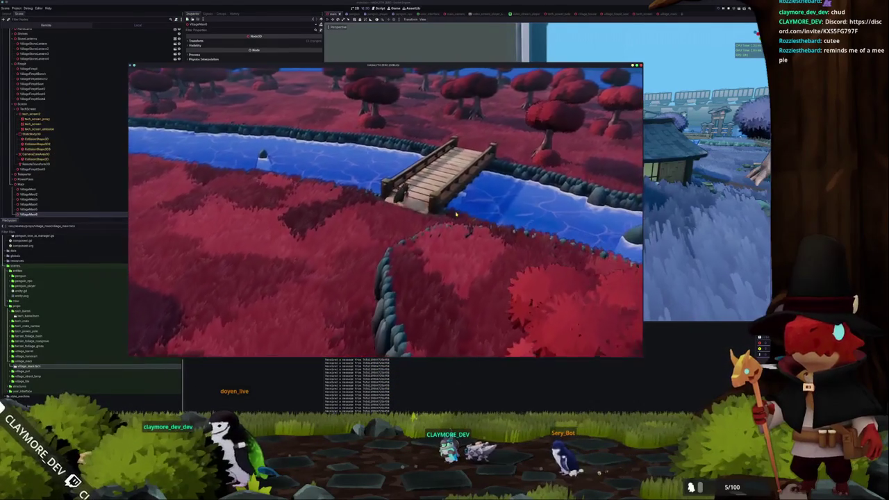
key(d)
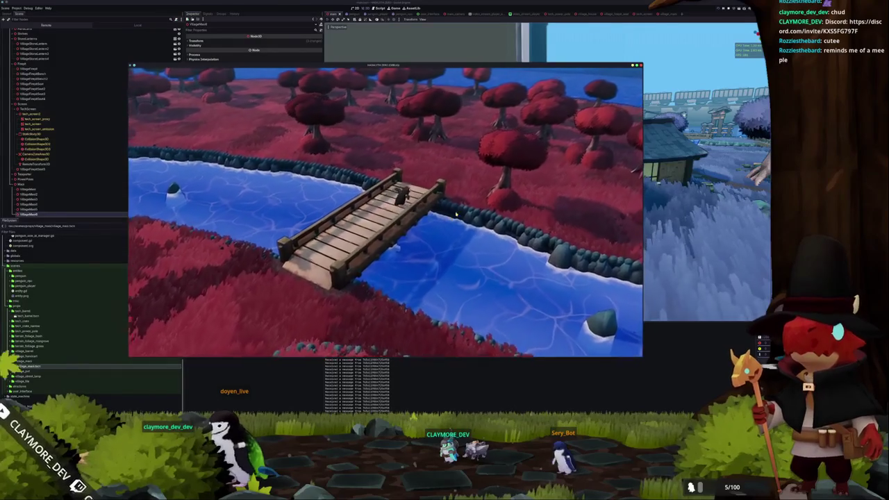
key(d)
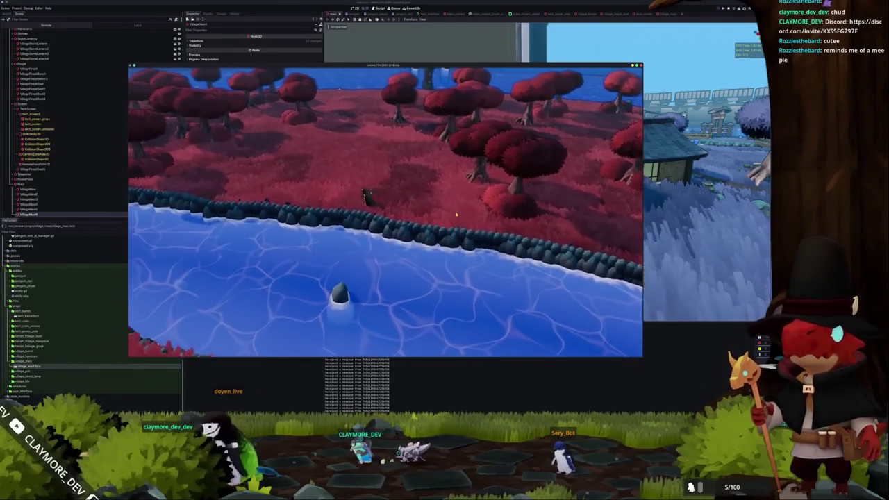
key(d)
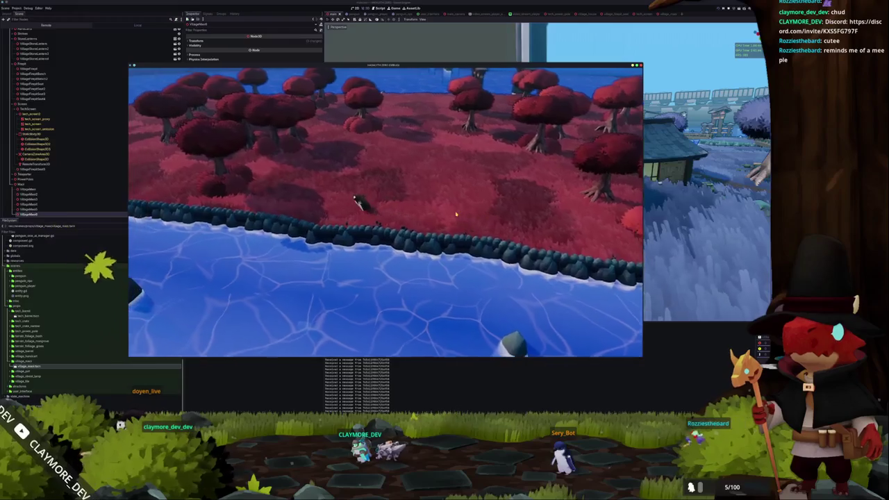
key(a)
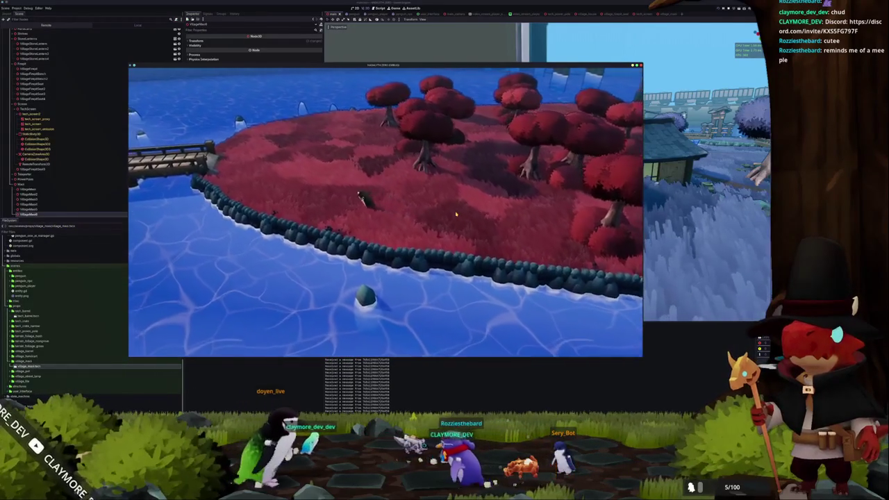
key(a)
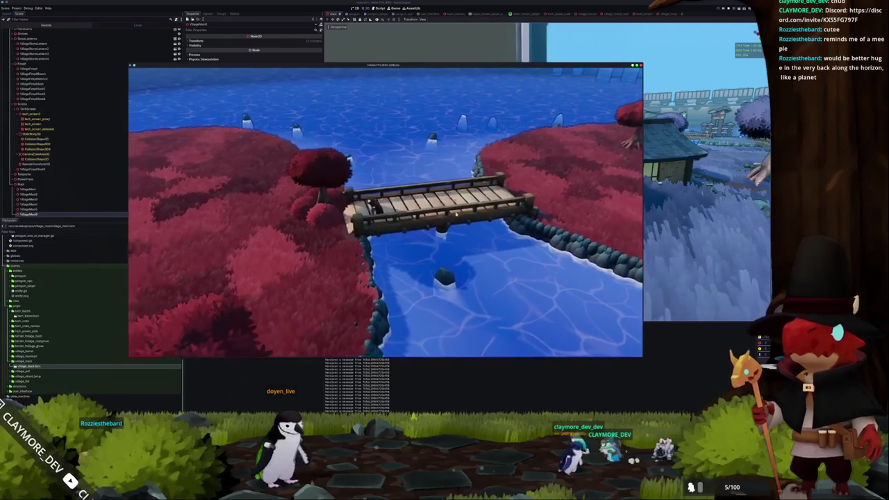
Step: Stop the game and view the house from top-down and tilted angles
key(F8)
scroll(501, 162, down, 10)
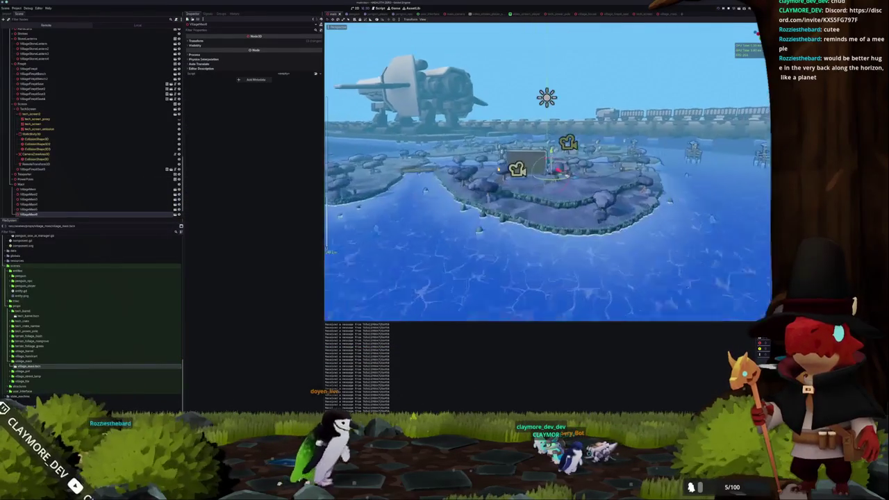
scroll(548, 172, up, 10)
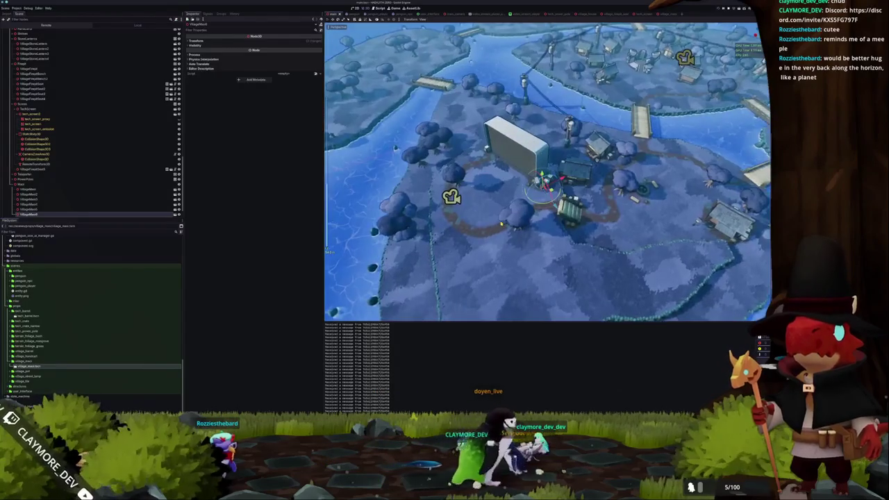
key(KP_7)
scroll(547, 171, up, 5)
scroll(467, 207, down, 5)
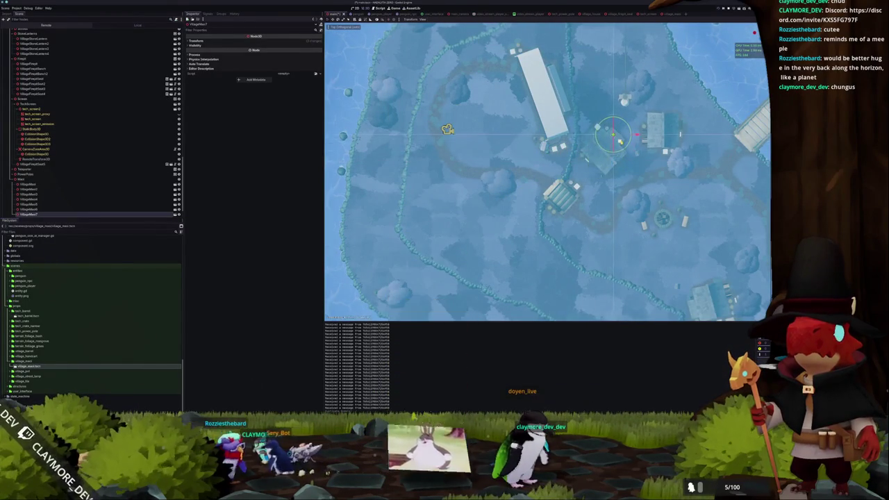
scroll(547, 172, down, 5)
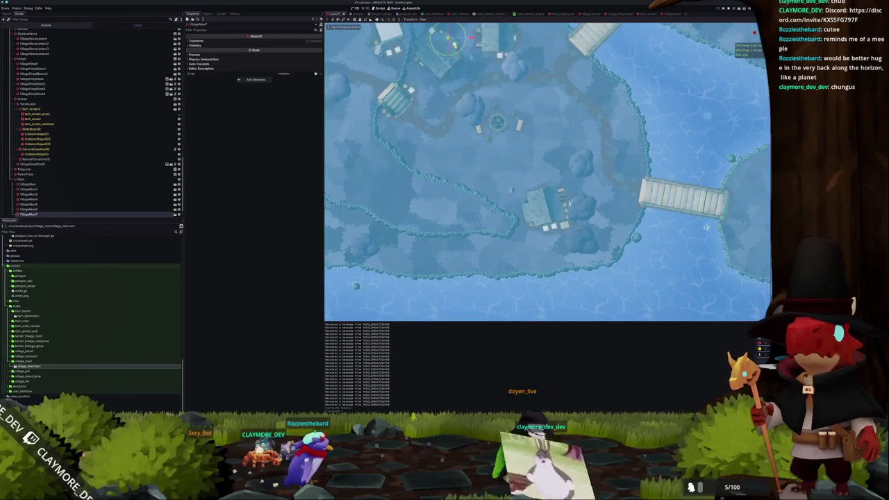
scroll(570, 222, up, 5)
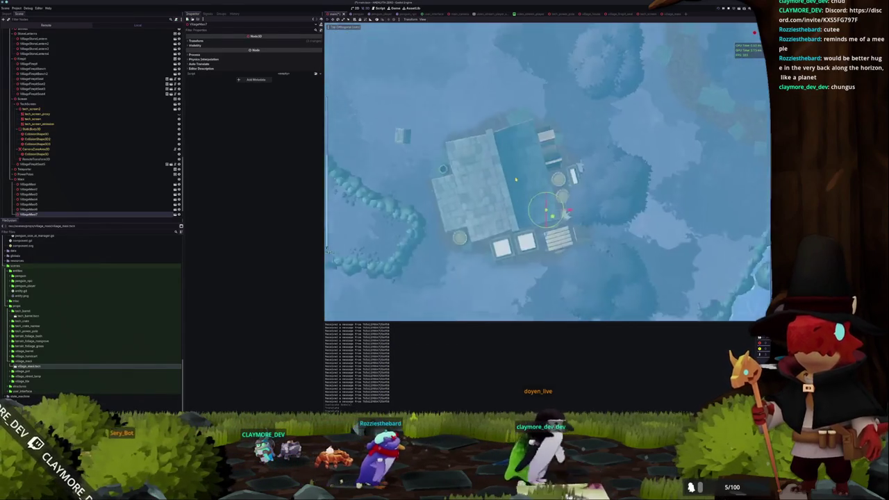
drag(549, 174, 510, 142)
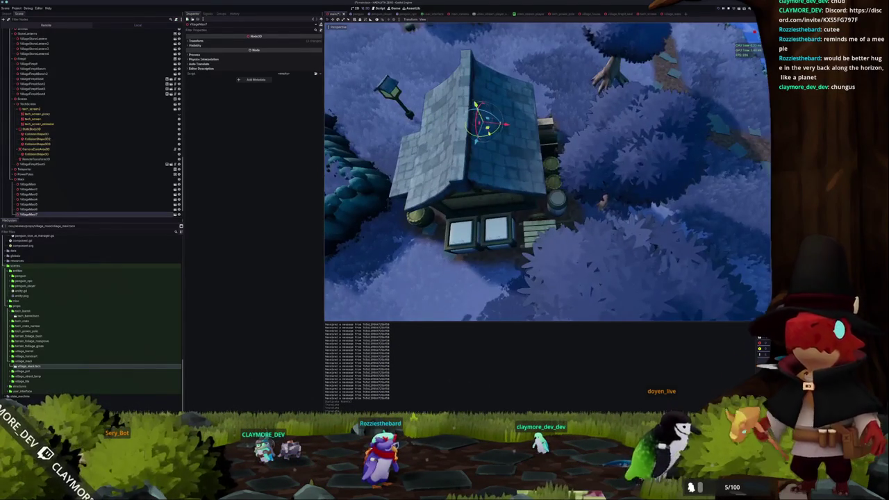
key(KP_7)
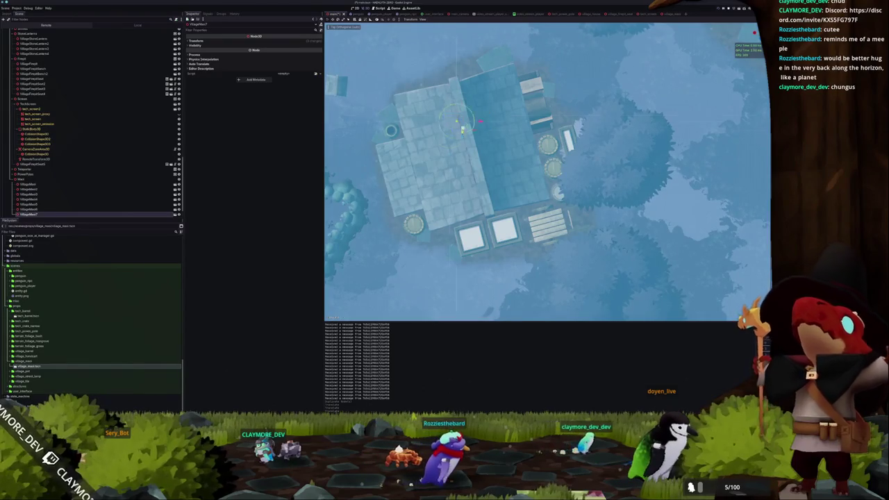
drag(556, 250, 566, 211)
Step: Frame the roof statue up close, then select the next statue instance
key(f)
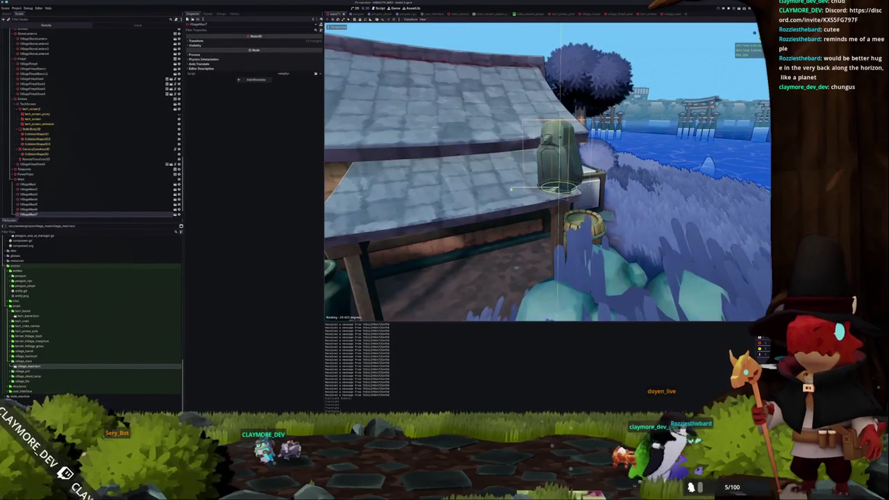
drag(547, 173, 507, 184)
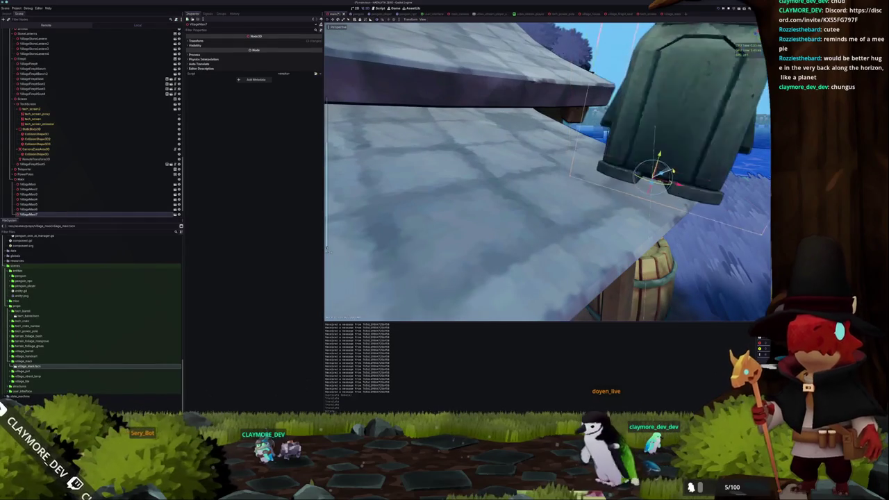
key(f)
scroll(546, 174, up, 2)
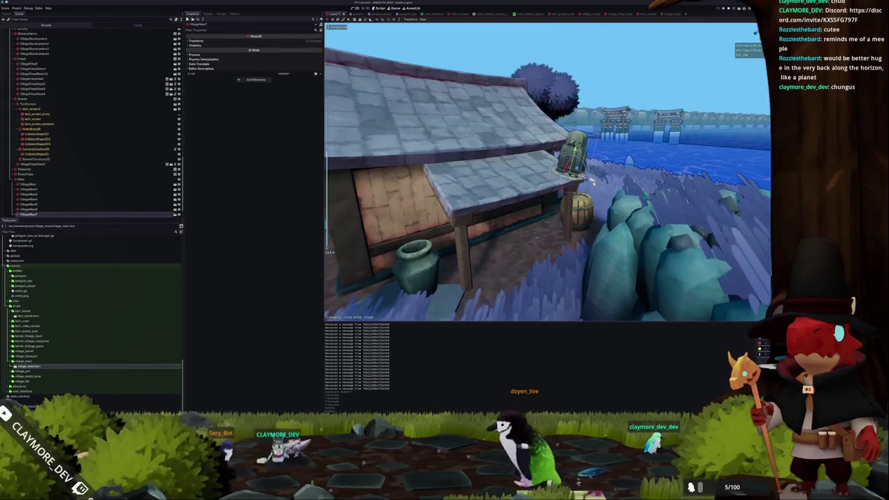
scroll(546, 173, down, 5)
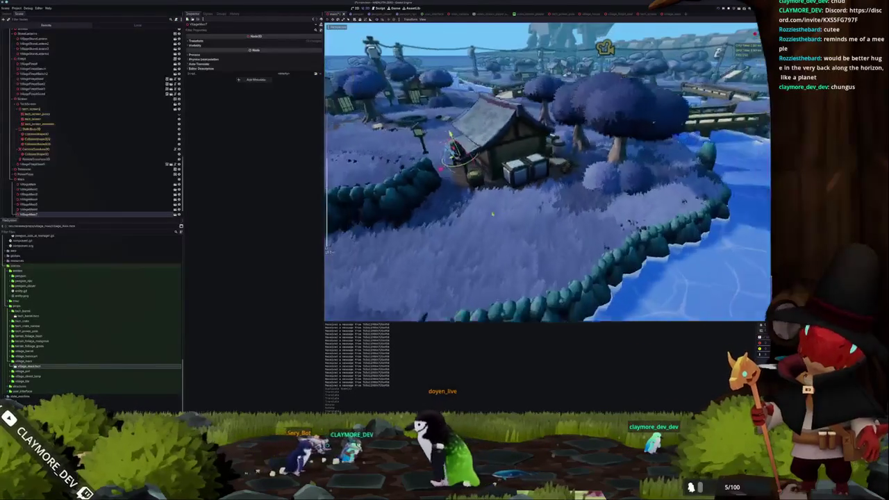
scroll(90, 195, down, 1)
click(27, 189)
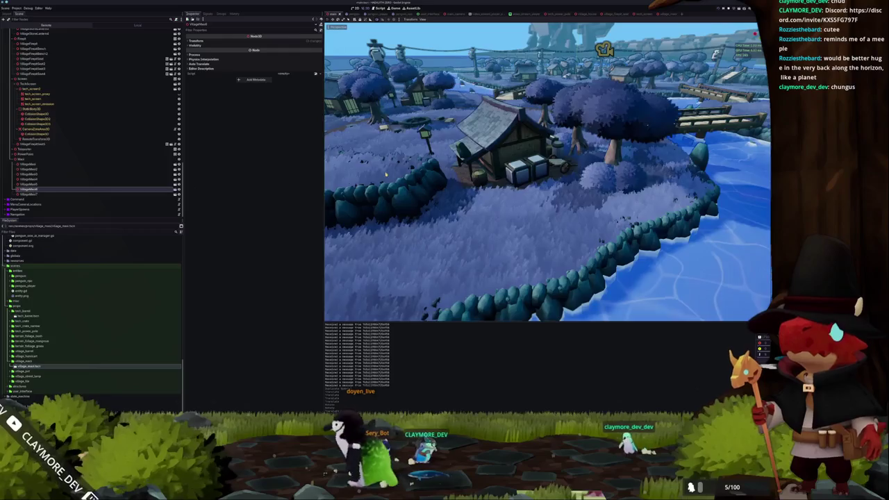
key(KP_7)
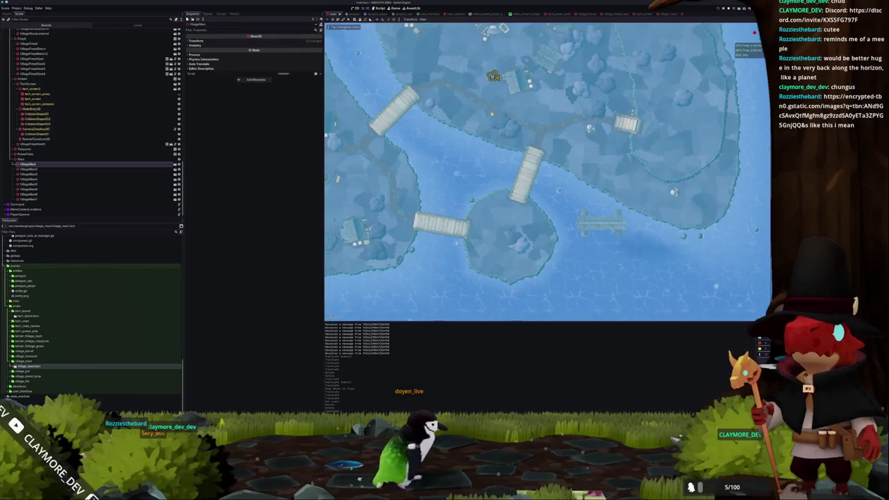
Step: Focus on the statue in the river and scale it uniformly by 3
key(f)
click(28, 169)
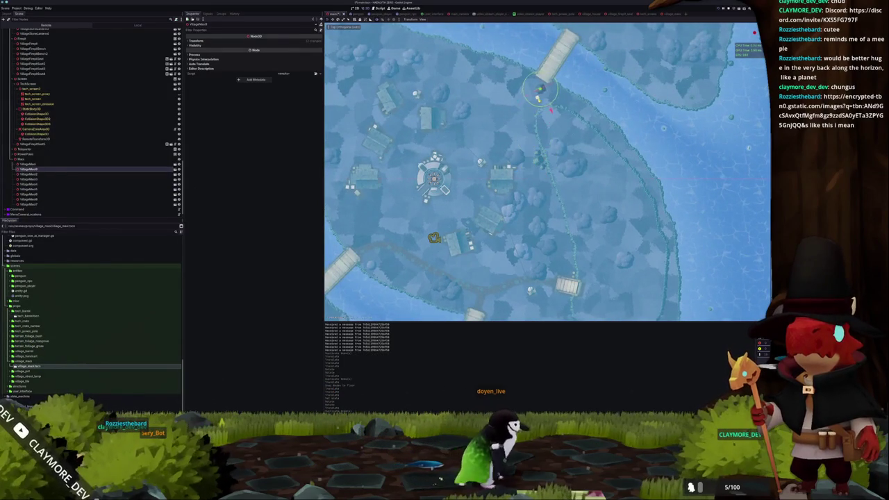
key(f)
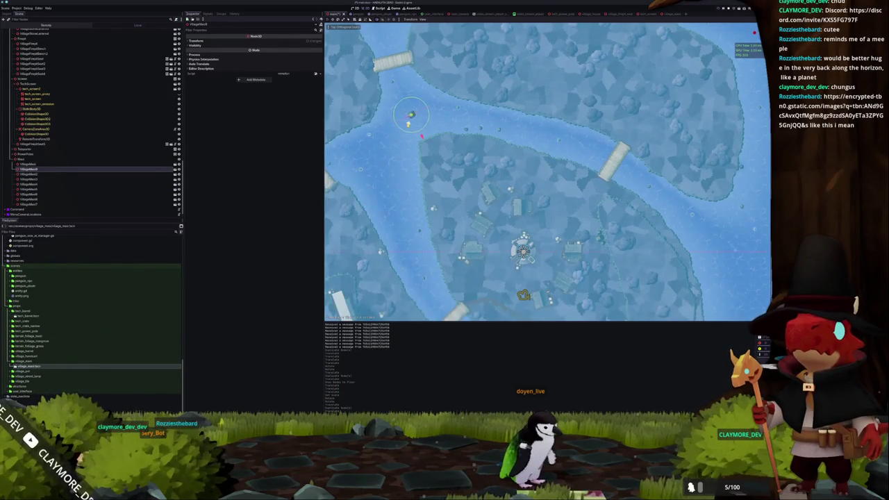
key(shift+f)
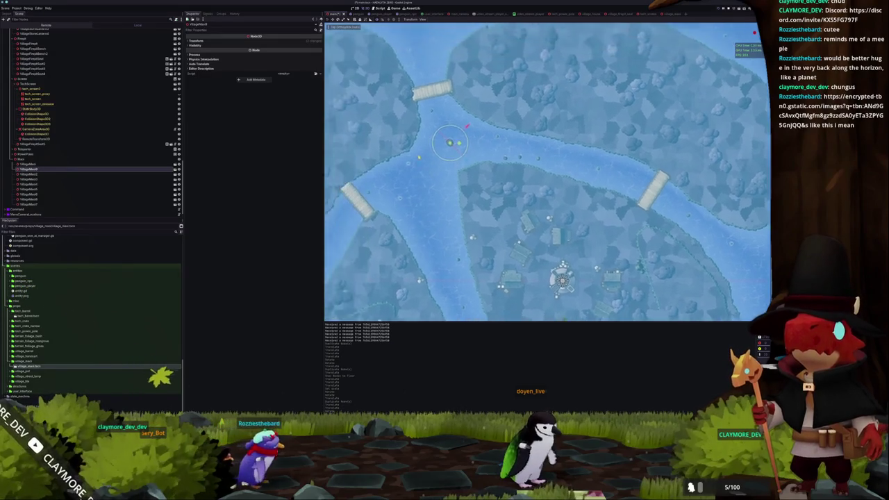
key(f)
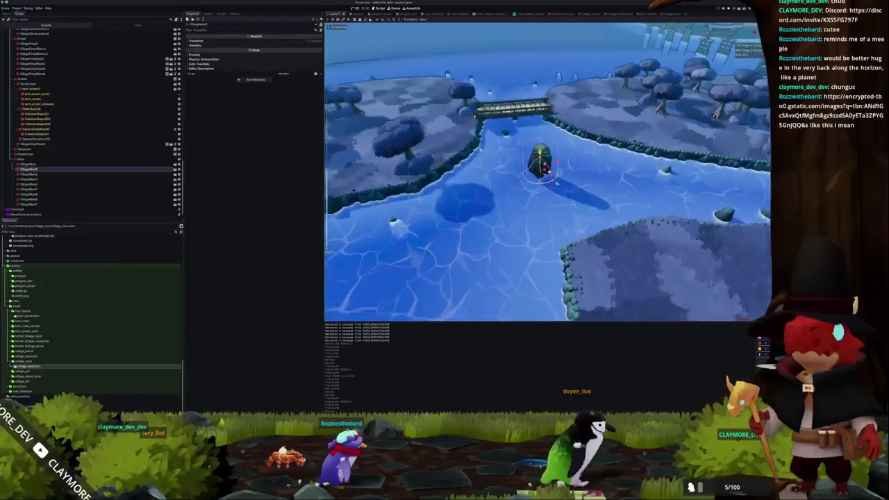
click(228, 40)
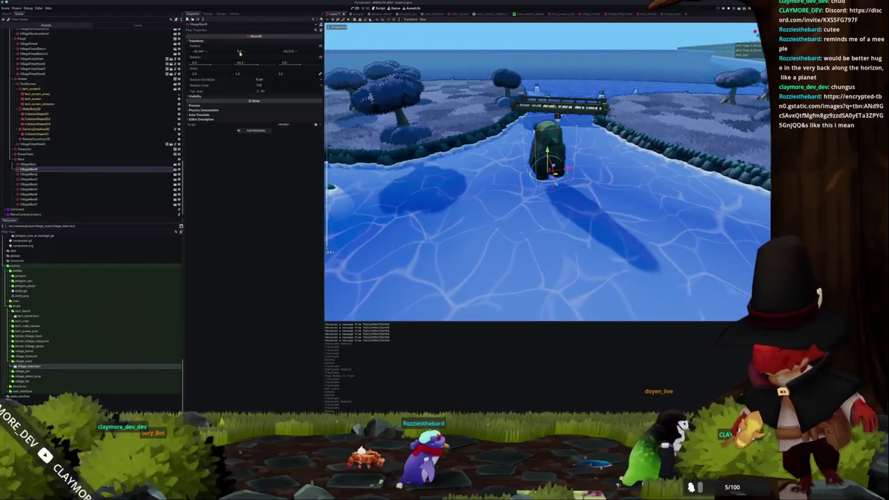
text(3)
key(Return)
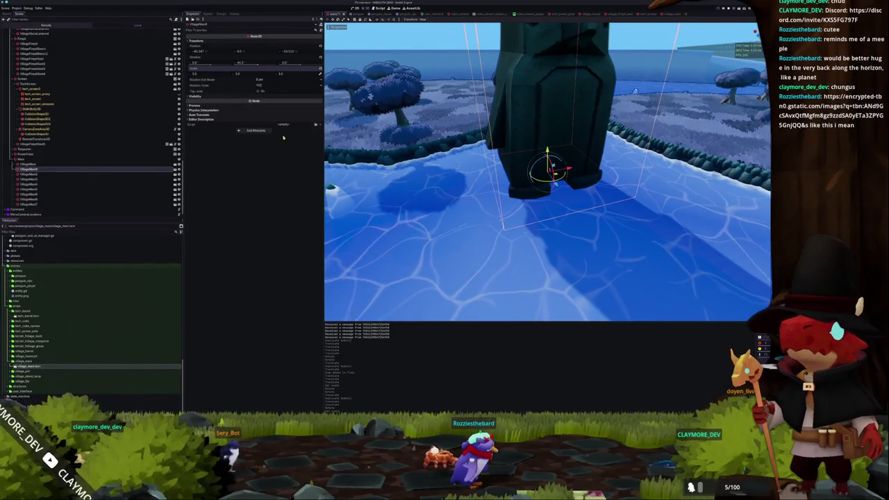
scroll(547, 172, down, 5)
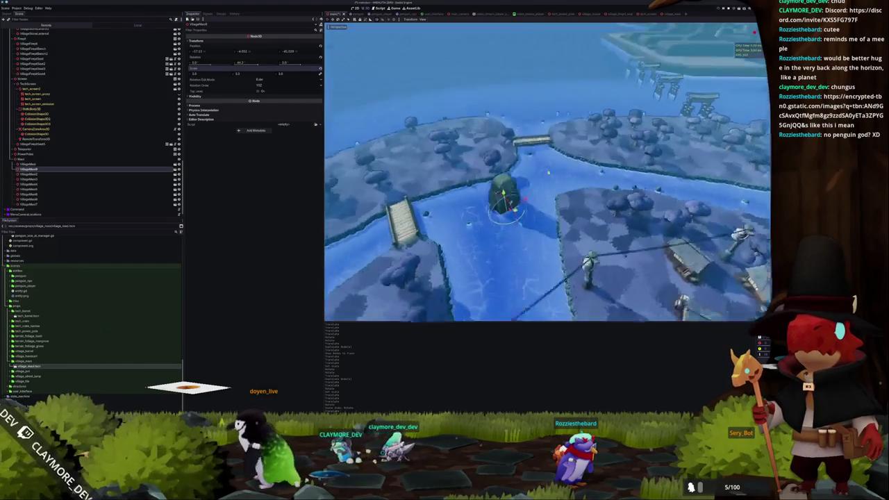
Step: Adjust the next river statue's height in the water, then select the water surface
click(29, 174)
drag(470, 212, 456, 142)
click(196, 41)
drag(240, 52, 217, 52)
key(f)
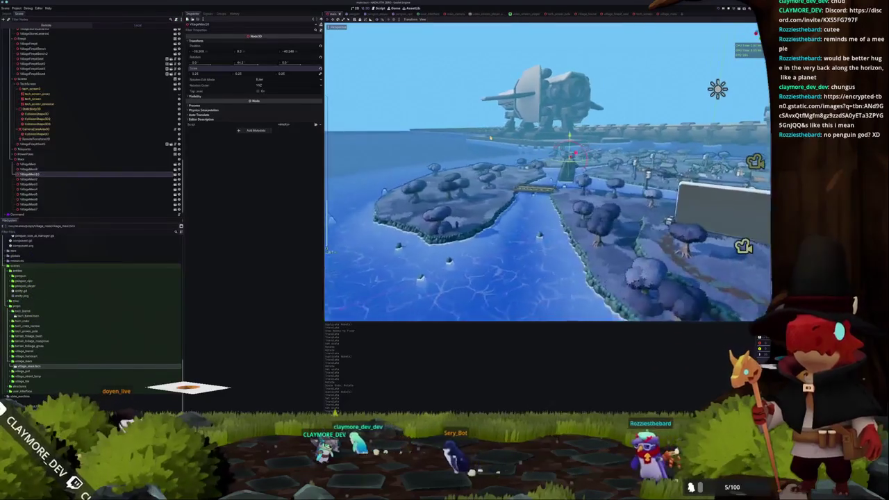
click(477, 122)
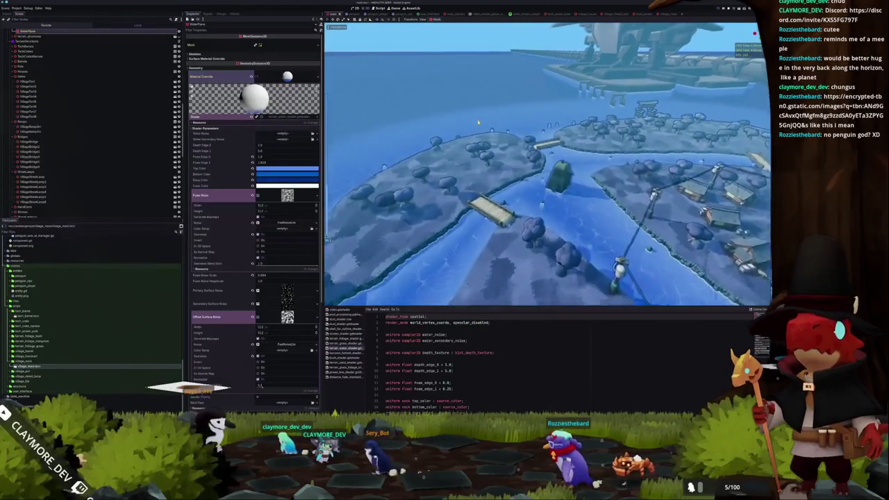
Step: Hide the water shader code panel and run the game to its main menu
key(ctrl+j)
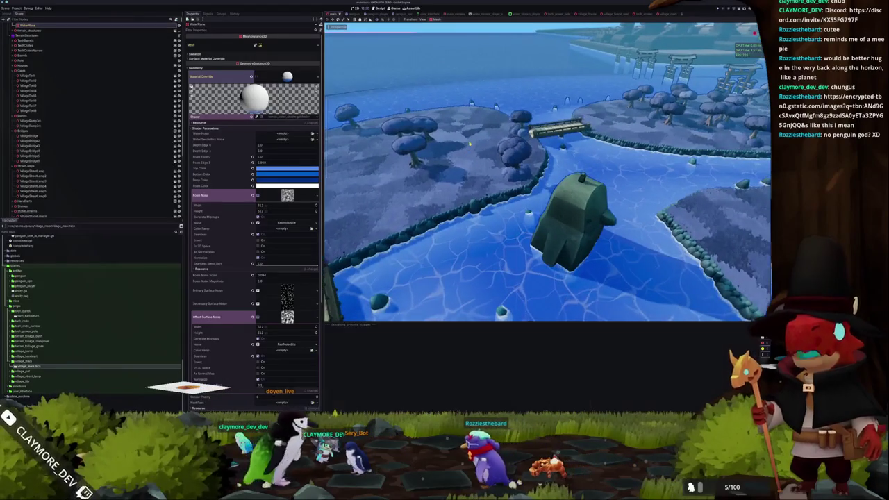
key(F5)
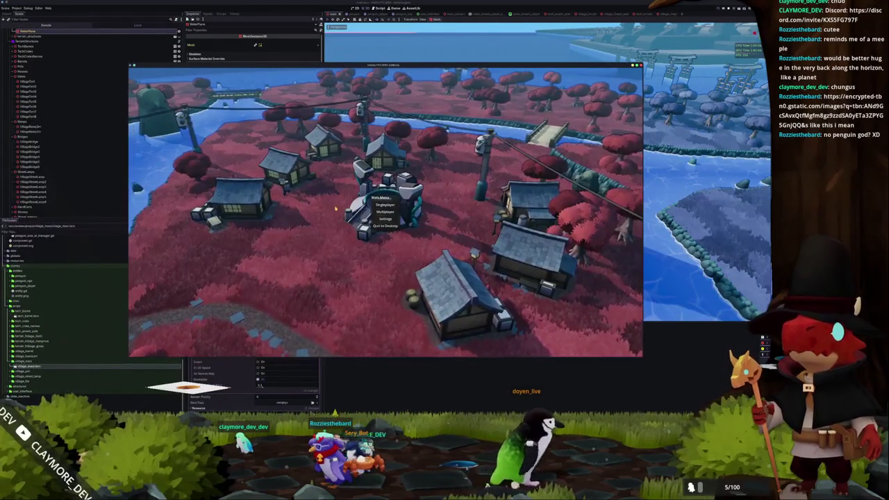
Step: Start Singleplayer, walk past the lamp post to the river statues, then stop the game
click(387, 205)
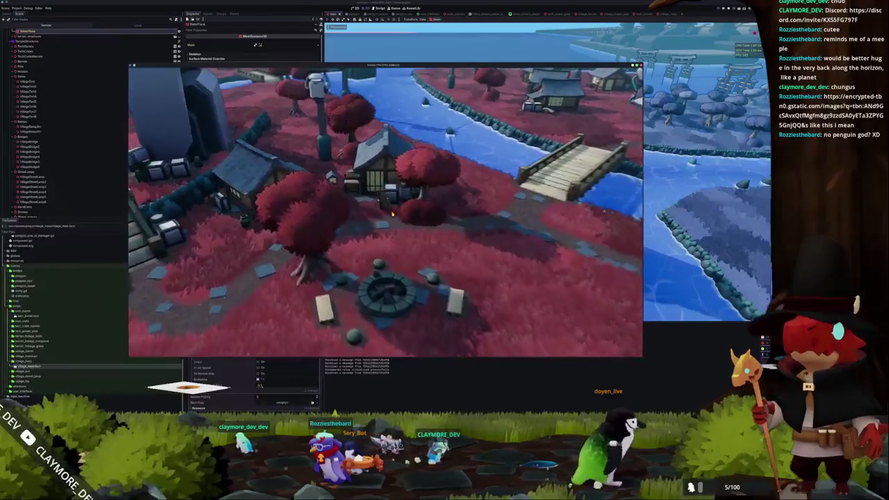
key(w)
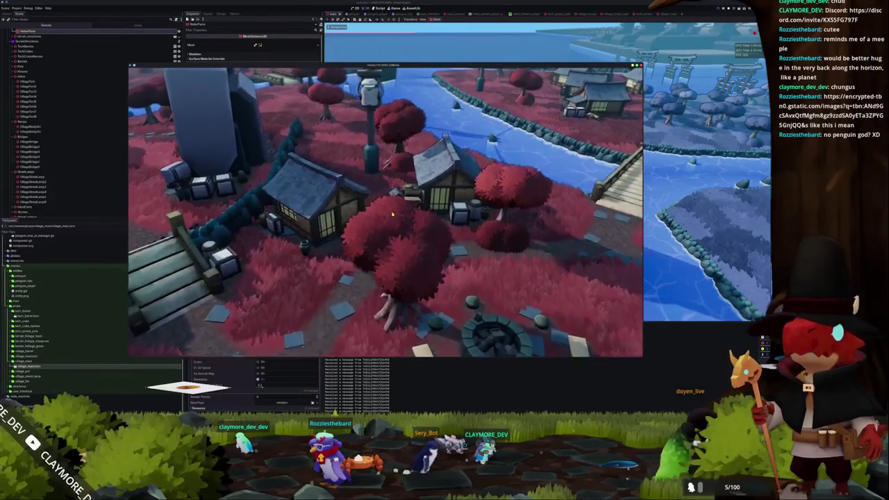
key(w)
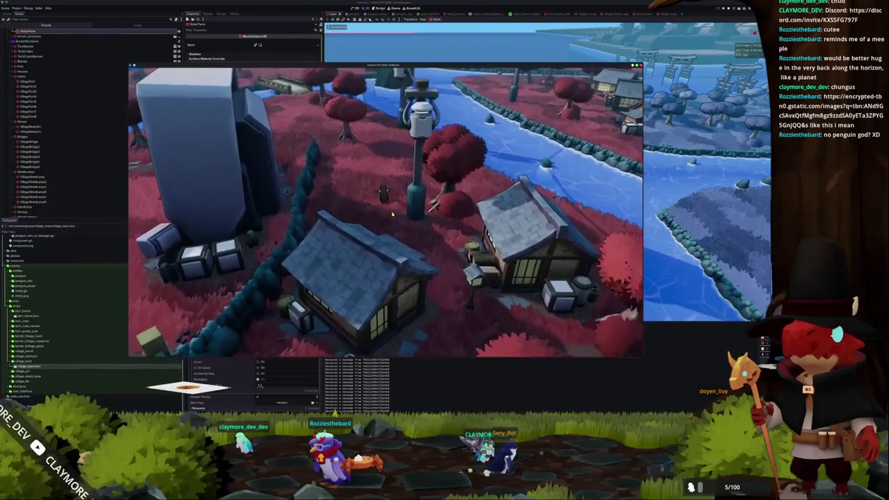
key(w)
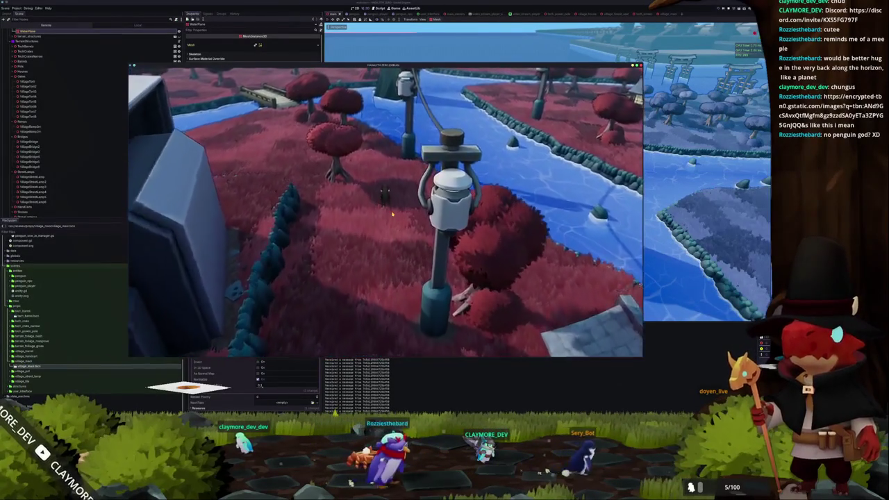
key(a)
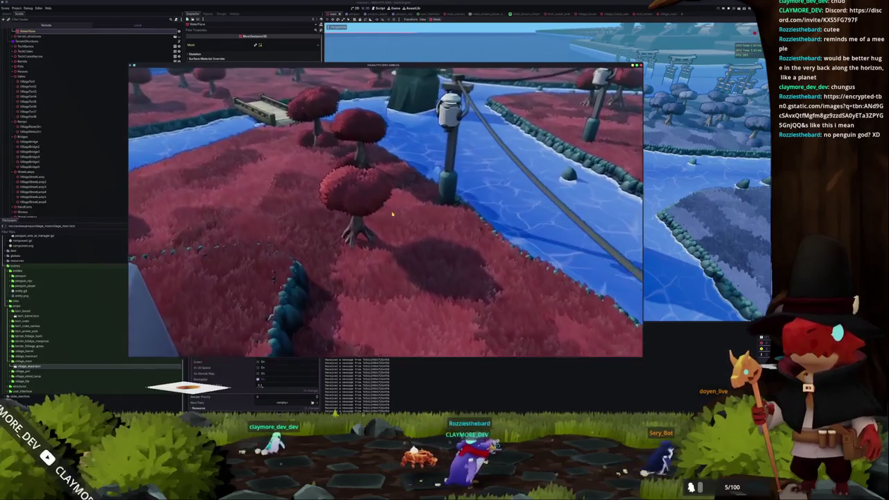
key(a)
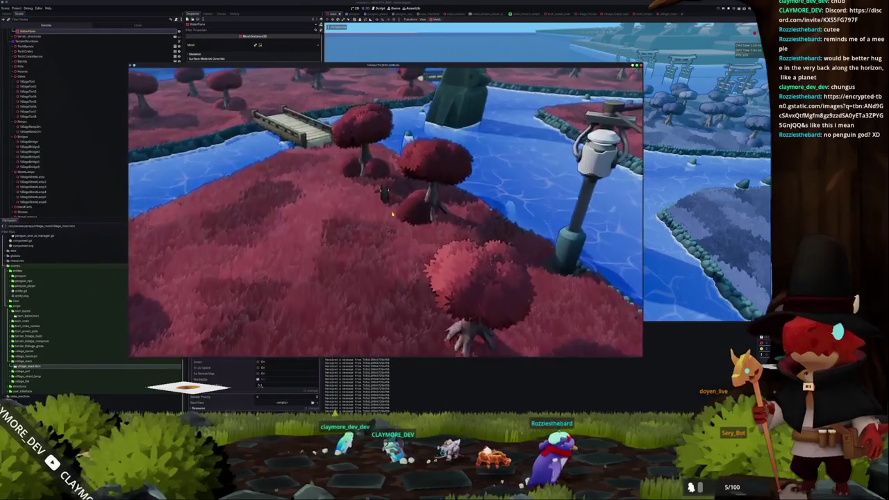
key(w)
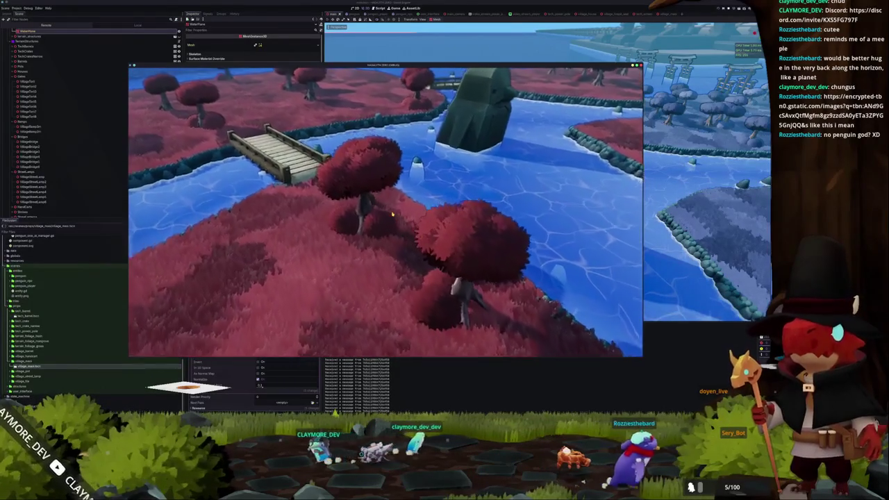
key(w)
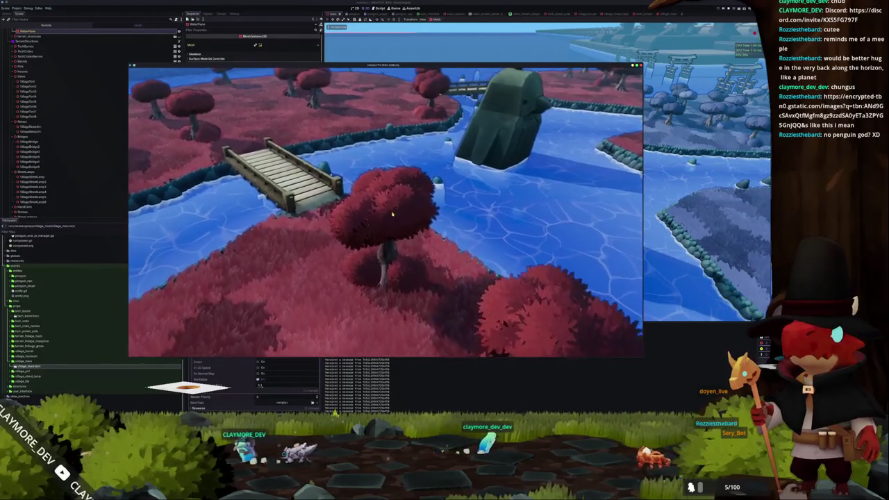
key(F8)
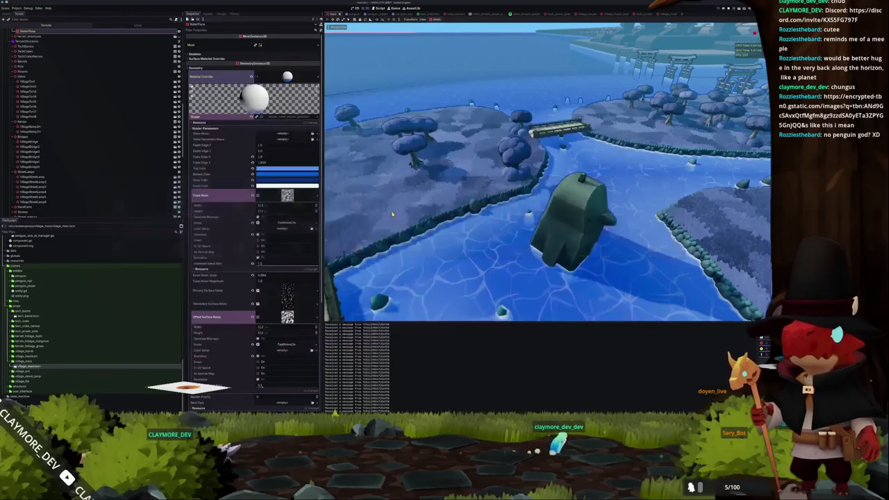
Step: Lower the river penguin statue slightly into the water with its Y gizmo and check its transform
click(580, 231)
key(f)
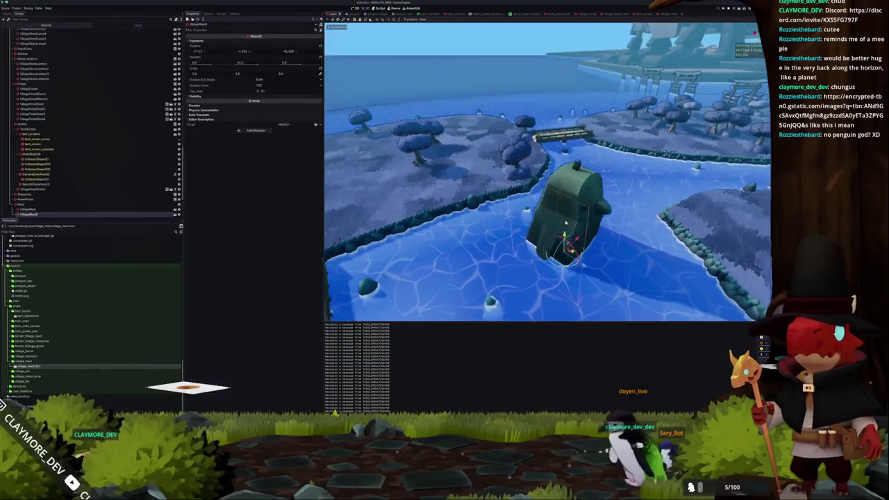
drag(569, 198, 569, 196)
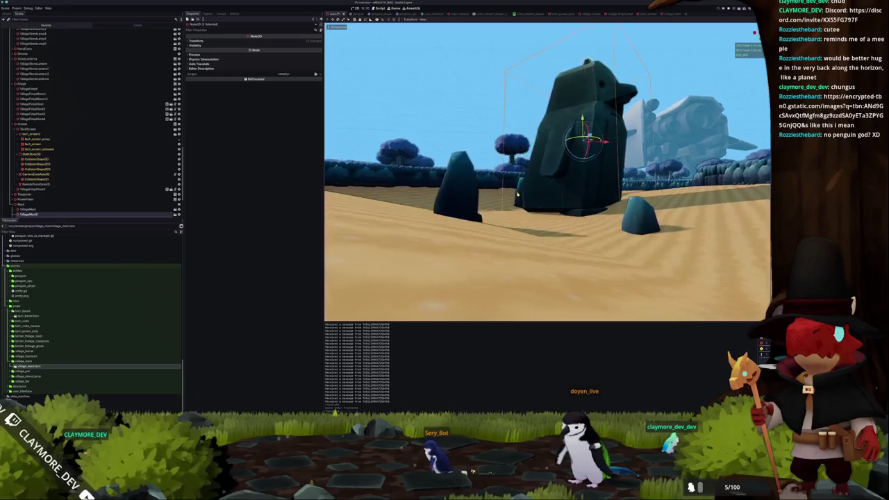
drag(559, 142, 559, 153)
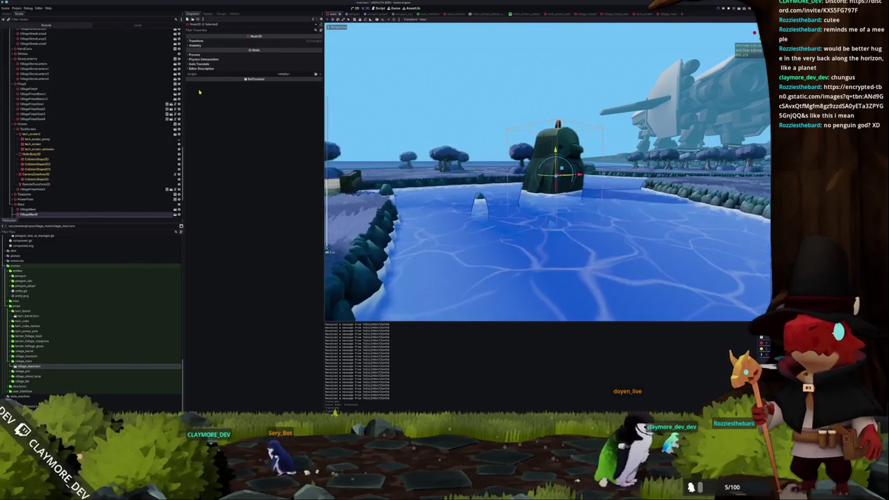
click(202, 40)
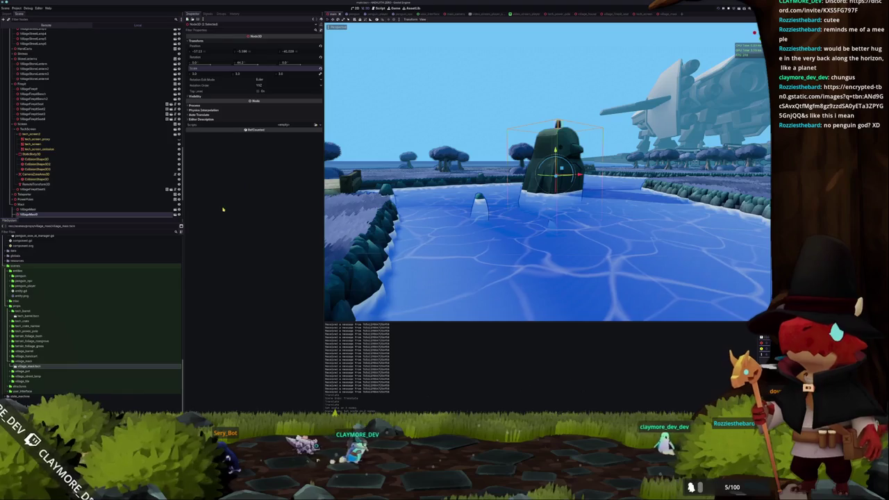
Step: Inspect the other statue standing in the water, then select the island terrain mesh
click(68, 216)
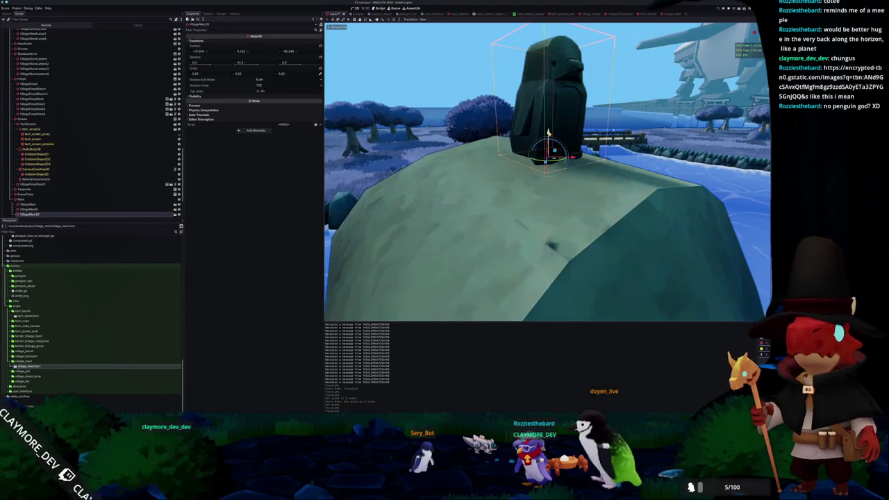
scroll(547, 172, down, 5)
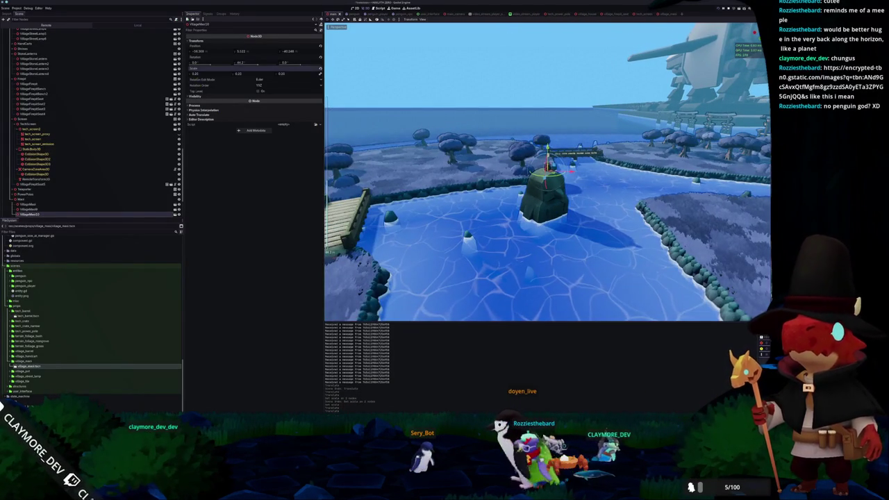
click(397, 225)
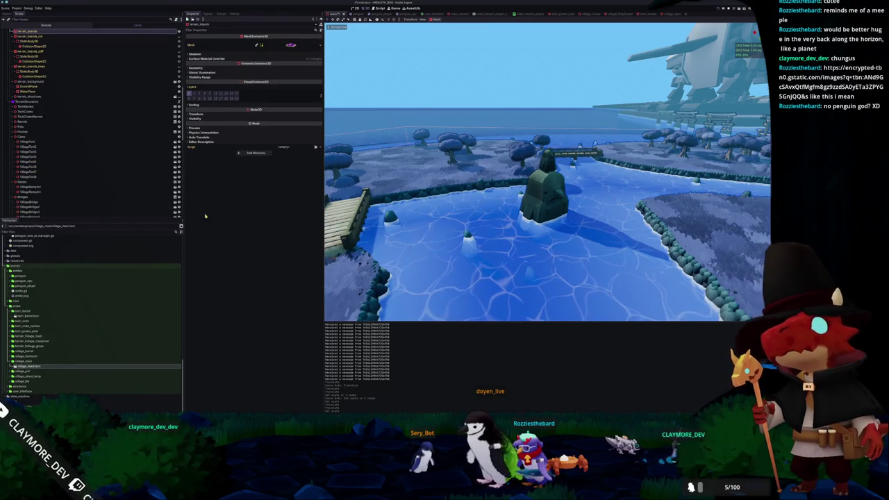
Step: Check VillageMast7's transform, then select and frame the river statue VillageMast10
scroll(90, 125, down, 5)
click(31, 194)
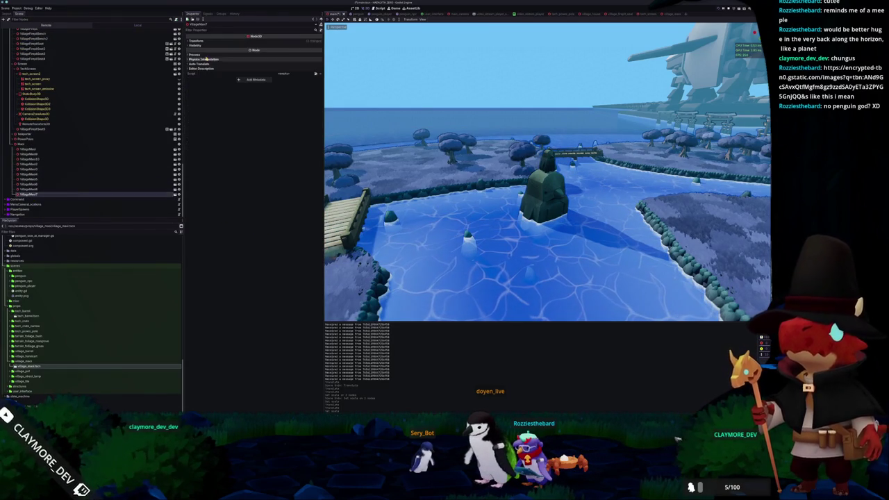
click(205, 41)
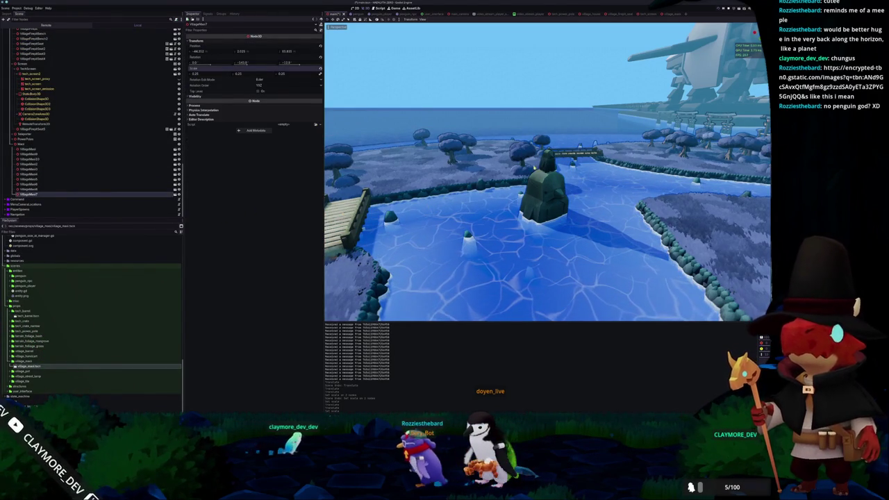
click(29, 159)
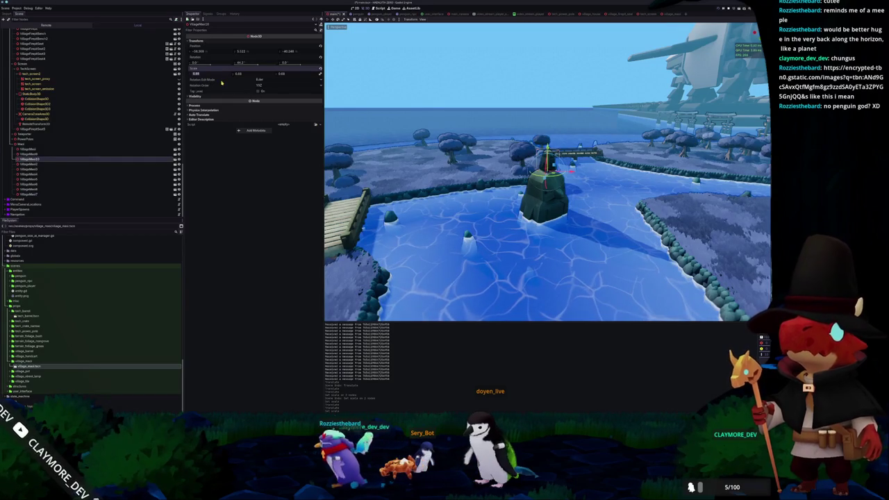
key(f)
Step: Save the scene and select the river water to view its shader material
key(ctrl+s)
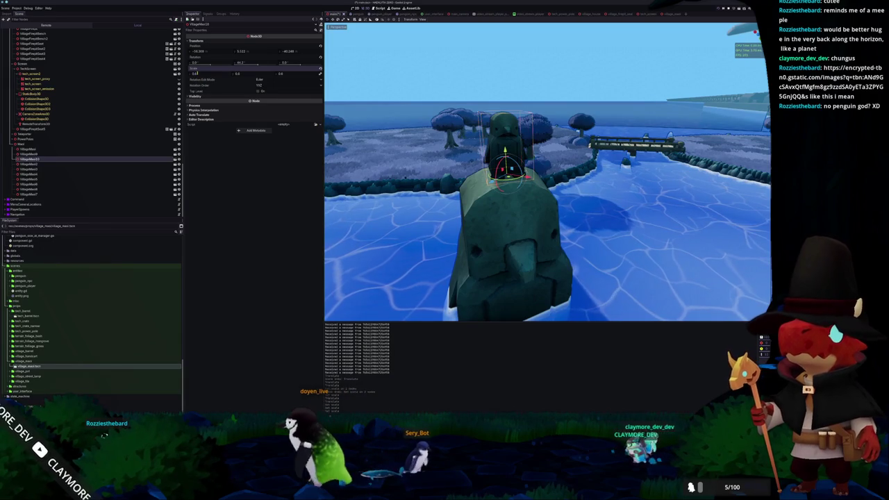
scroll(547, 172, down, 6)
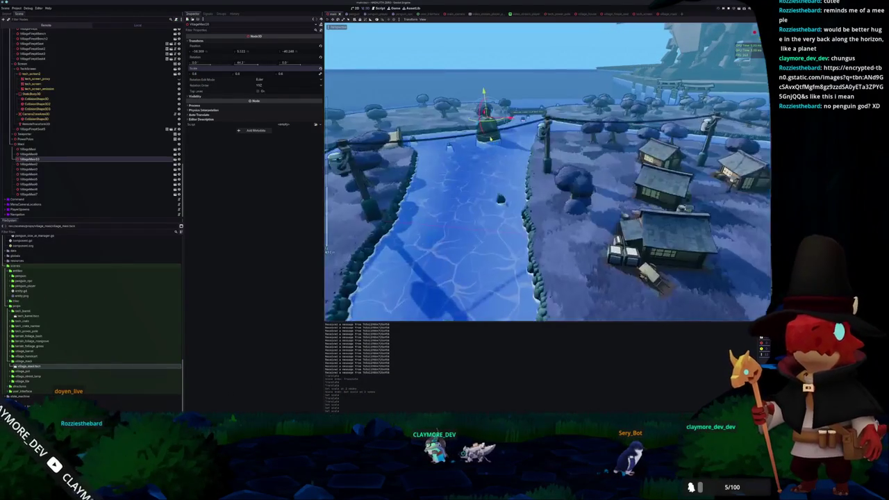
click(488, 145)
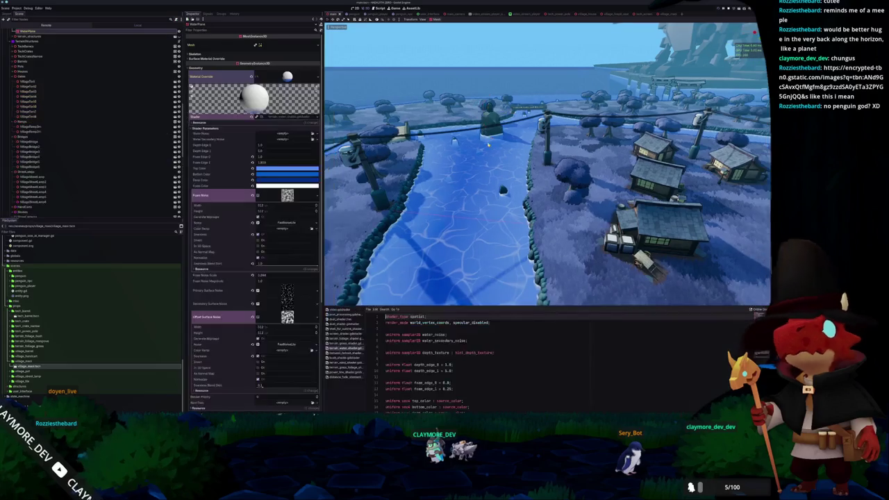
Step: Survey the river from top view, then drag VillageMast11's Scale value up to enlarge it
click(491, 121)
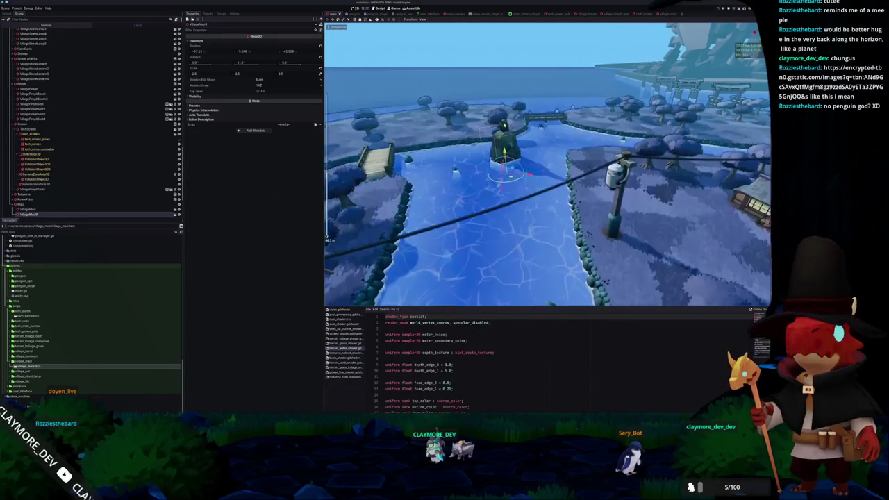
scroll(548, 164, down, 5)
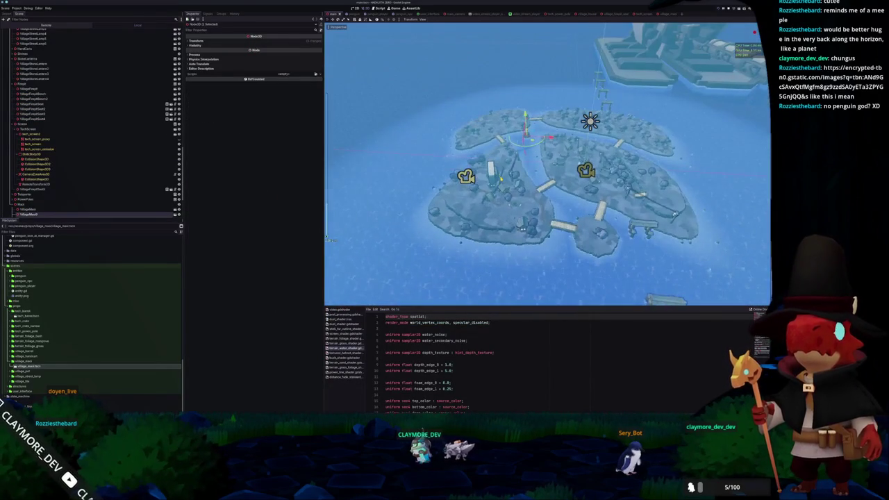
key(KP_7)
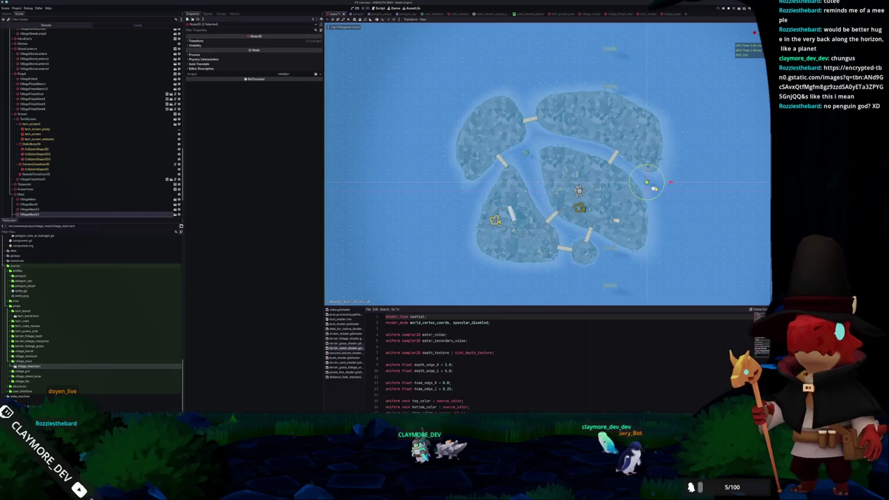
scroll(547, 164, up, 3)
drag(571, 161, 563, 197)
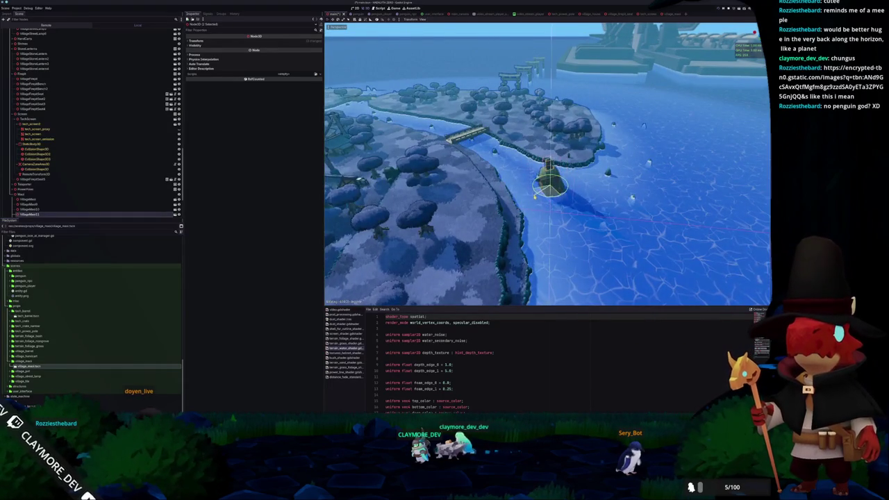
scroll(535, 196, up, 6)
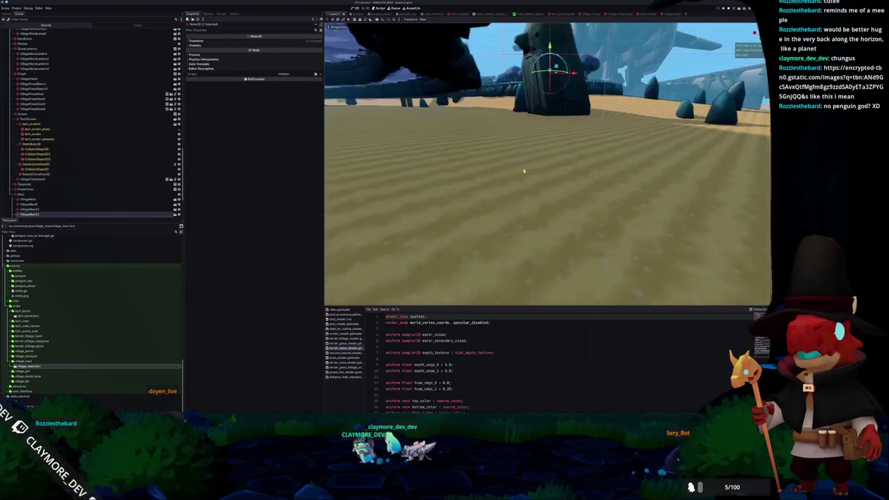
scroll(524, 170, down, 5)
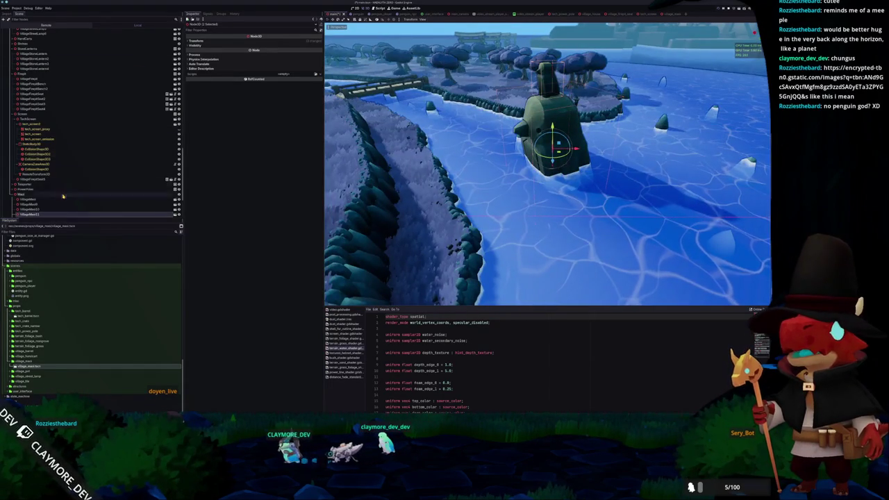
click(30, 215)
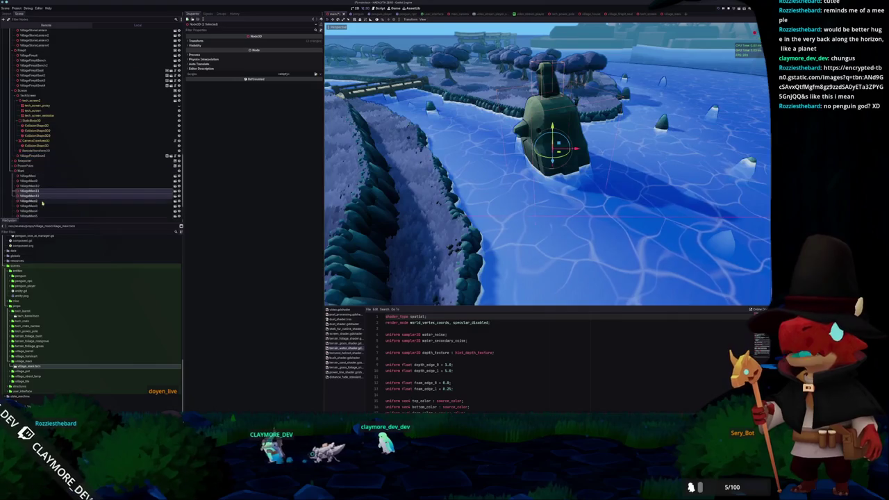
click(235, 41)
drag(205, 76, 229, 76)
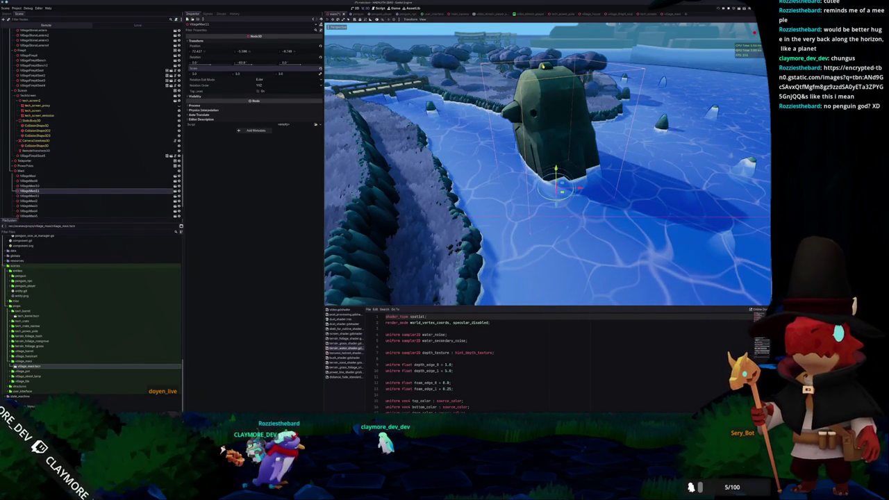
Step: Frame VillageMast12 and drag its Scale value up to make it taller
key(Down)
key(f)
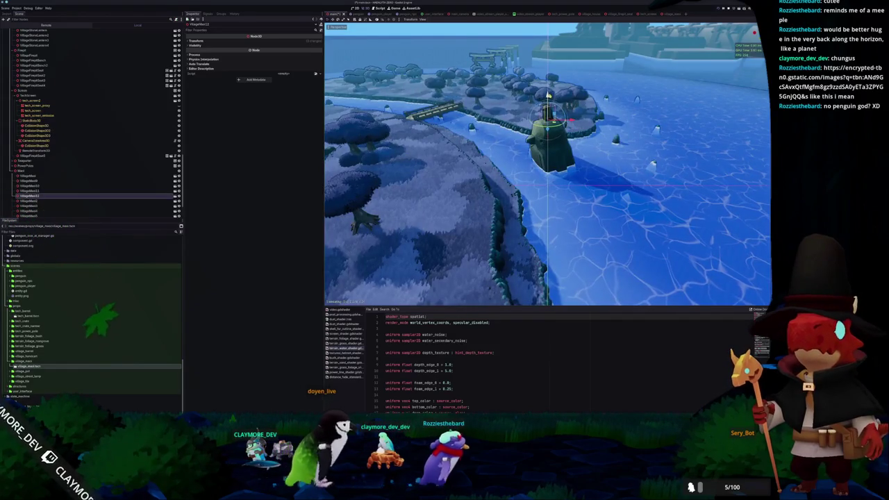
scroll(547, 164, up, 5)
scroll(547, 164, down, 5)
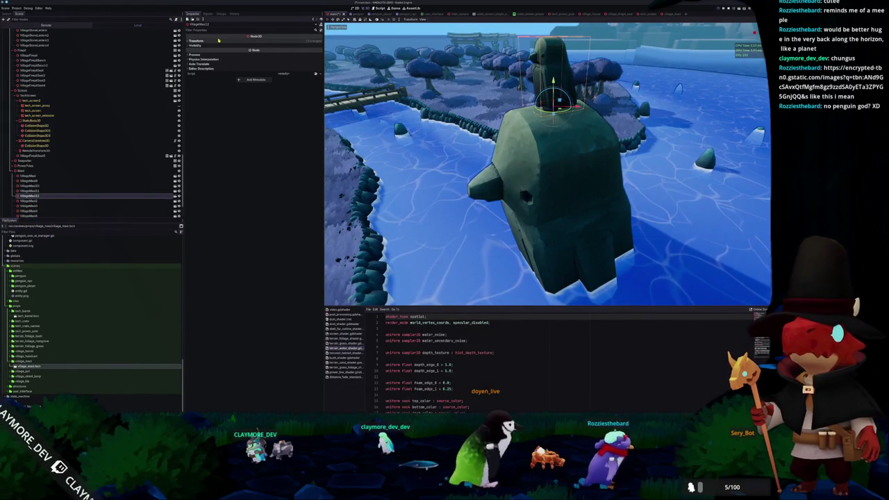
click(195, 40)
drag(224, 78, 246, 79)
scroll(547, 164, down, 5)
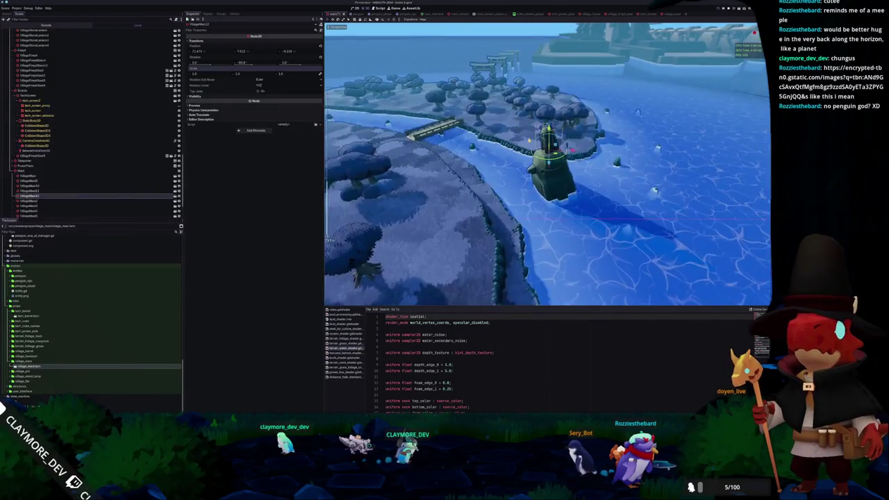
click(31, 200)
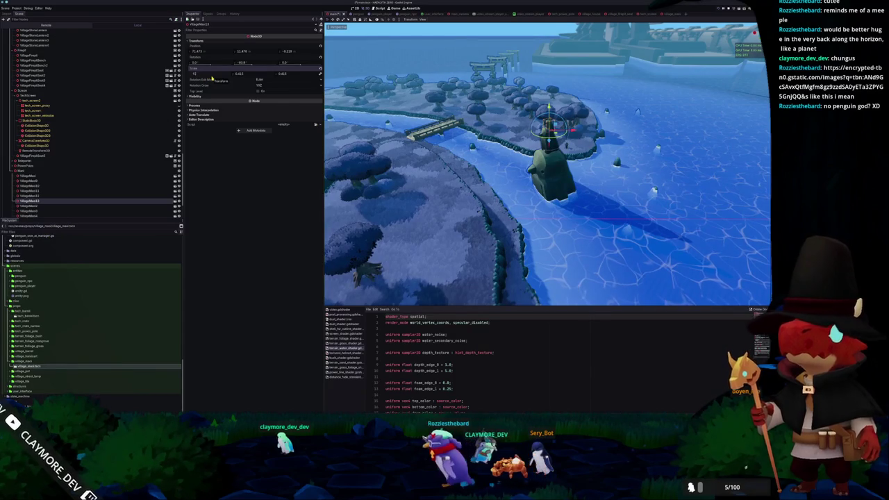
Step: Duplicate the statue into VillageMast14 with Ctrl+D and frame it in the river near the gate posts
key(f)
scroll(499, 132, down, 5)
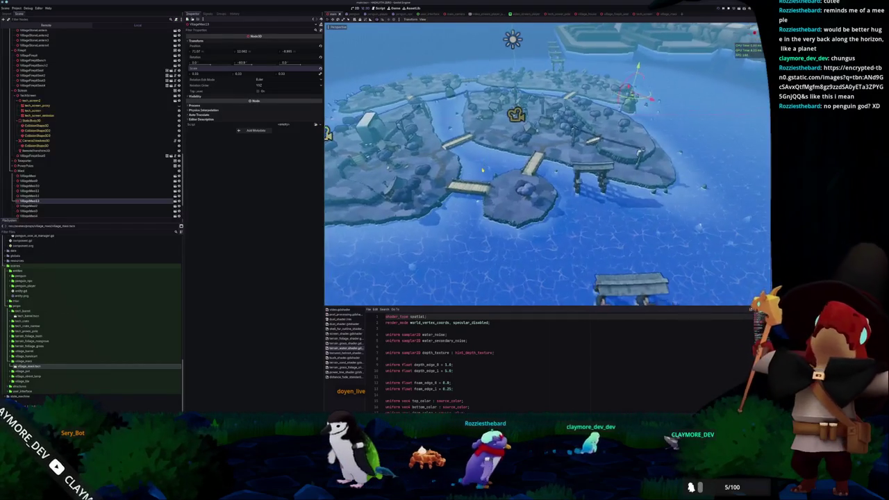
click(45, 195)
scroll(45, 195, down, 3)
click(56, 190)
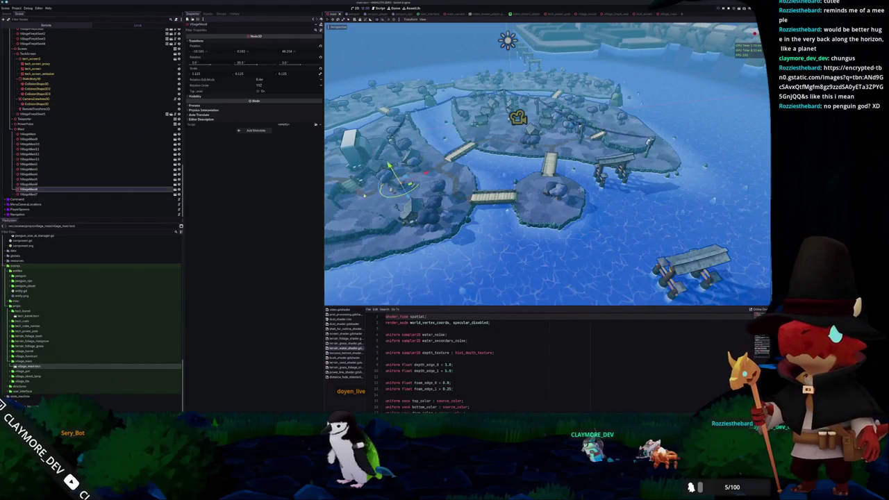
key(ctrl+d)
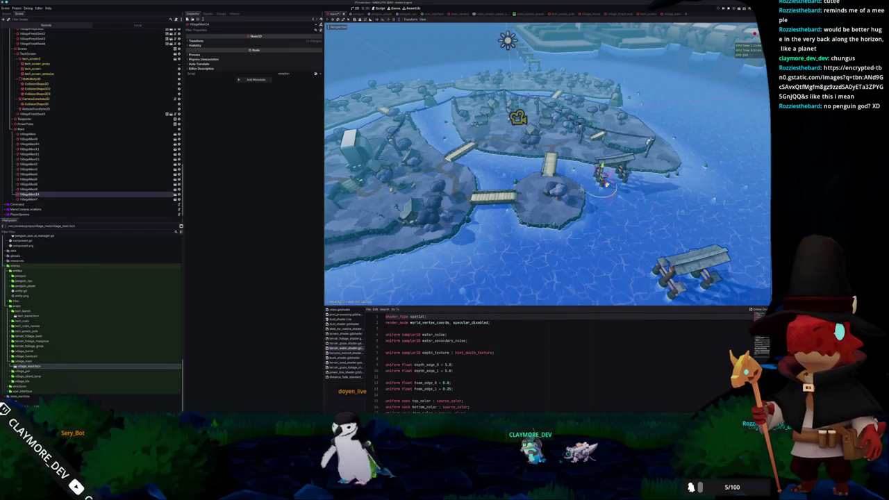
key(f)
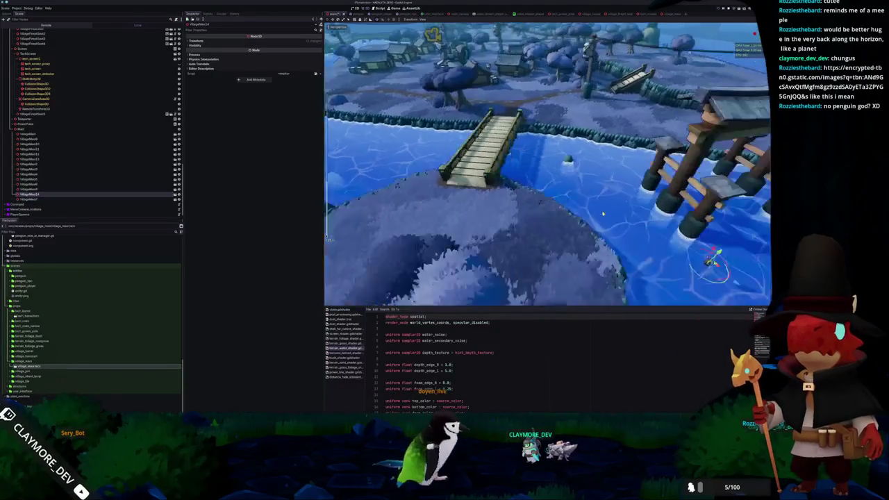
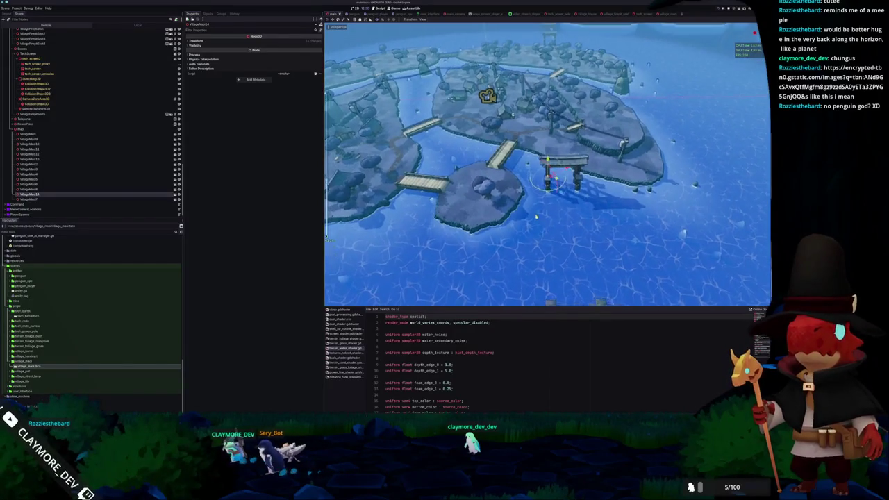
Step: Duplicate VillageMesh14 into VillageMesh15 and frame the new copy in the viewport
key(ctrl+d)
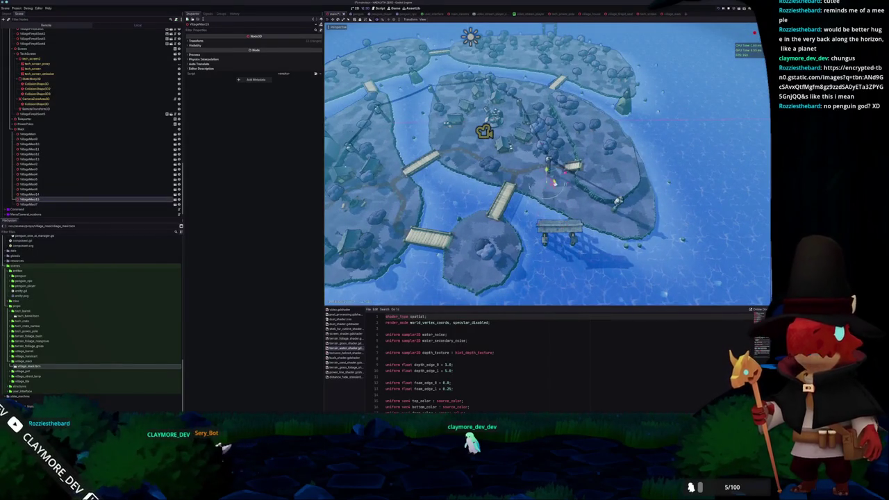
key(f)
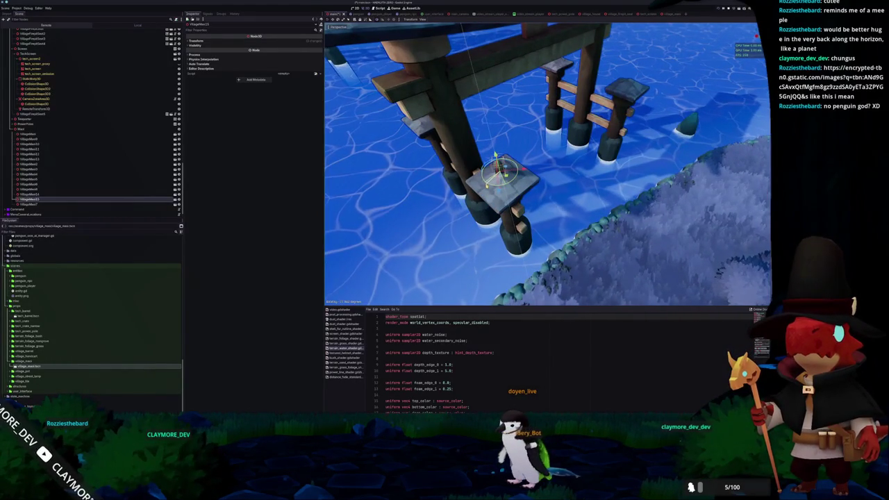
Step: Select the next village mesh, view the bridge in perspective, and duplicate the statue beside it
click(28, 205)
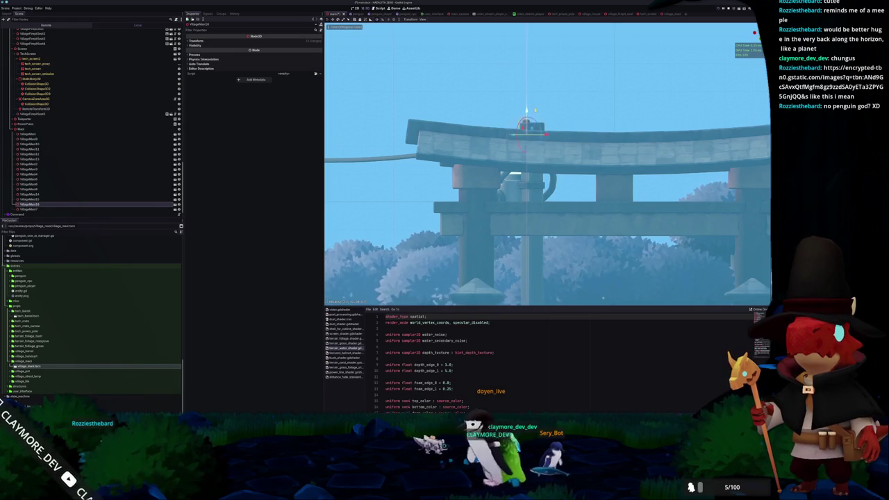
key(KP_7)
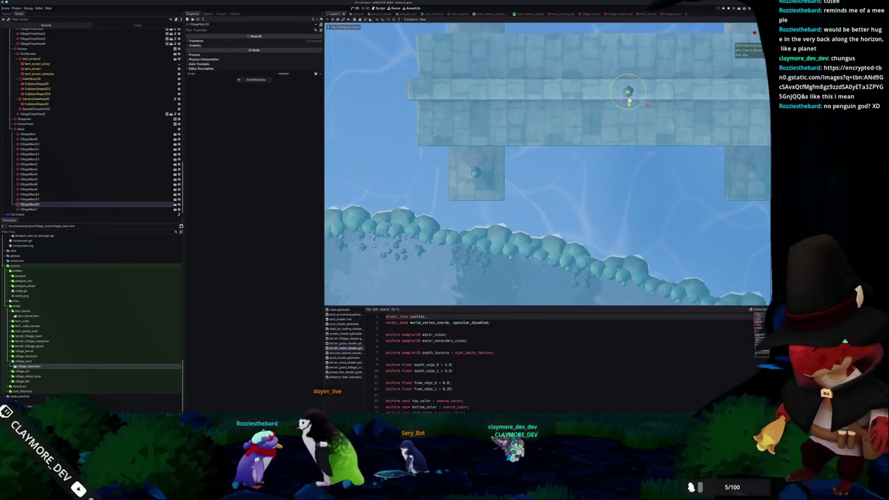
scroll(547, 164, up, 3)
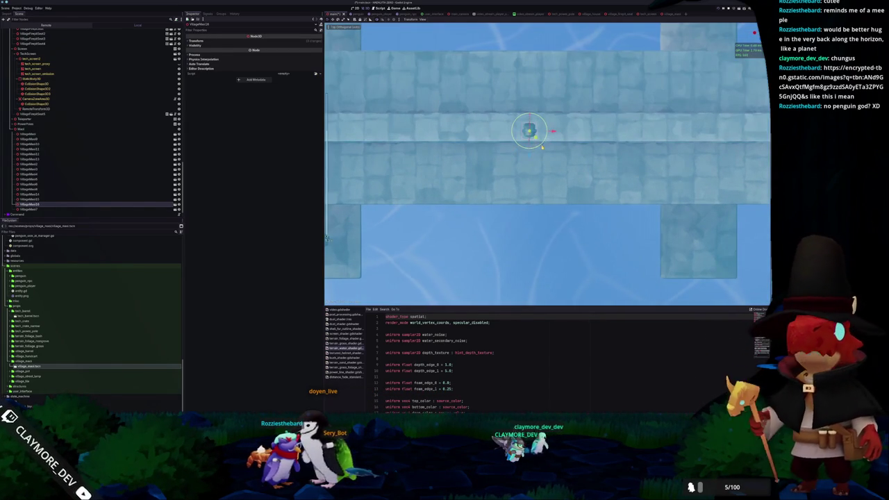
click(193, 40)
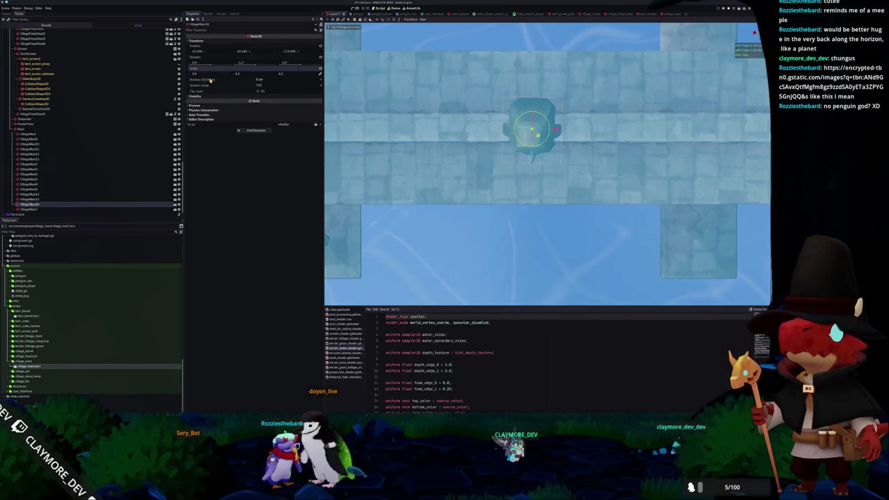
drag(375, 160, 405, 113)
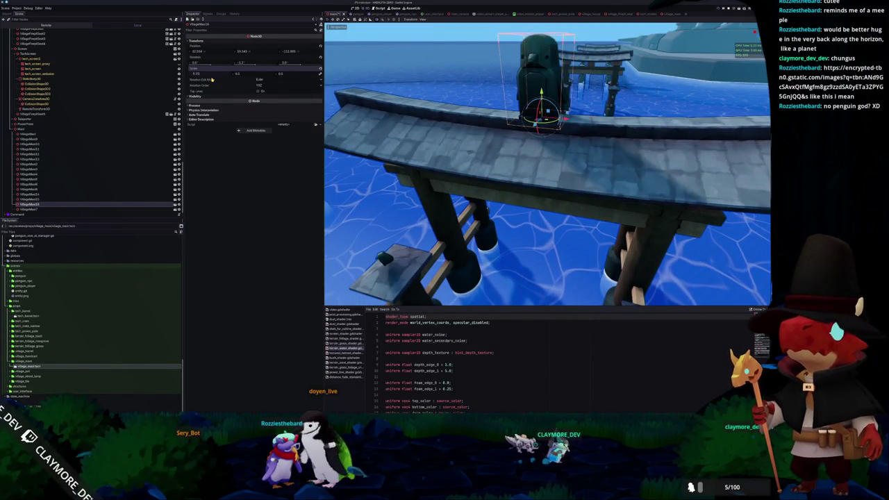
mouse_move(479, 160)
mouse_down()
mouse_move(495, 114)
mouse_move(522, 128)
mouse_move(535, 120)
mouse_up()
key(ctrl+d)
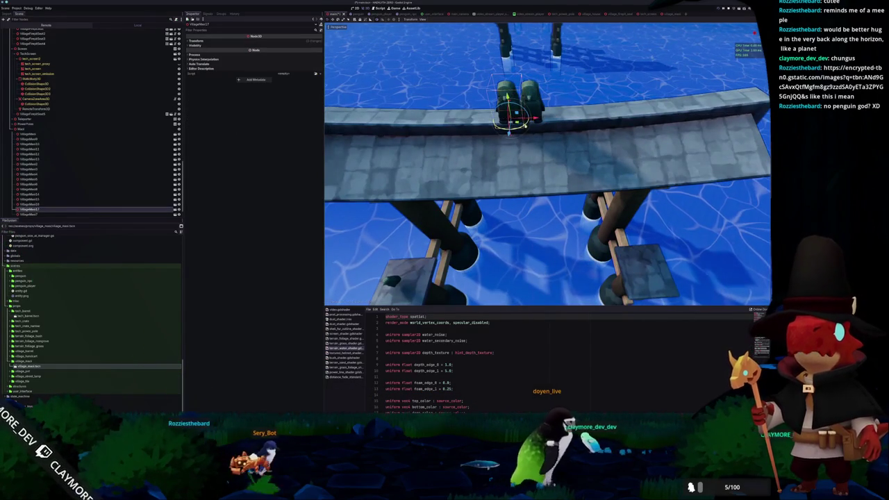
Step: Duplicate the village mesh and shrink the copy's scale to 0.045
click(198, 40)
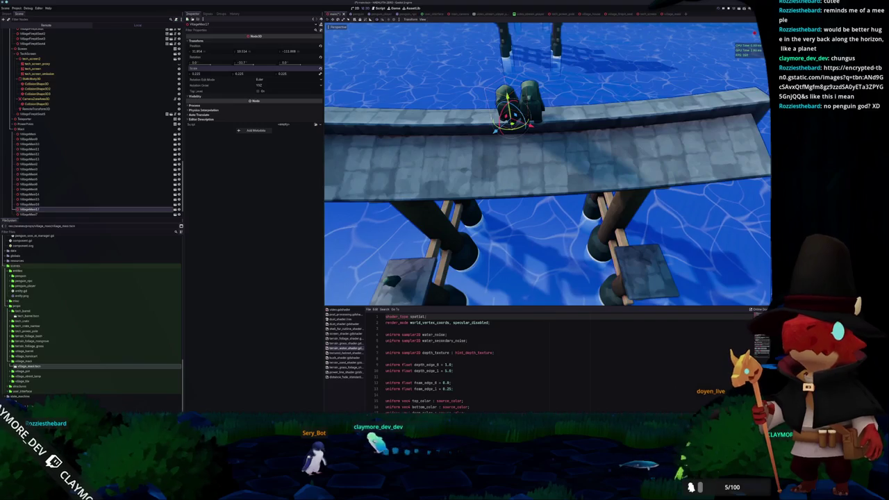
key(ctrl+d)
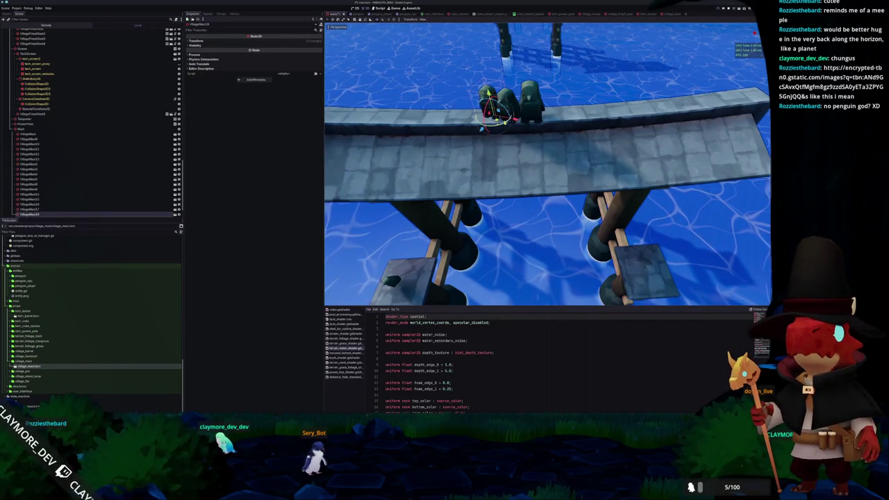
click(227, 40)
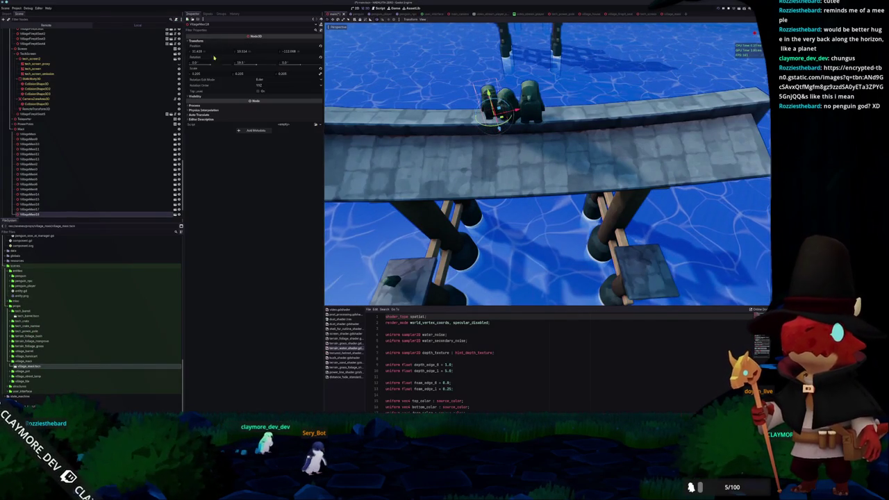
drag(205, 75, 194, 75)
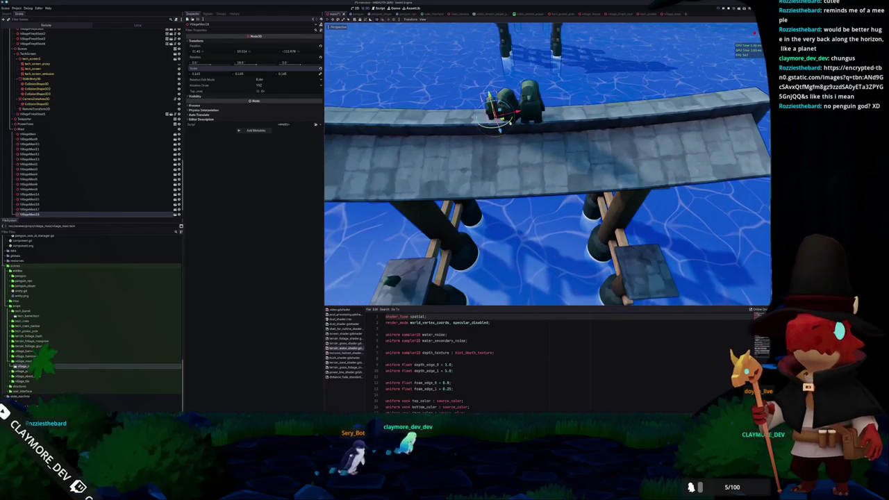
Step: Duplicate the statue again, move it further right along the bridge, and fine-tune its scale
key(ctrl+d)
drag(498, 132, 561, 128)
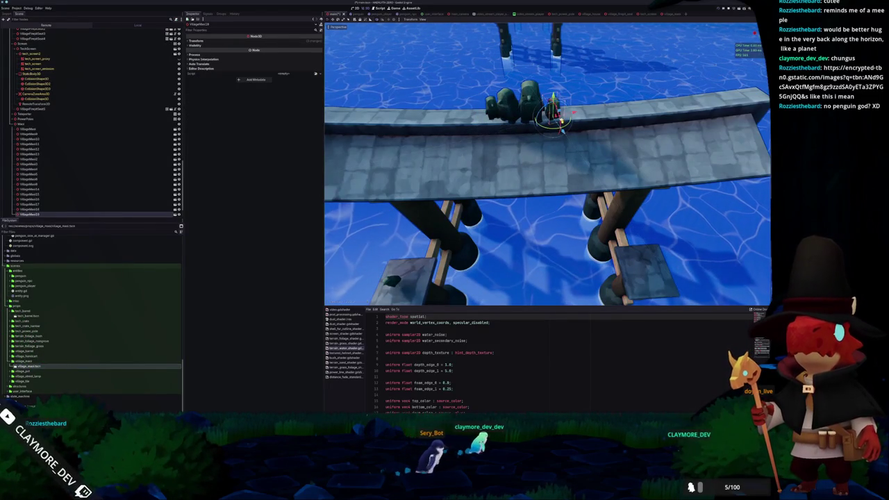
click(208, 41)
drag(198, 73, 214, 73)
Step: Select a different village mesh near the torii gates
mouse_move(480, 147)
mouse_down()
mouse_move(453, 130)
mouse_move(438, 142)
mouse_move(486, 147)
mouse_move(430, 144)
mouse_move(473, 218)
mouse_up()
scroll(454, 130, down, 5)
click(472, 200)
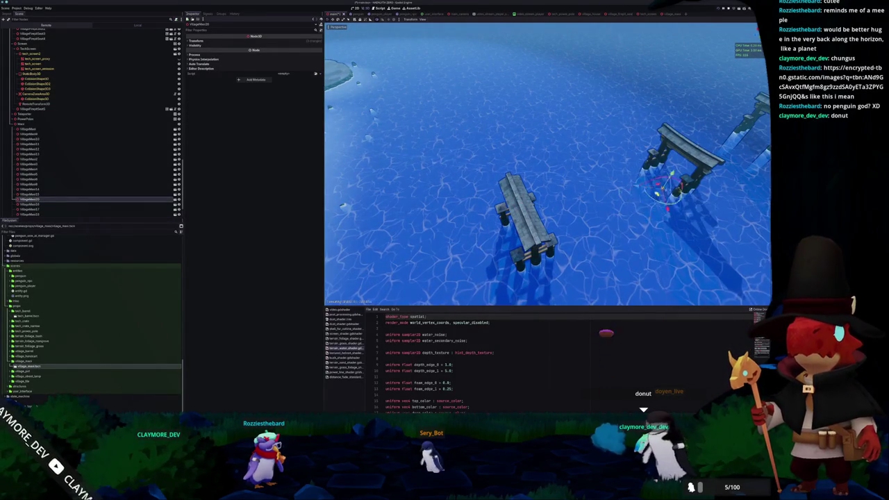
Step: Lower the small statue onto the pier post's wooden crossbeam and save the scene
key(f)
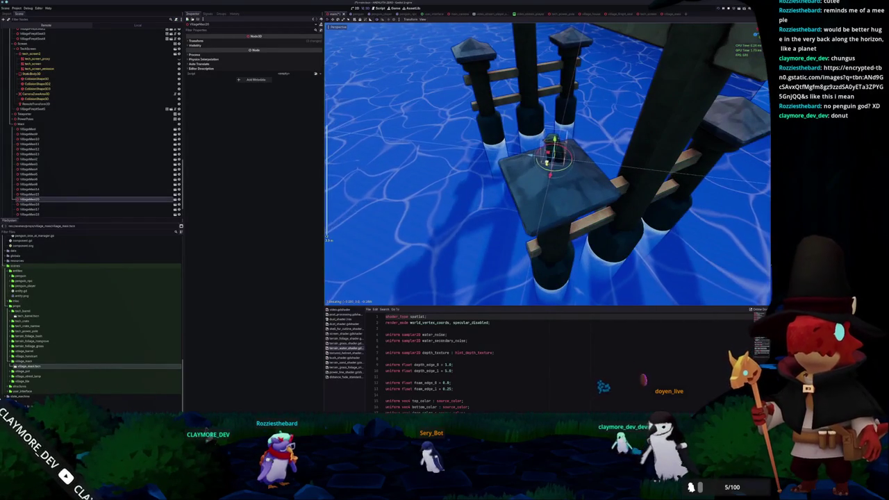
drag(611, 208, 625, 151)
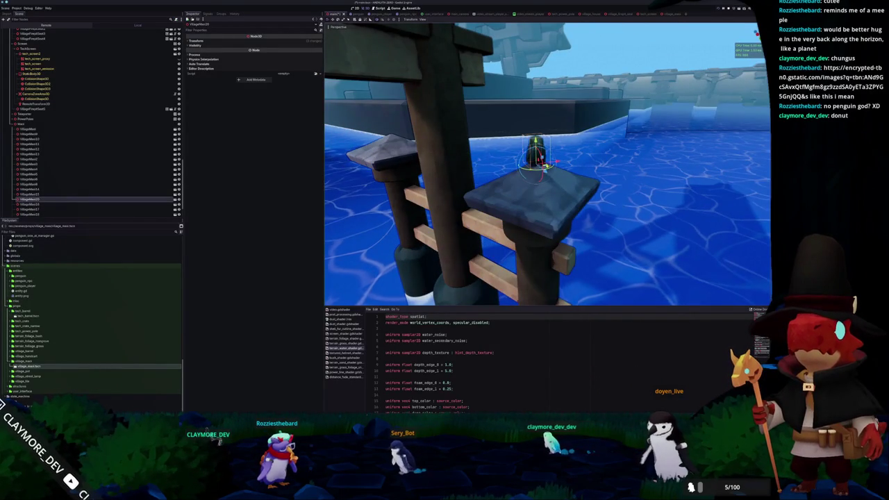
drag(541, 160, 580, 143)
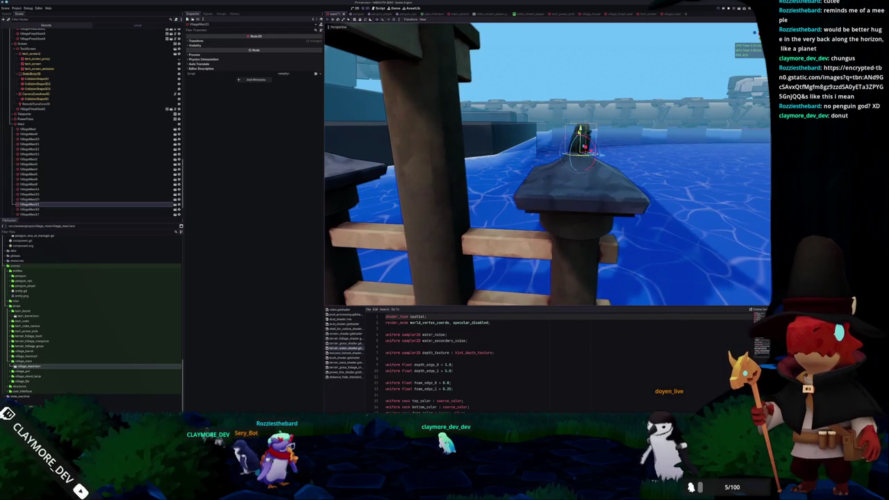
mouse_move(575, 229)
mouse_down()
mouse_move(500, 229)
mouse_move(507, 271)
mouse_up()
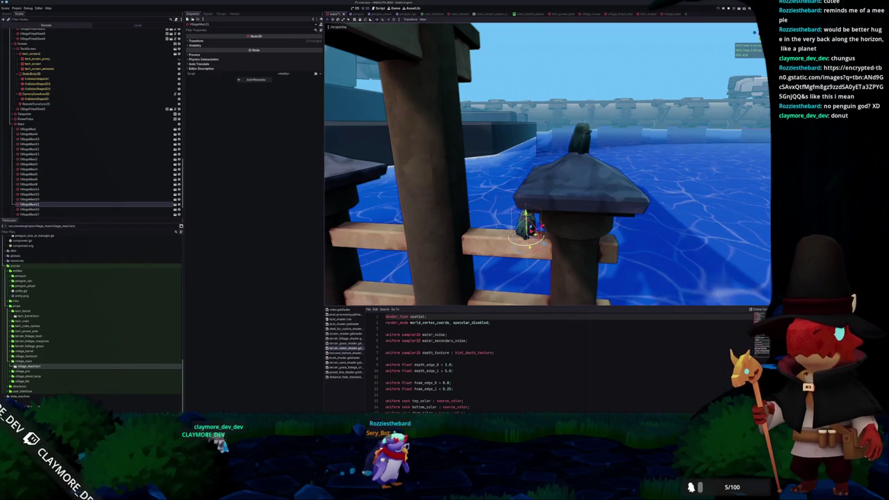
key(ctrl+s)
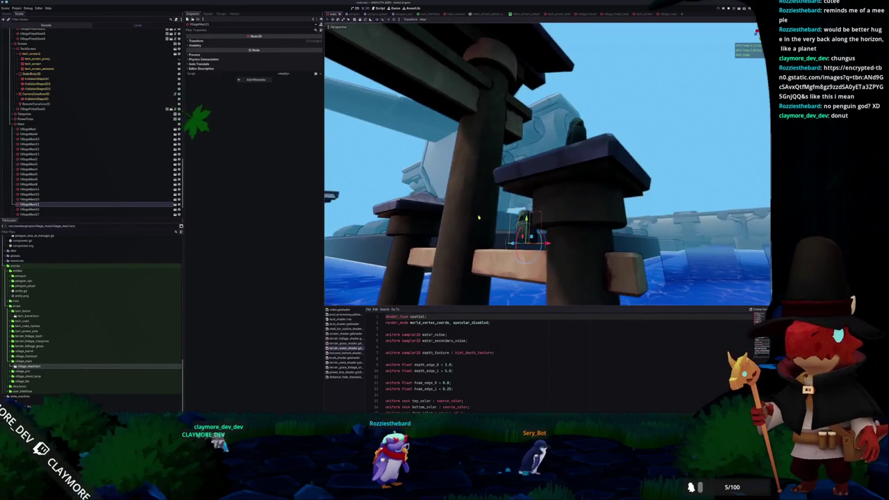
key(w)
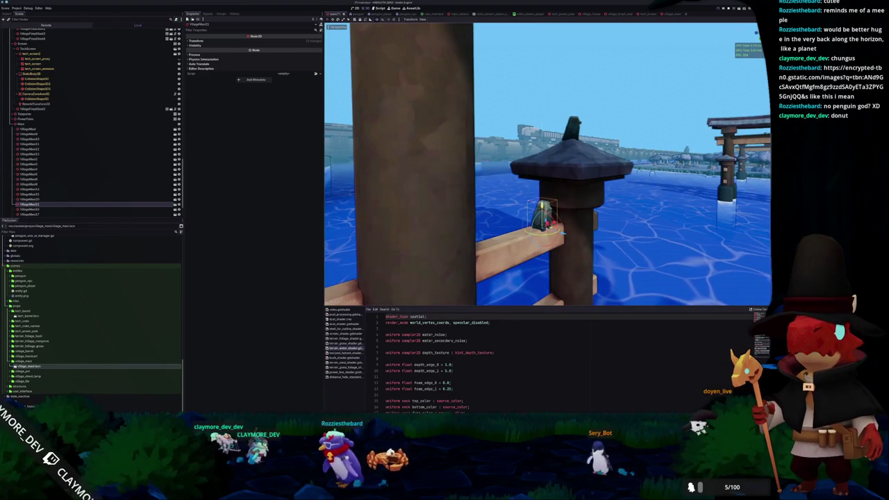
key(a)
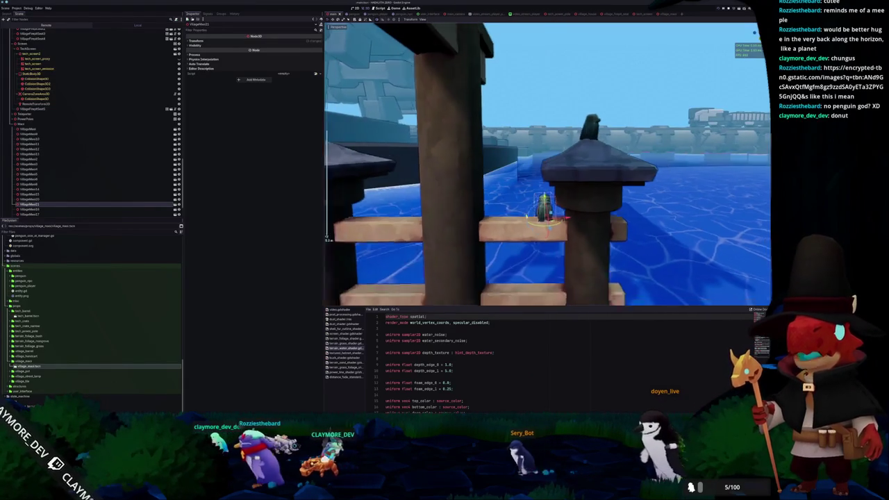
scroll(532, 218, down, 10)
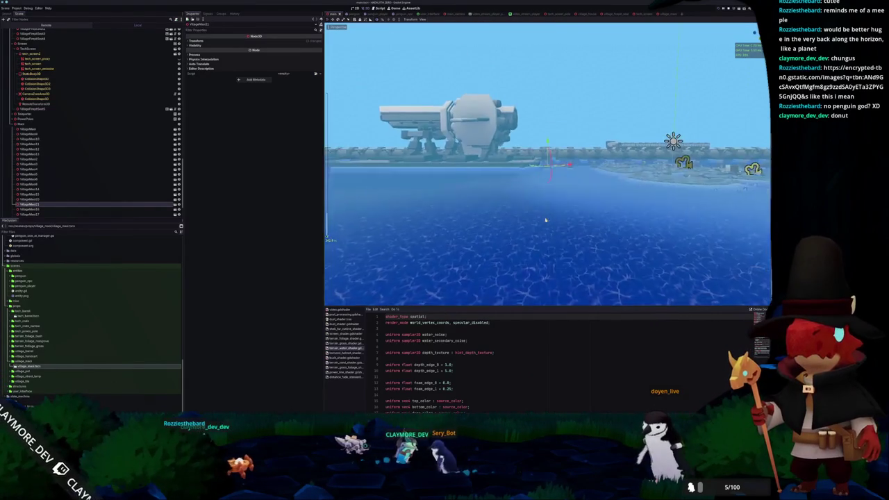
Step: Select the villager mesh by the mossy stone wall on the central island and view it closely
scroll(589, 233, up, 10)
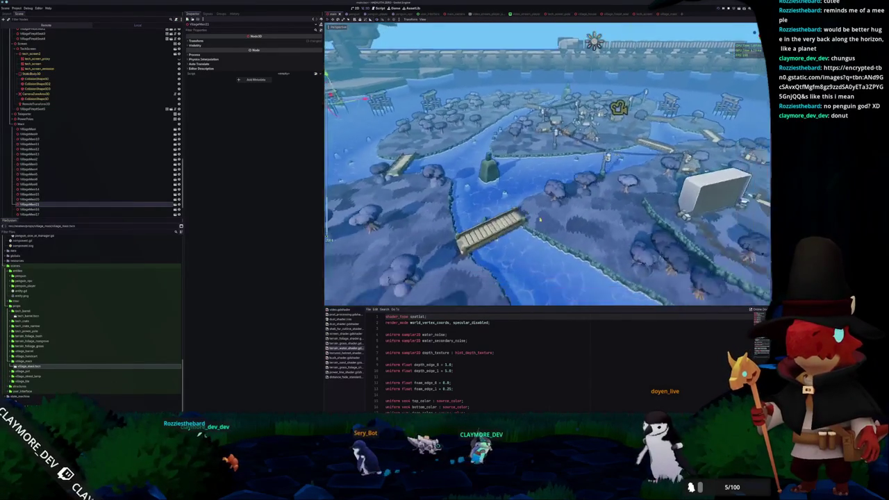
key(d)
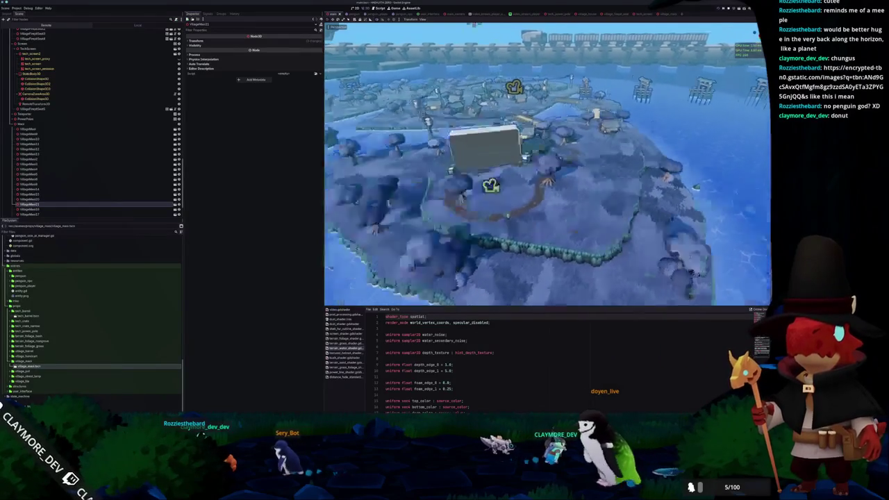
scroll(55, 164, down, 3)
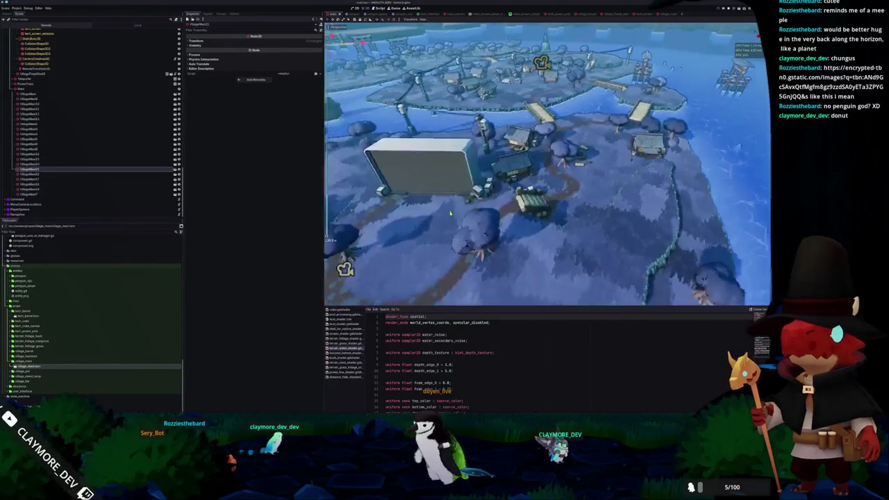
click(520, 194)
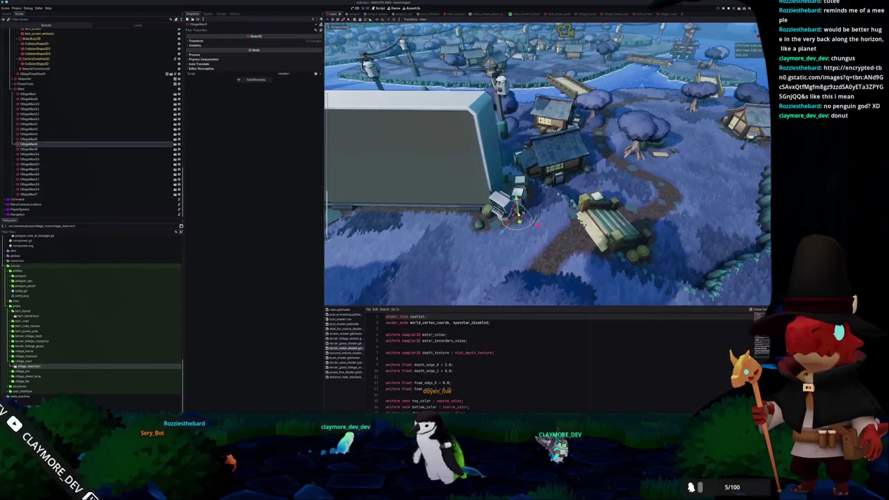
scroll(521, 201, down, 5)
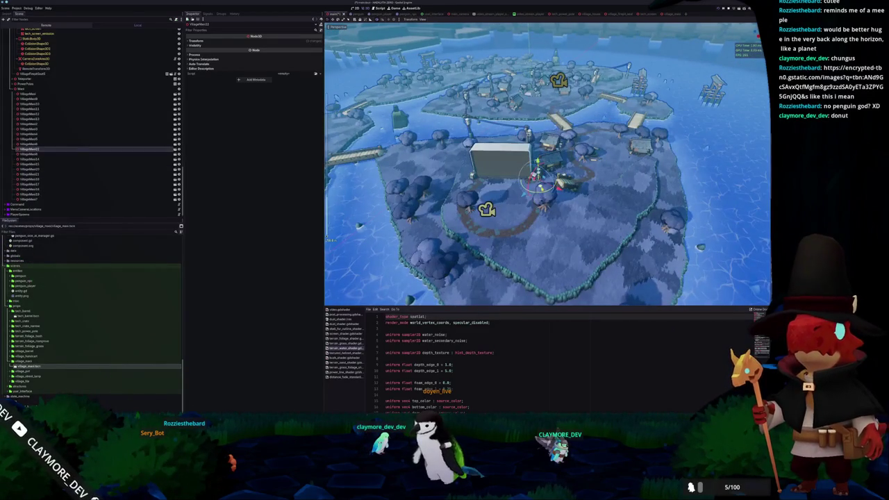
scroll(533, 222, up, 3)
drag(533, 222, 327, 238)
scroll(327, 239, down, 3)
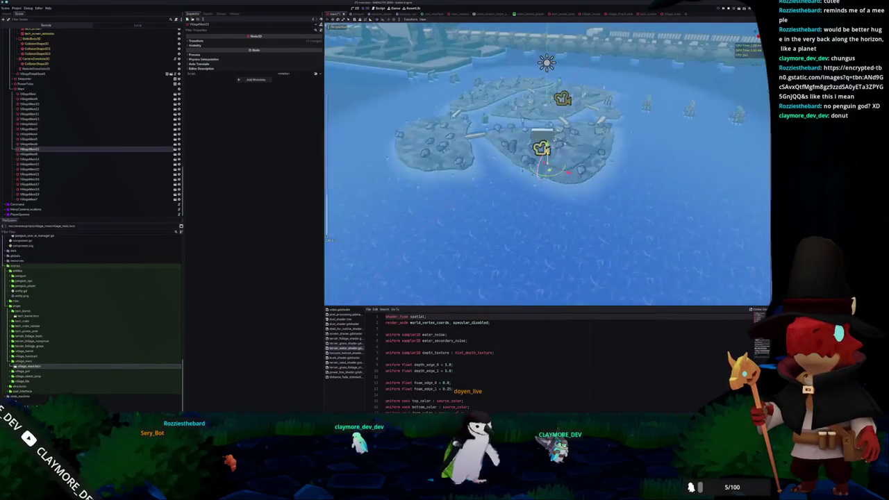
scroll(327, 238, up, 5)
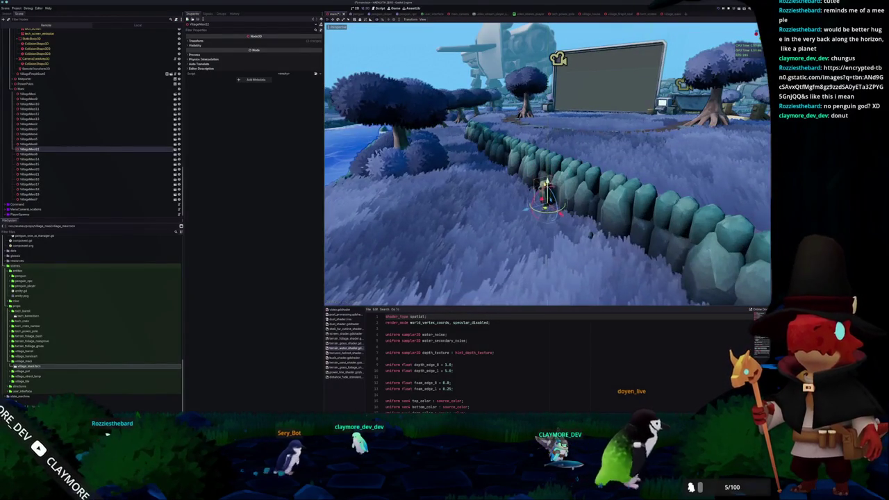
Step: Duplicate the stone figure and place the copy to the left of the original
scroll(456, 222, up, 3)
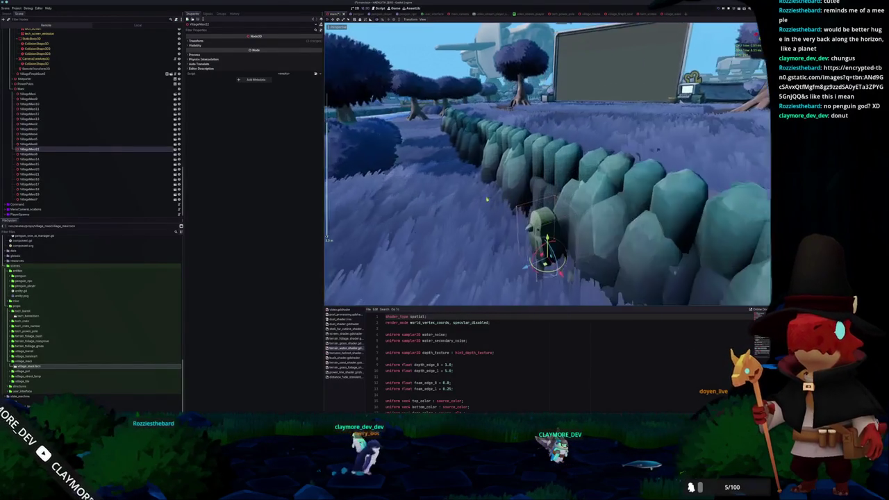
drag(456, 223, 375, 228)
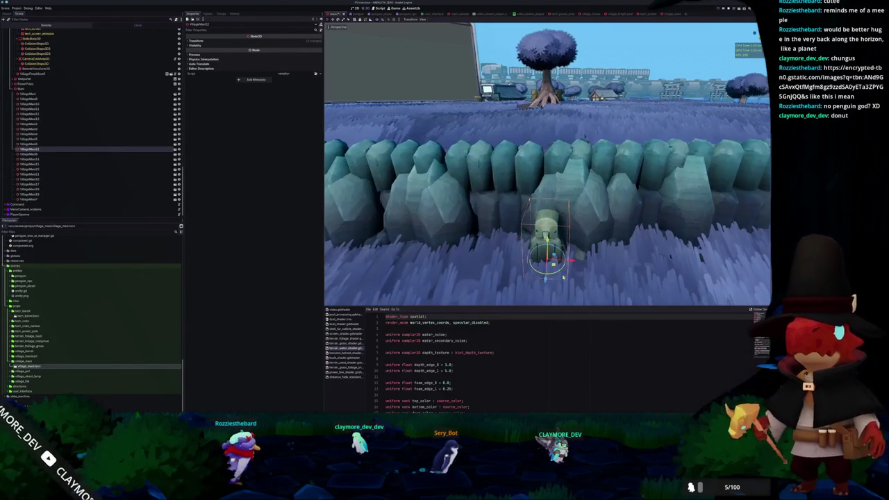
key(ctrl+d)
drag(569, 260, 538, 260)
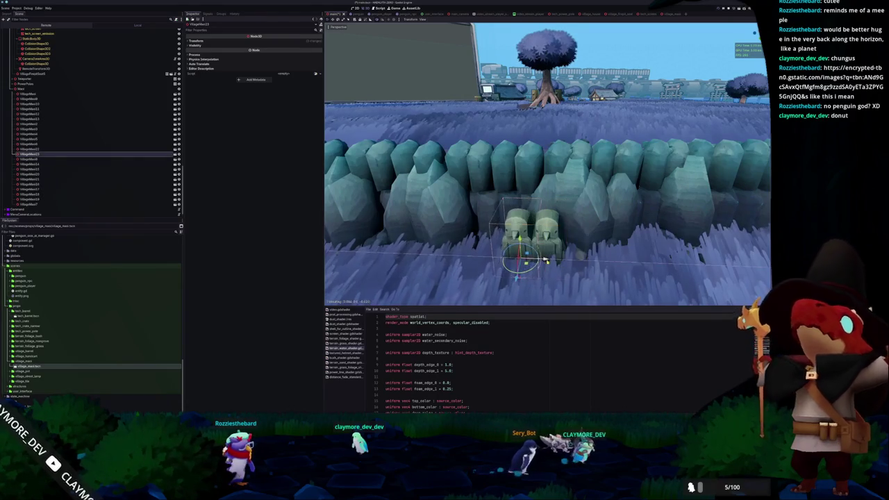
Step: Duplicate it again, place this copy on the right, and save the scene
click(227, 44)
key(ctrl+d)
drag(549, 257, 580, 258)
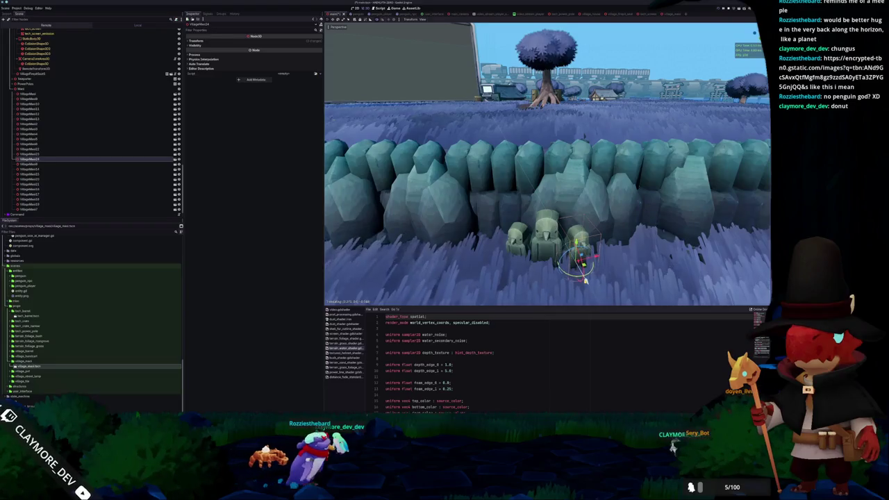
key(ctrl+s)
scroll(579, 262, down, 10)
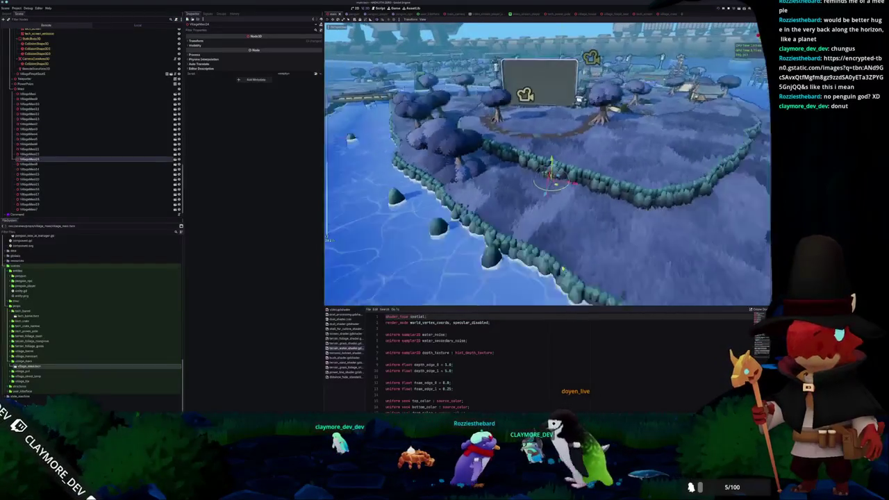
scroll(569, 262, up, 8)
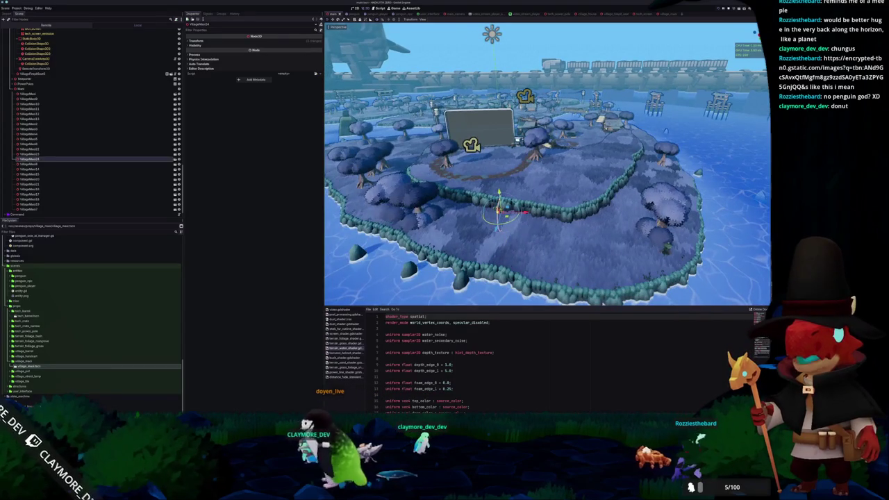
Step: Rotate one stone figure by the wall about 19 degrees
key(Up)
key(Up)
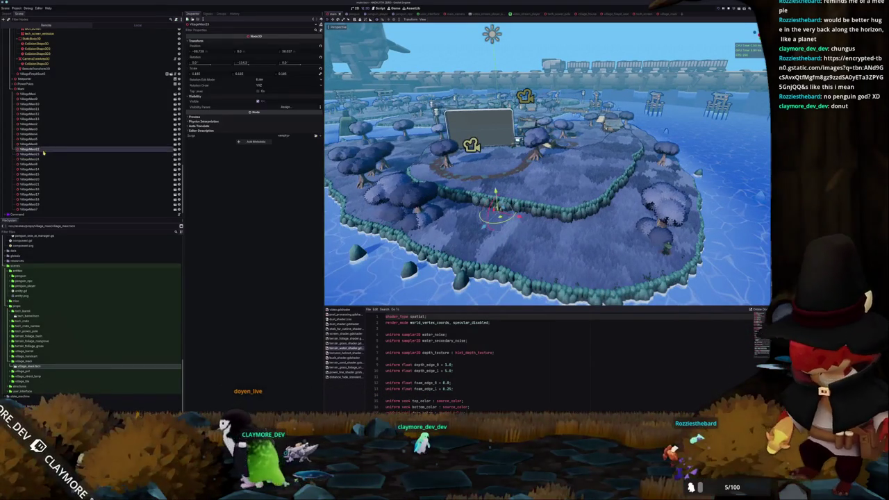
key(KP_7)
key(Down)
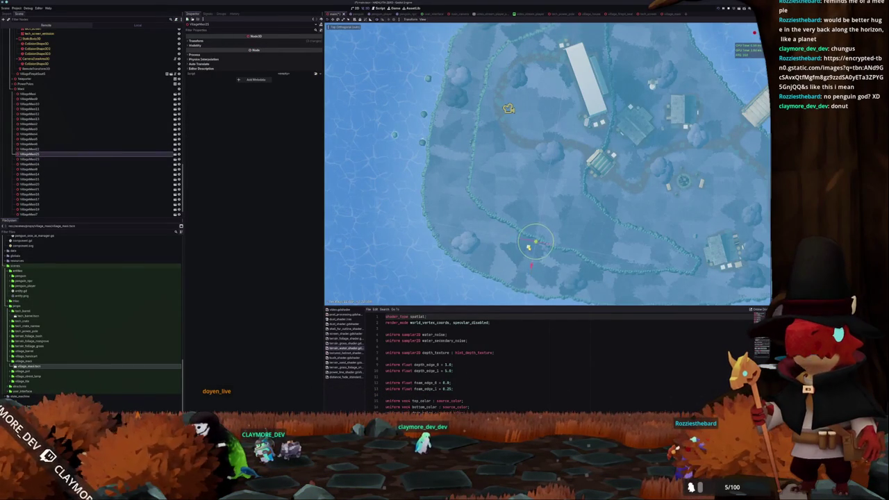
key(f)
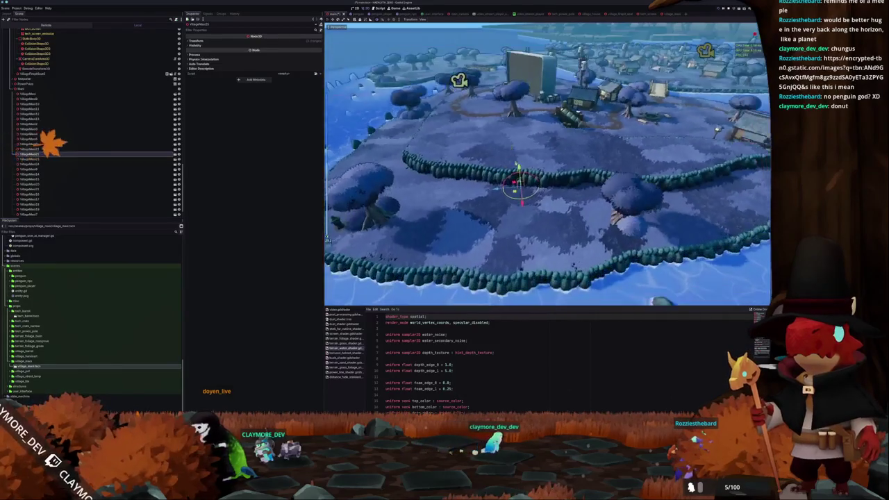
key(r)
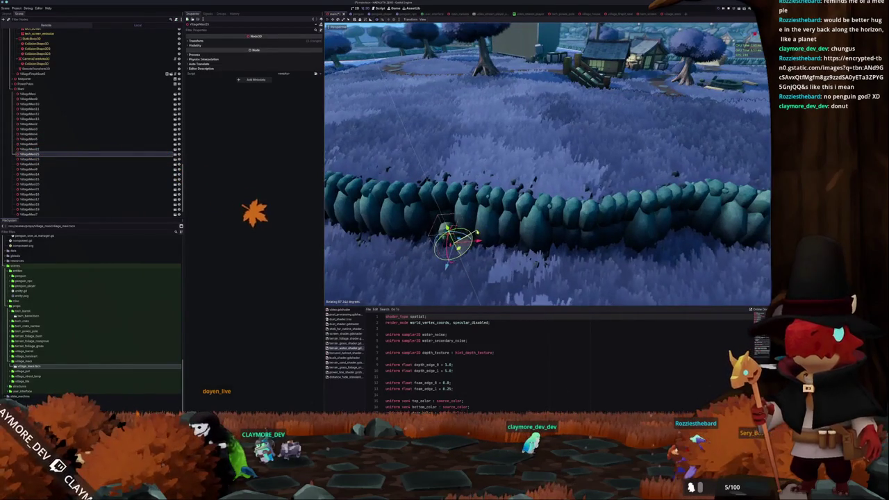
Step: Orbit around the village toward the river and select another stone figure
scroll(546, 164, down, 10)
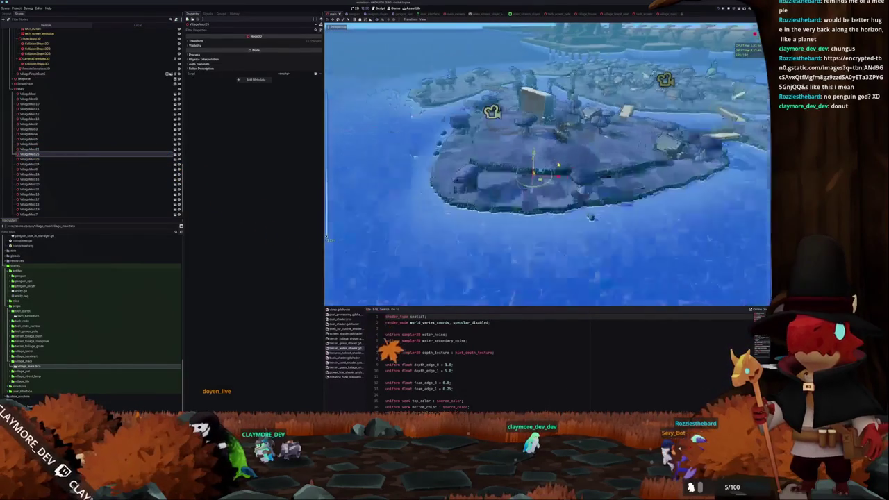
drag(546, 164, 486, 167)
scroll(547, 164, up, 5)
scroll(524, 184, up, 6)
mouse_move(524, 184)
mouse_down()
mouse_move(483, 228)
mouse_move(475, 203)
mouse_up()
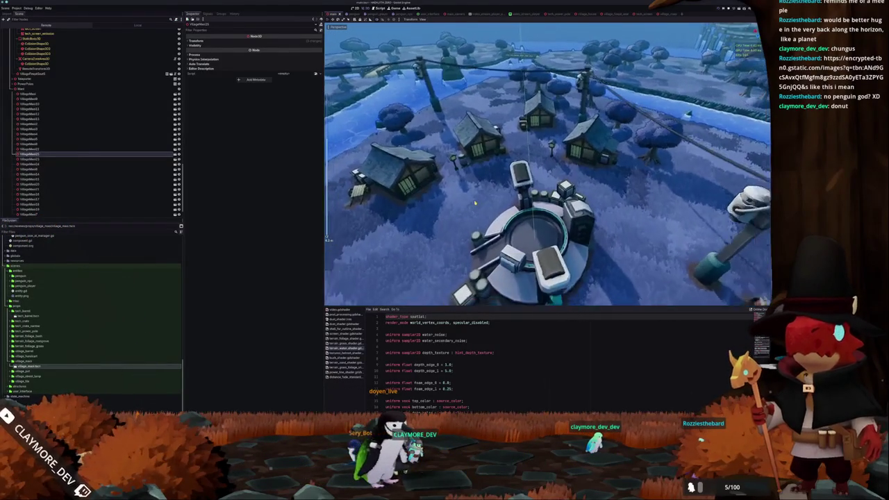
scroll(475, 203, down, 3)
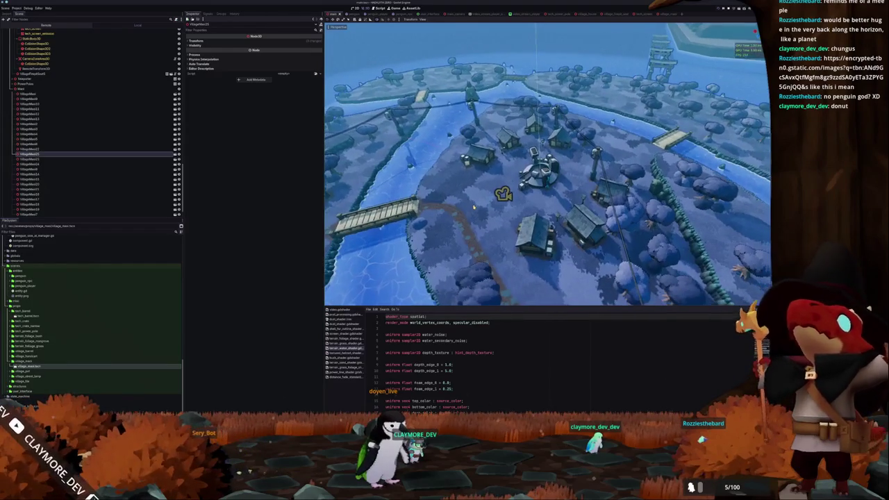
click(495, 109)
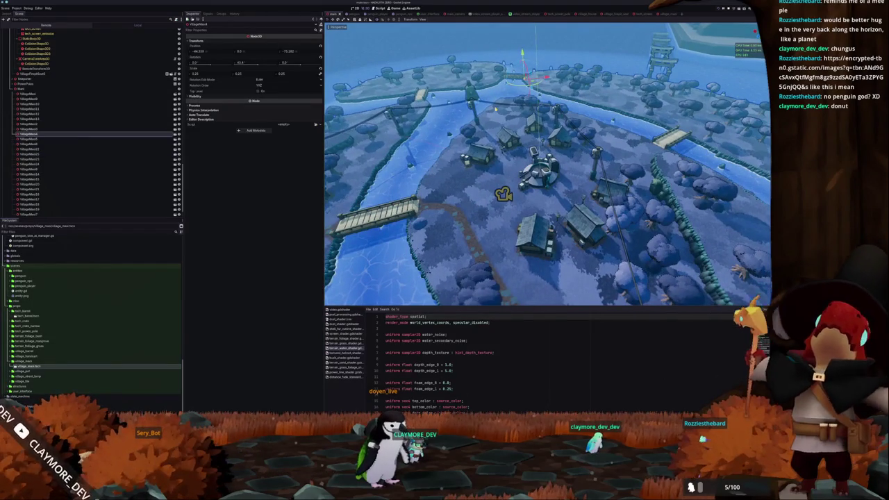
click(496, 109)
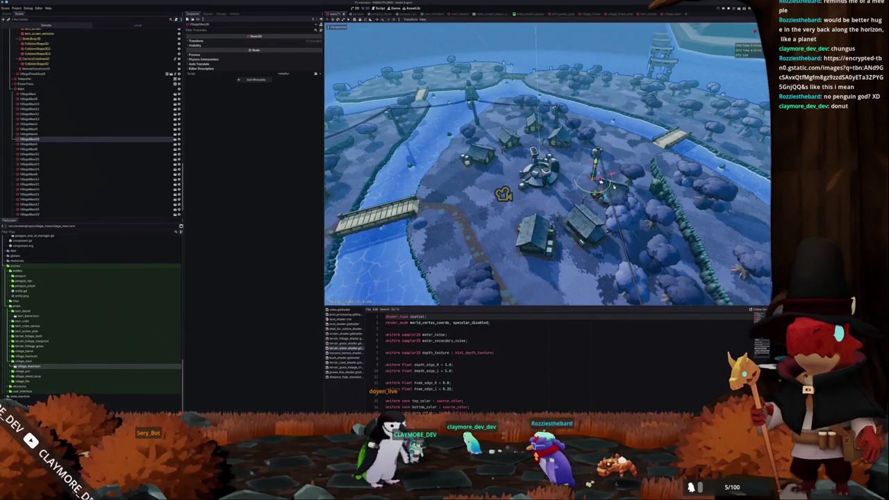
Step: Set that figure on top of the tower post, rotate it, and run the game
key(f)
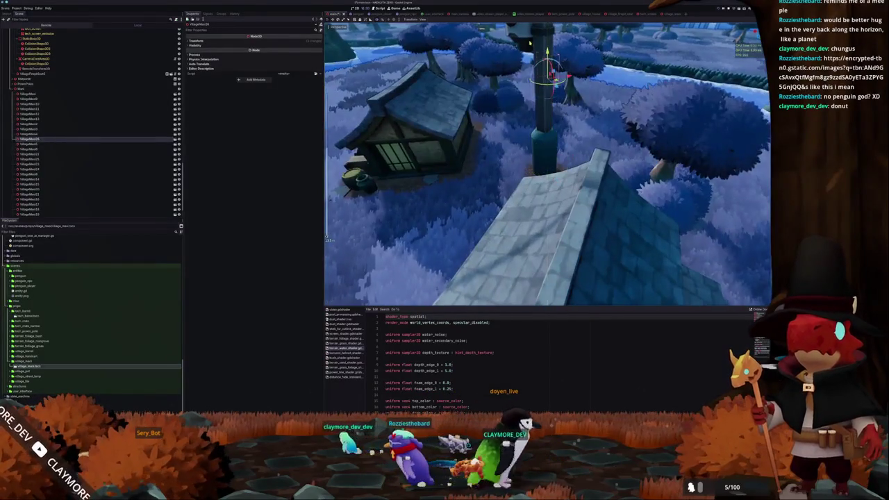
scroll(529, 43, down, 5)
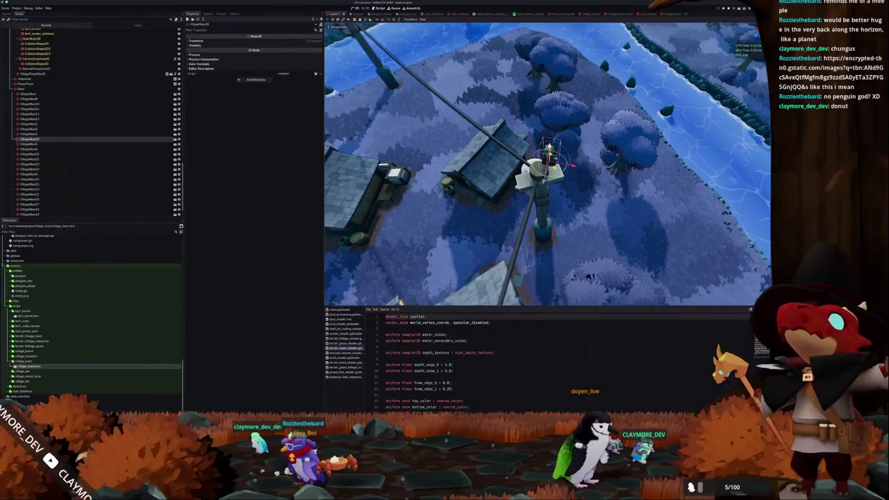
drag(548, 158, 538, 167)
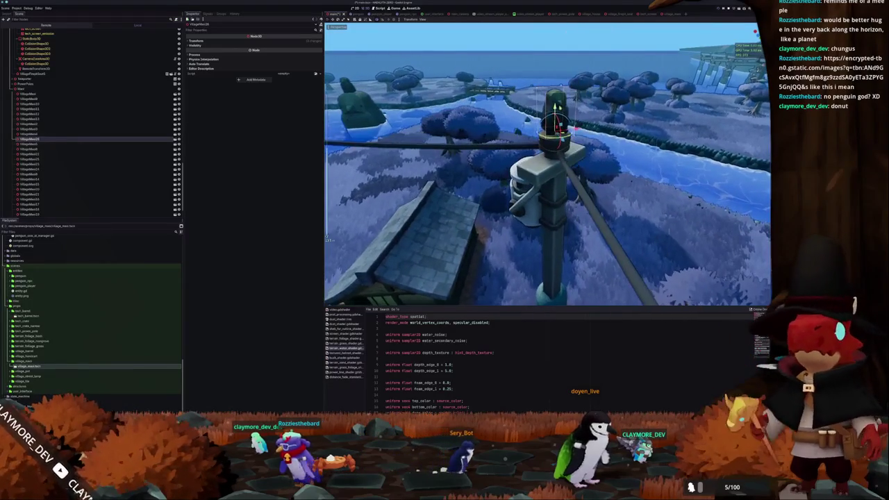
key(r)
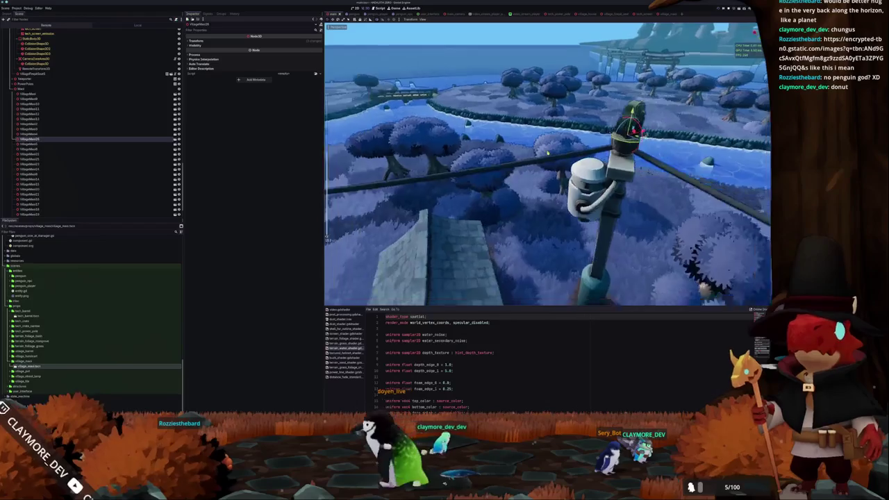
key(F5)
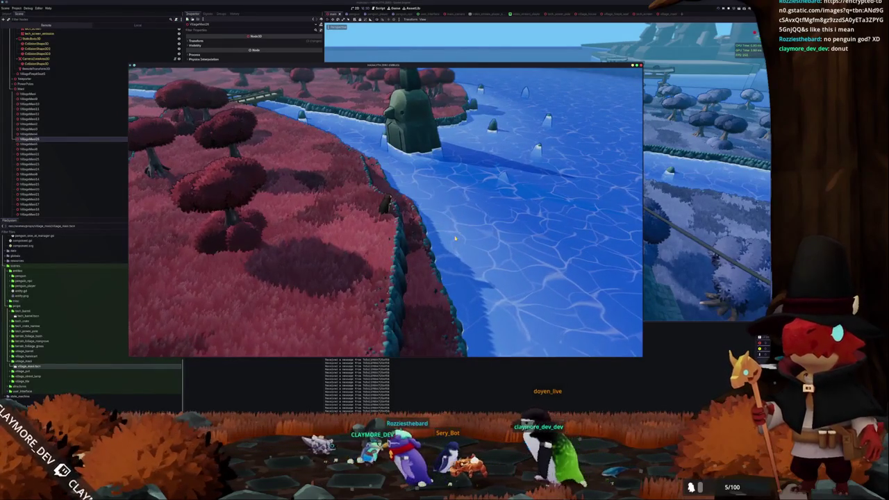
Step: Walk the penguin right to the river by the wooden bridge, then switch to the village_maoi task page
key(a)
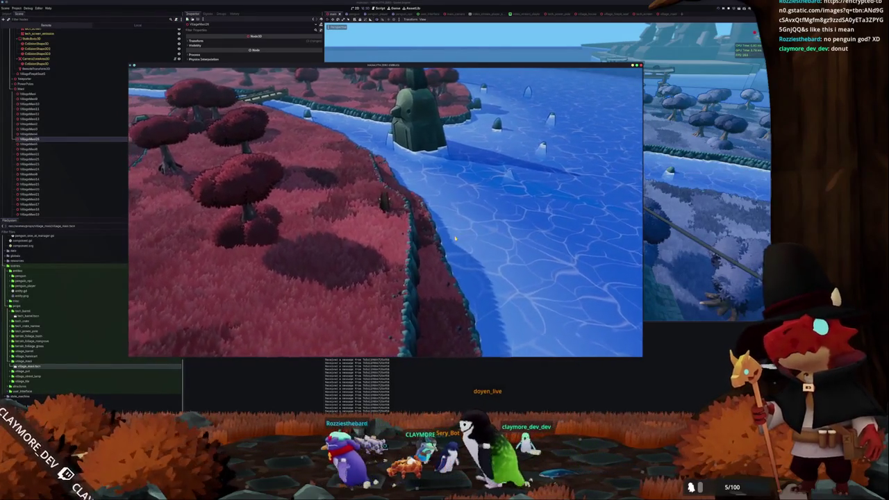
key(d)
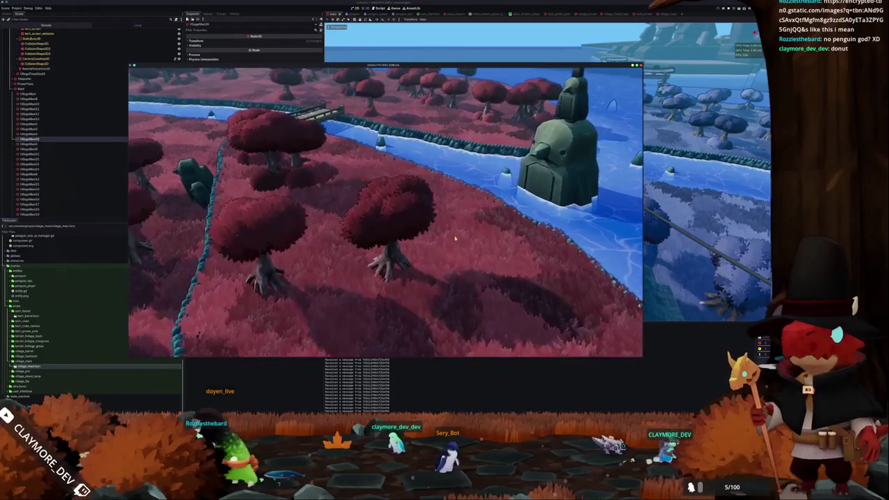
scroll(455, 238, up, 2)
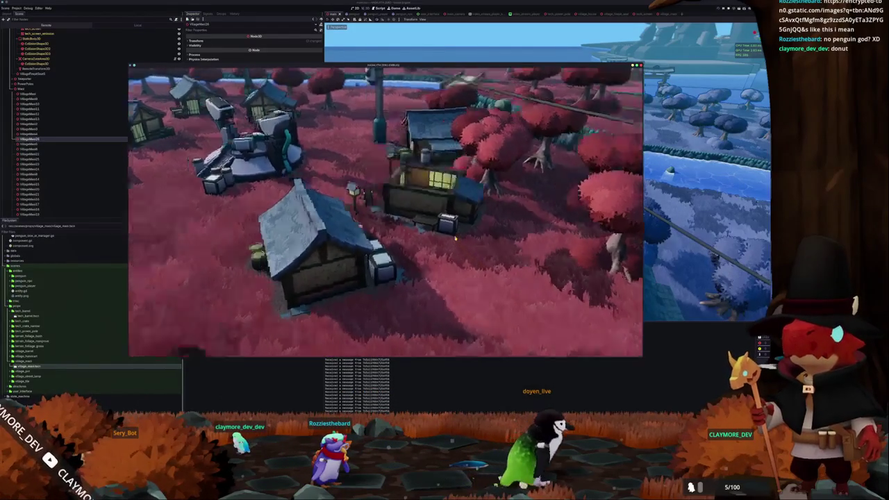
scroll(456, 239, up, 2)
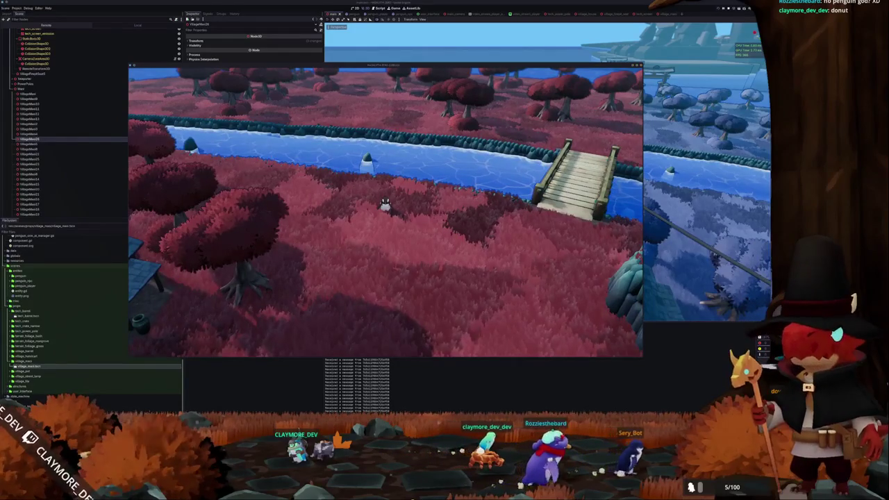
key(alt+Tab)
Step: Mark the village_maoi task as Done and close its page
click(363, 180)
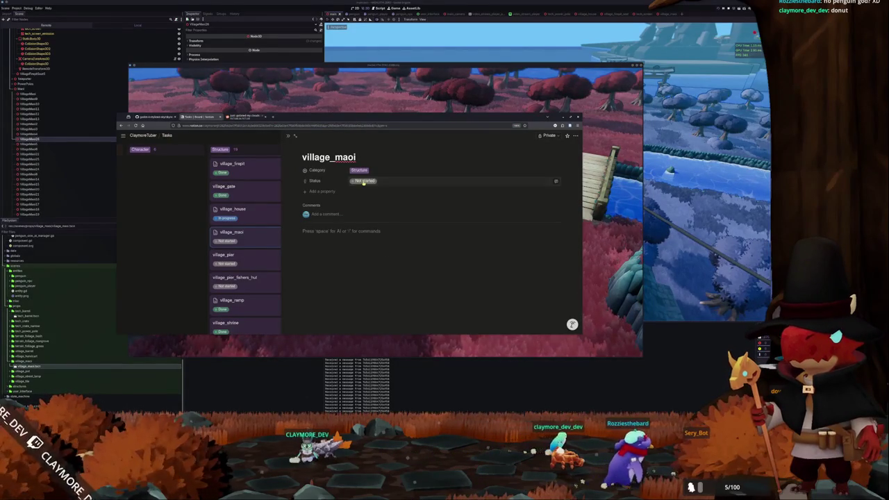
click(358, 242)
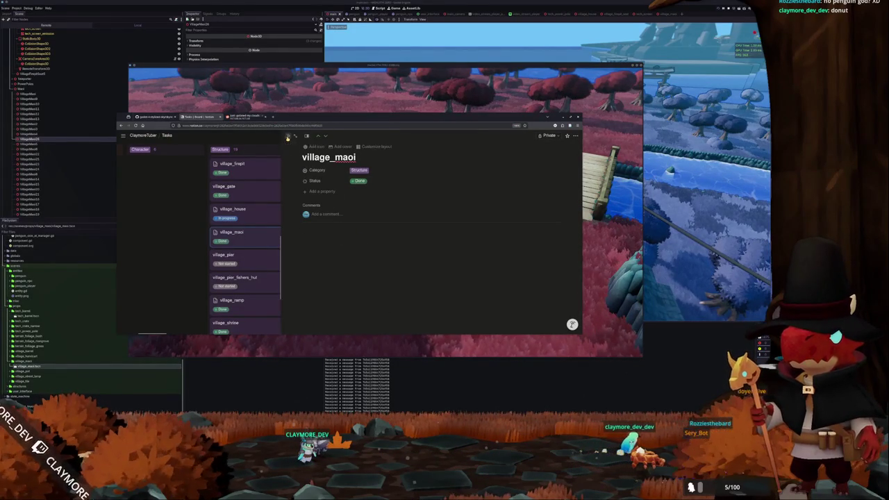
click(288, 135)
Step: Scroll through the Tasks board columns, then bring the running game back to the front
scroll(266, 264, down, 1)
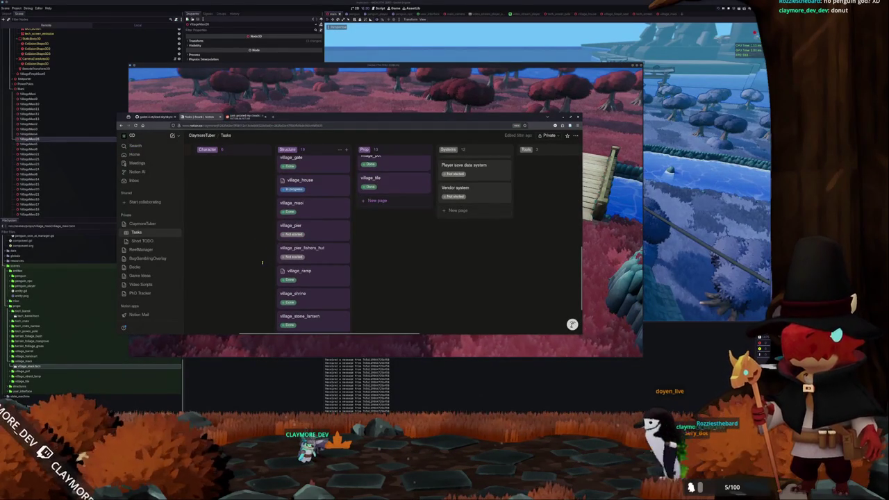
scroll(262, 258, up, 3)
scroll(260, 253, up, 2)
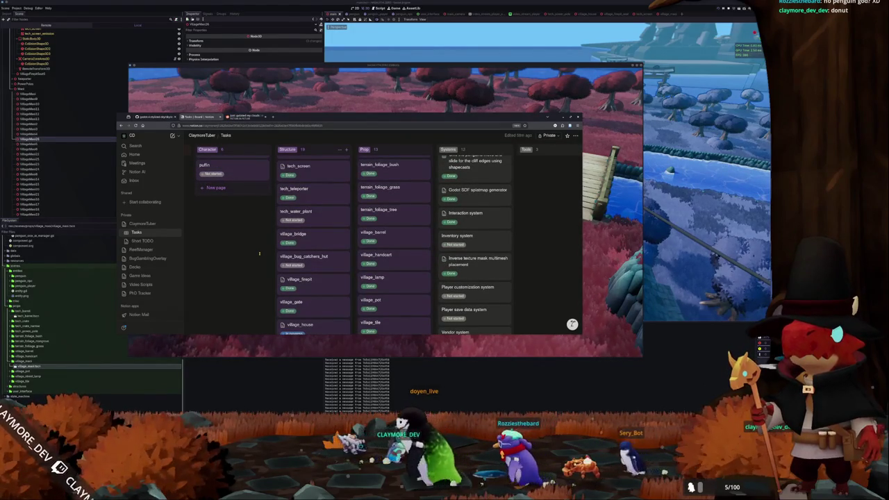
scroll(260, 253, up, 5)
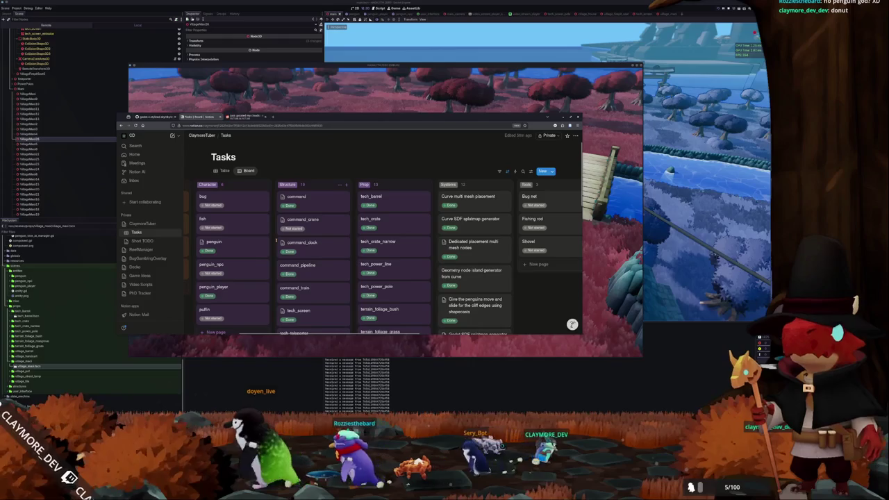
scroll(276, 240, down, 1)
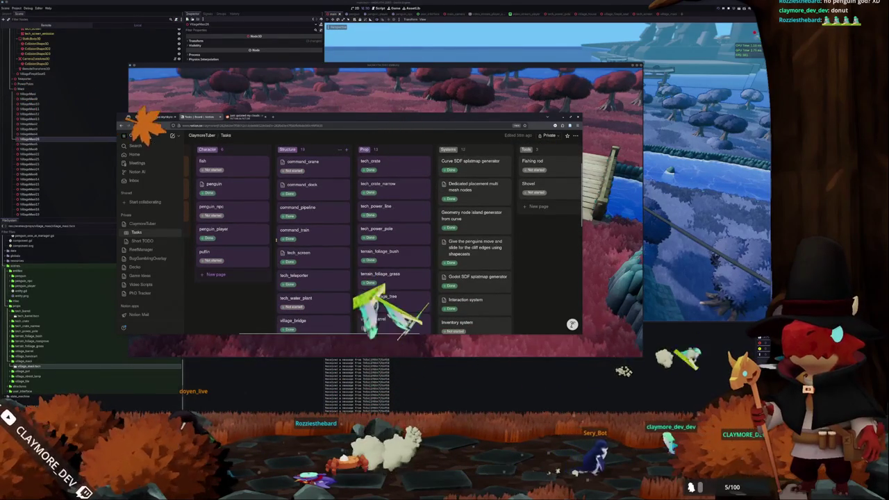
scroll(277, 240, up, 2)
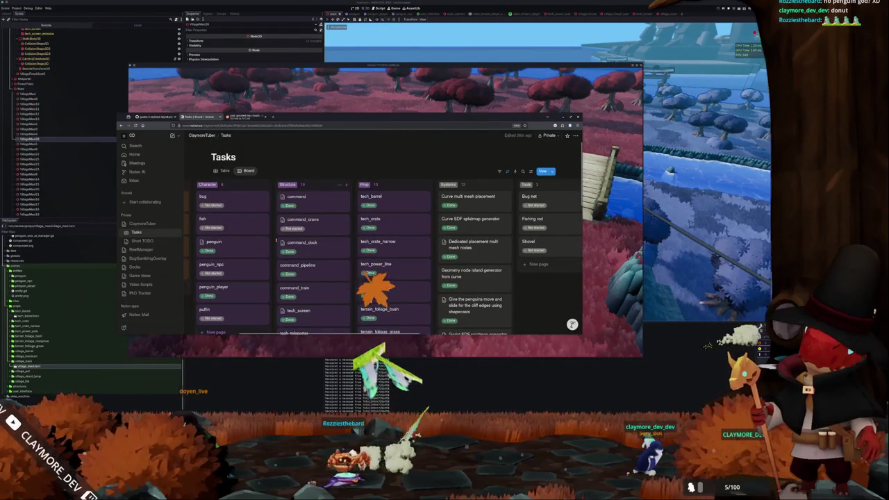
scroll(276, 240, down, 3)
scroll(277, 239, down, 3)
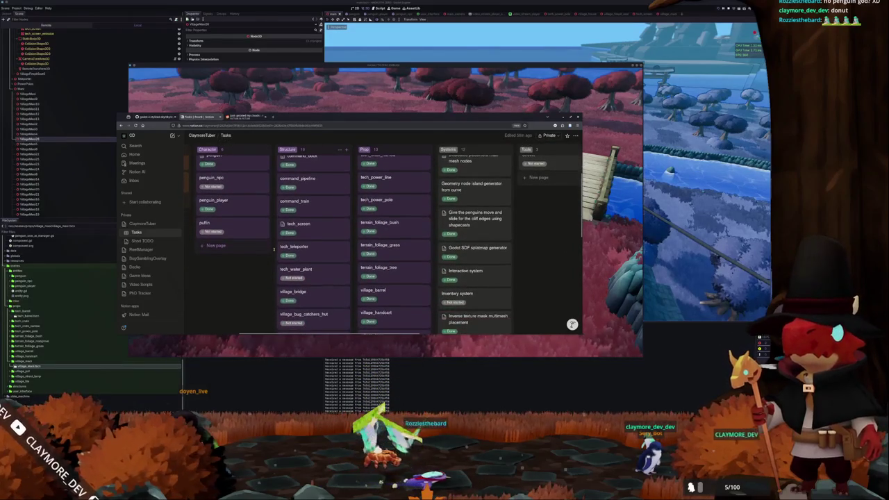
scroll(275, 249, down, 2)
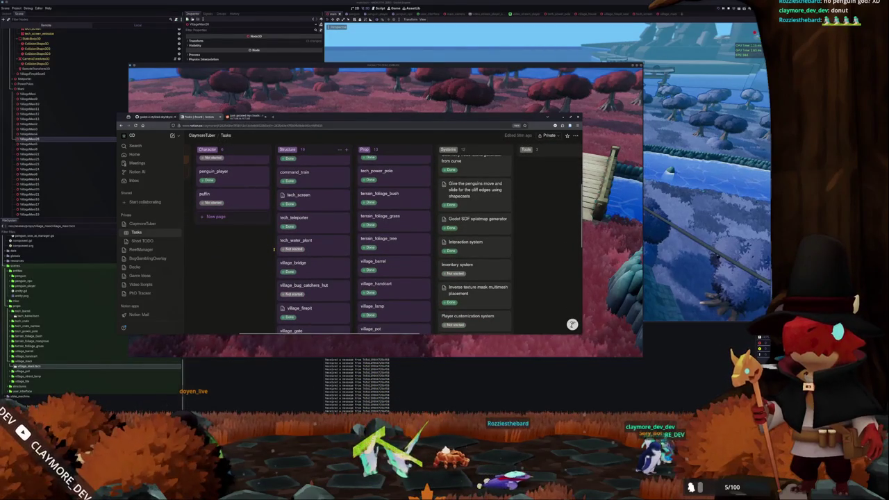
scroll(274, 249, down, 2)
scroll(274, 249, down, 5)
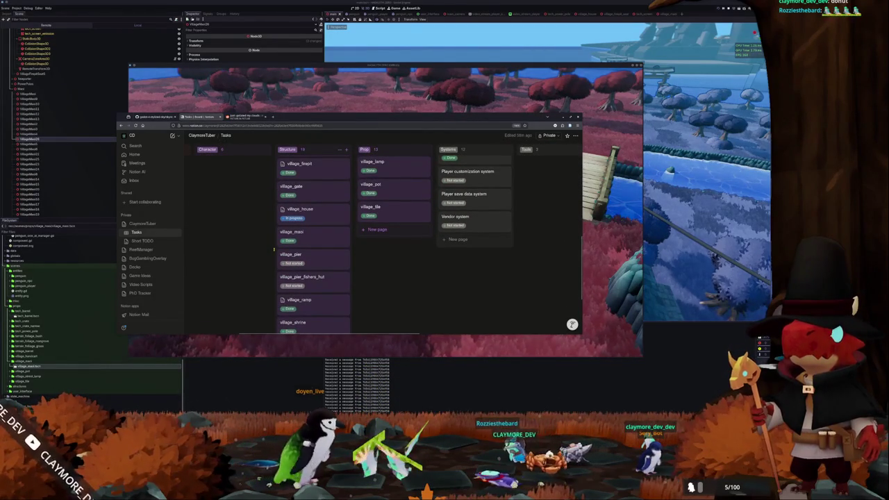
scroll(274, 249, down, 2)
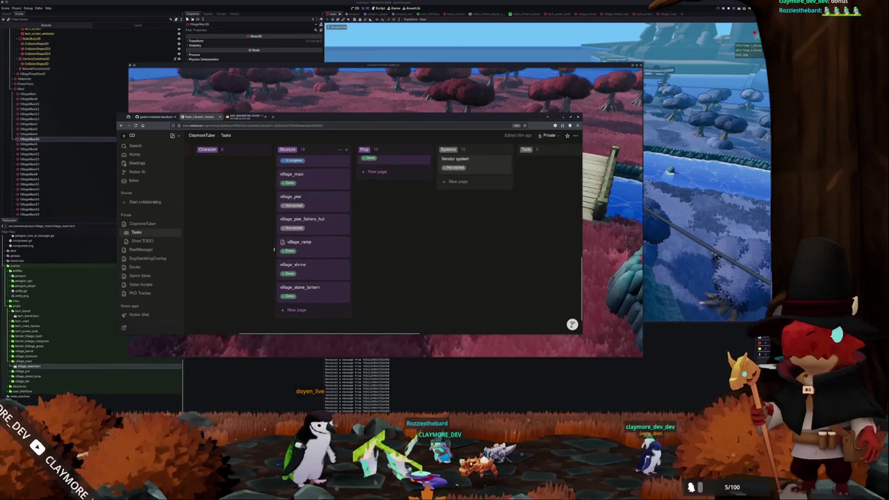
scroll(270, 249, up, 8)
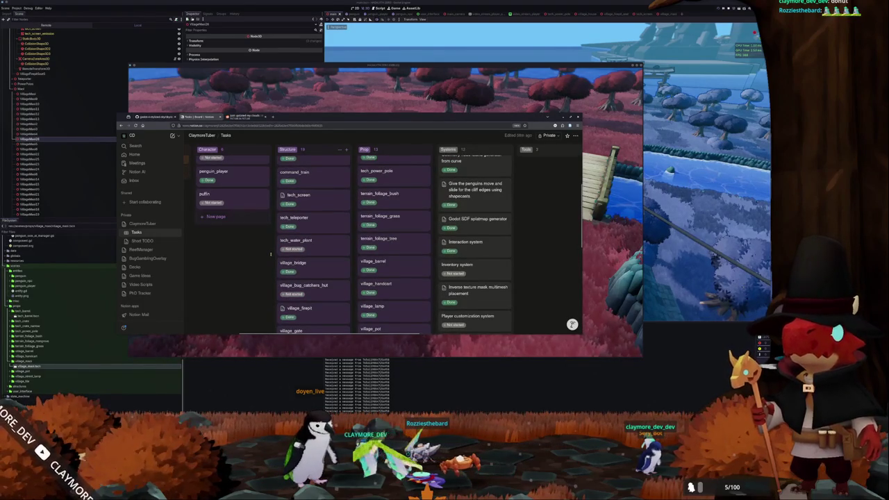
scroll(271, 254, down, 9)
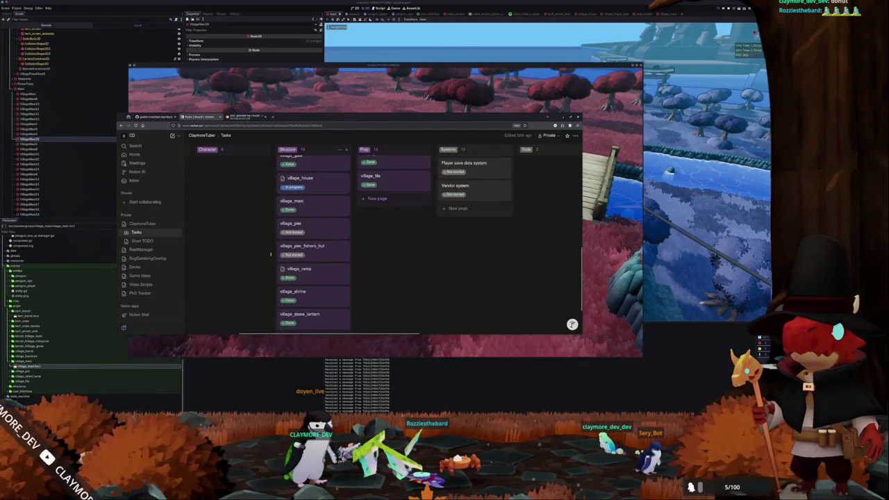
click(274, 344)
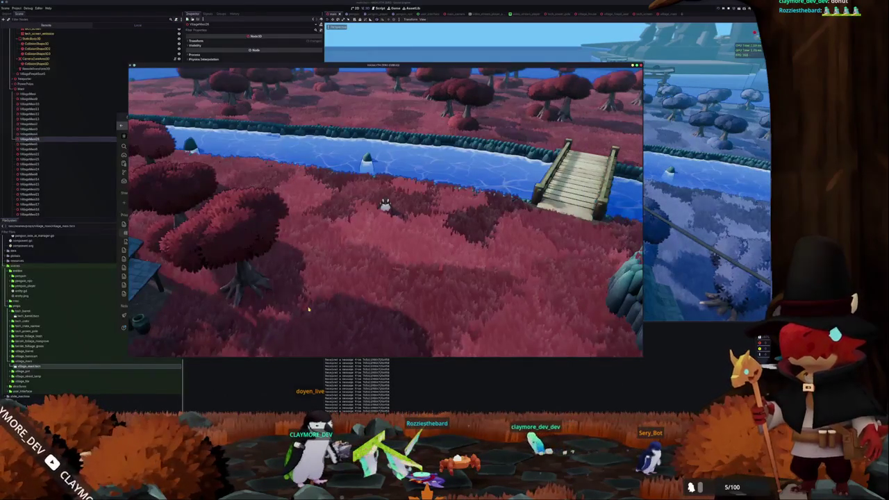
Step: Walk the penguin left past the village houses, then switch back to the Notion Tasks board
key(a)
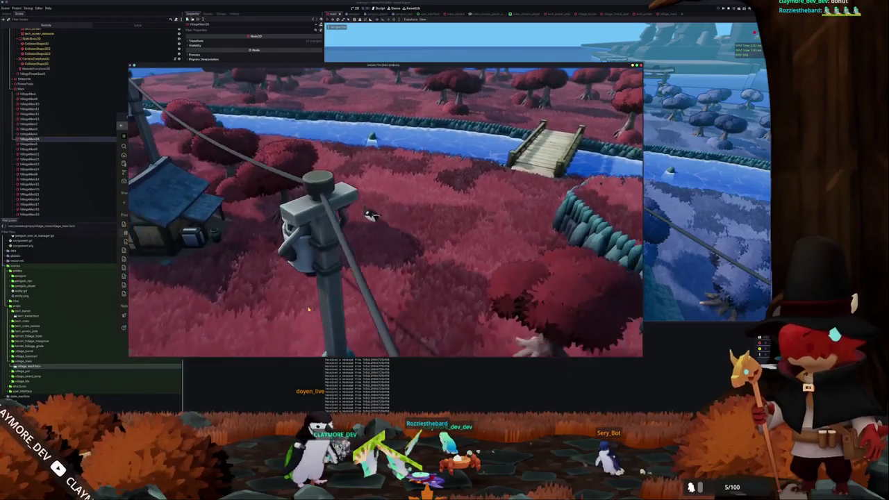
key(a)
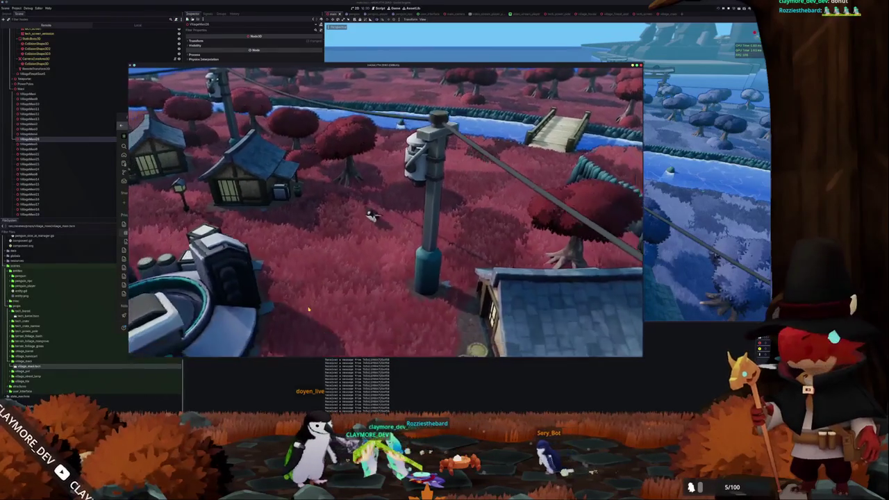
key(a)
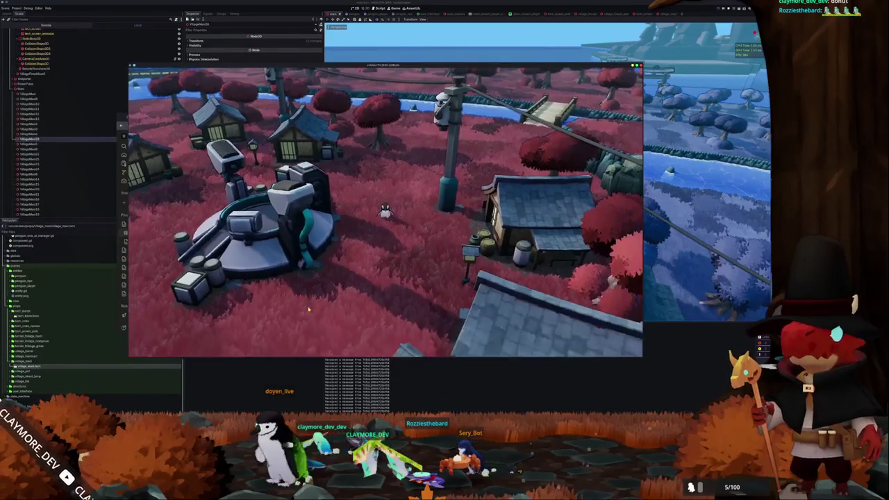
key(a)
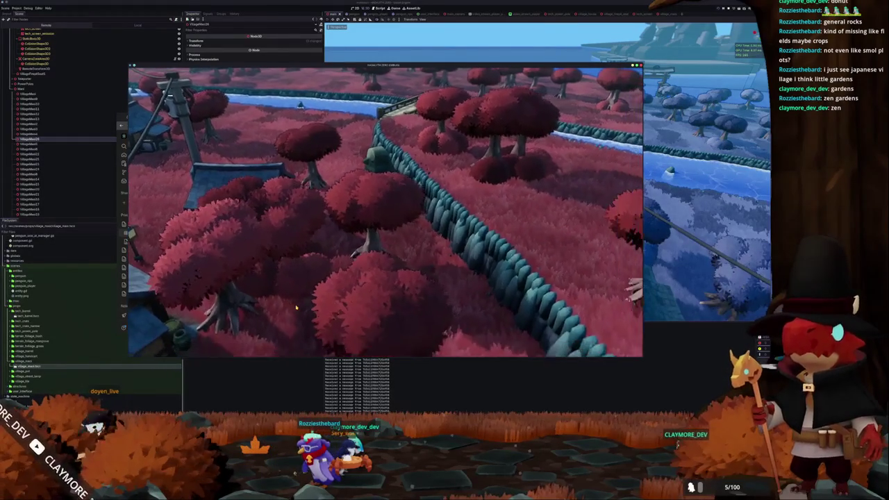
key(alt+Tab)
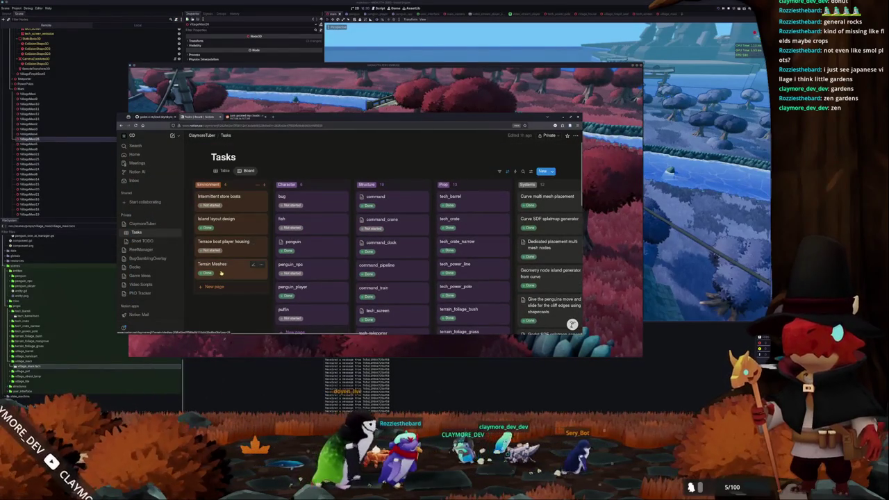
Step: Create a Not started Prop card titled terrain_rocks_large on the Tasks board
middle_click(206, 291)
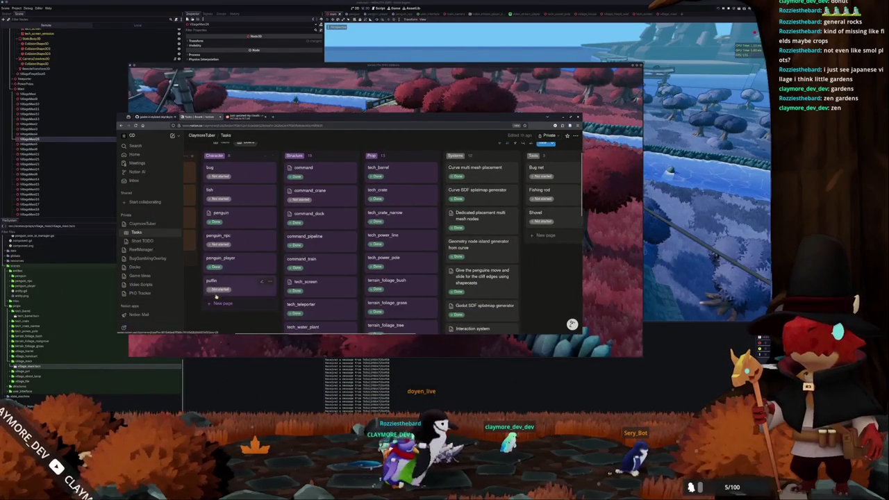
scroll(357, 276, down, 4)
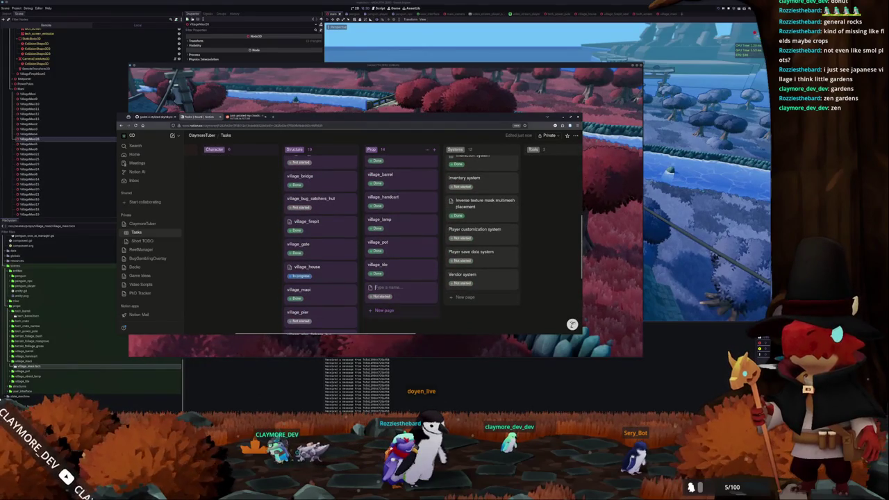
scroll(388, 300, up, 5)
text(_roq)
scroll(423, 301, down, 2)
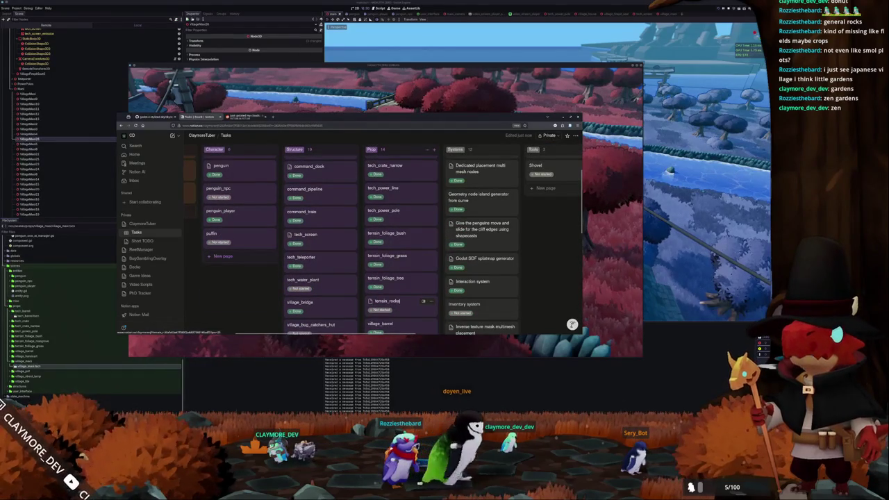
scroll(423, 301, down, 2)
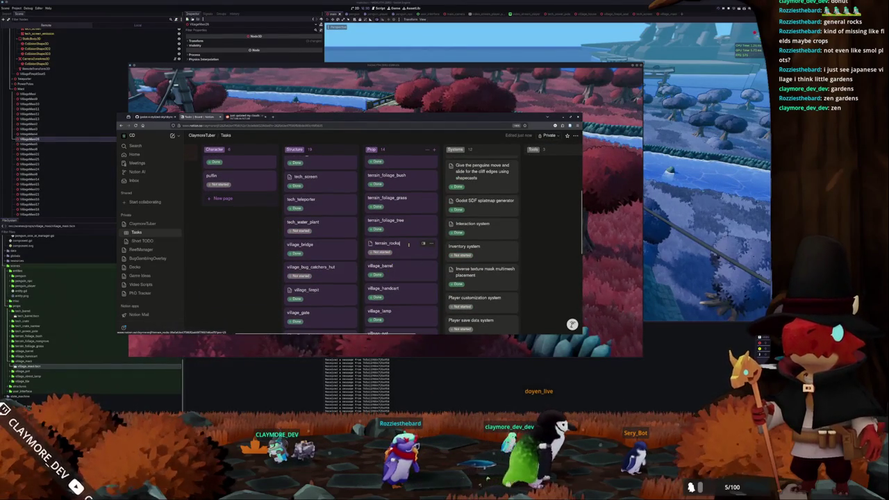
scroll(408, 243, down, 1)
text(_large)
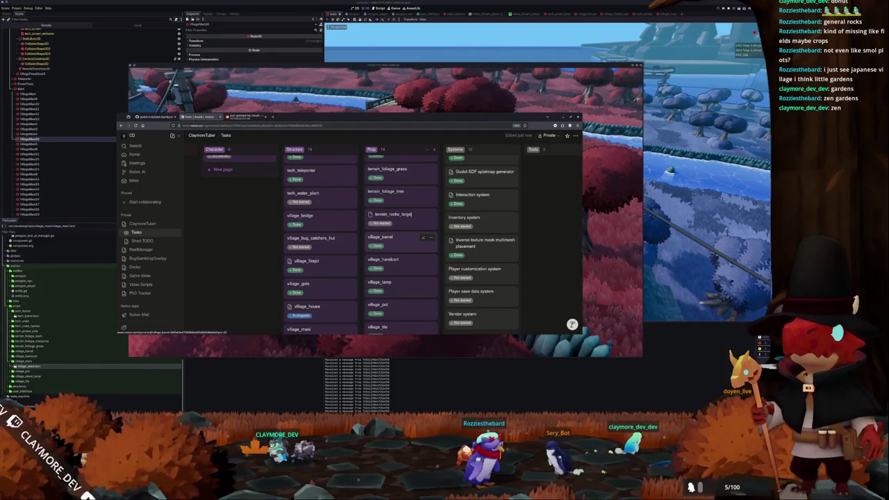
key(Return)
Step: Add a terrain_rocks_medium Prop card, then open the terrain_rocks_large task page
text(terrain_)
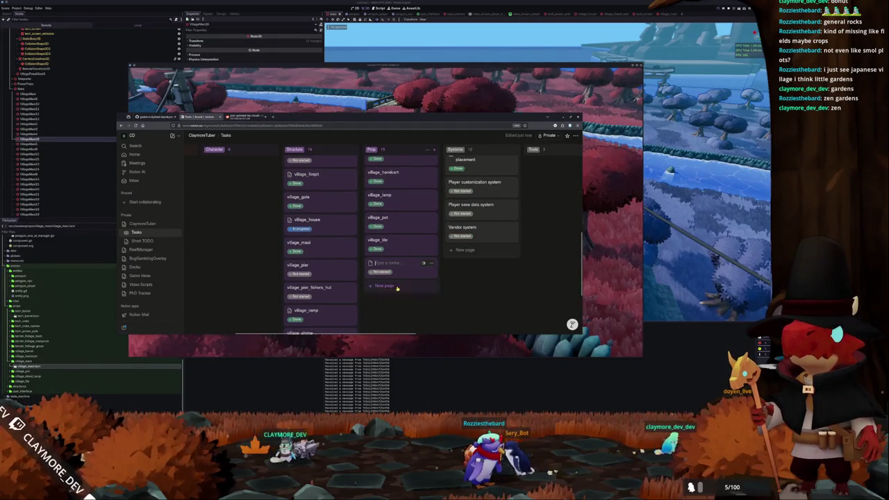
text(rocks_medium)
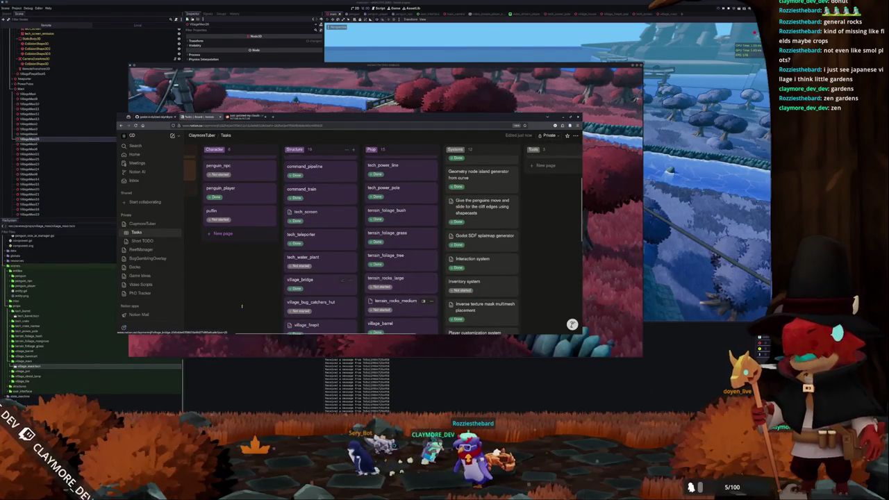
key(Escape)
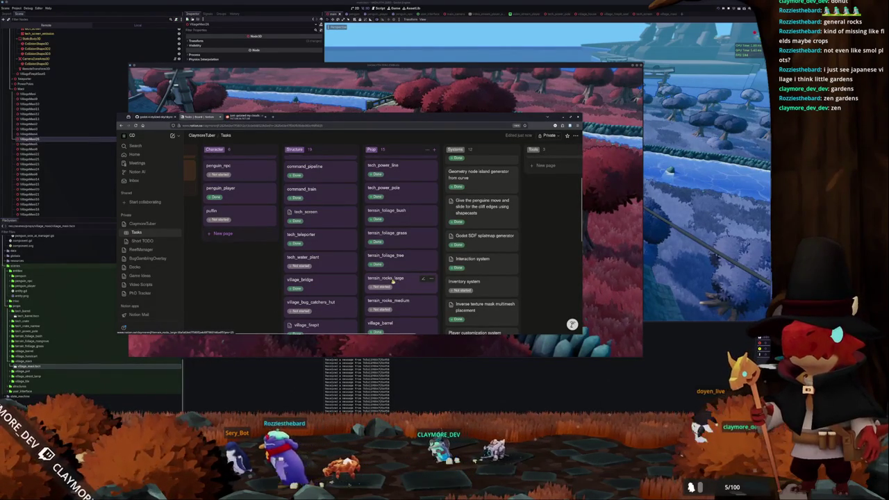
click(386, 278)
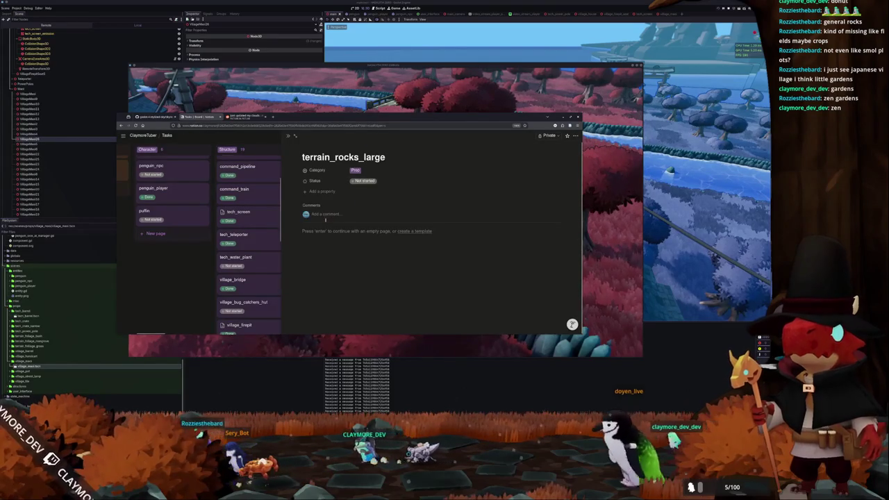
Step: Write 'Sparse large rocks placed using the multimesh system' in the terrain_rocks_large page, then close it
click(322, 231)
text(S)
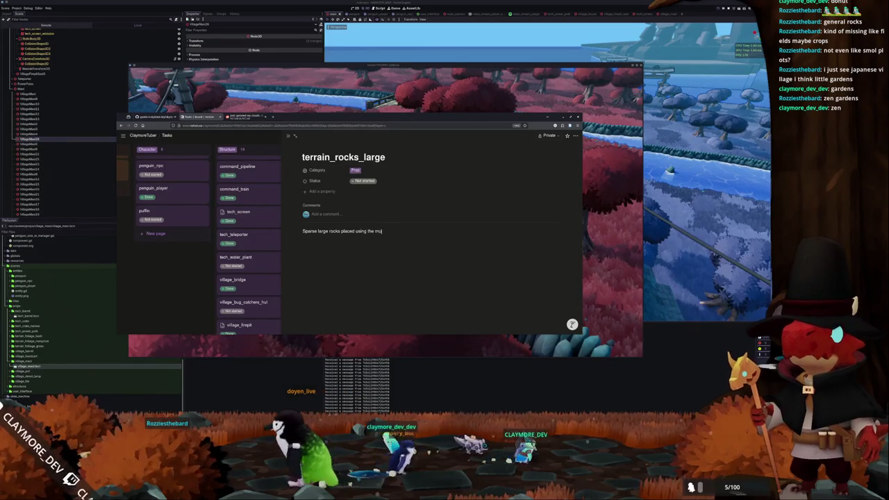
text(system)
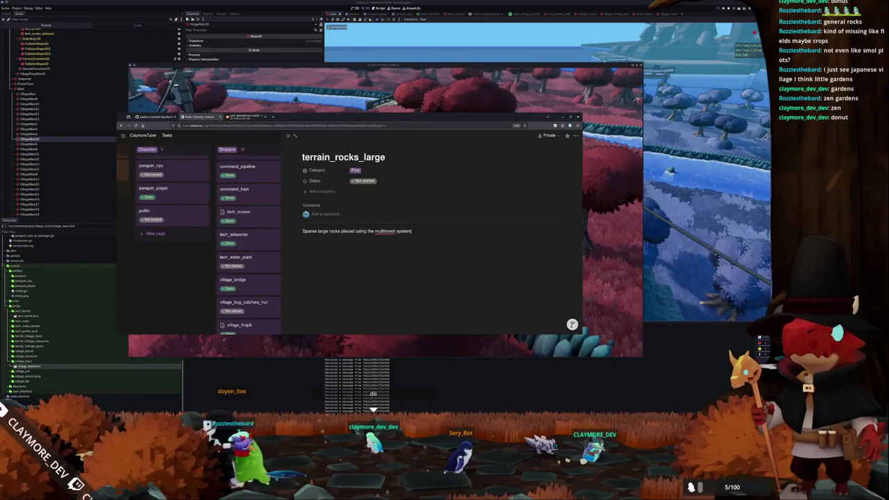
click(207, 300)
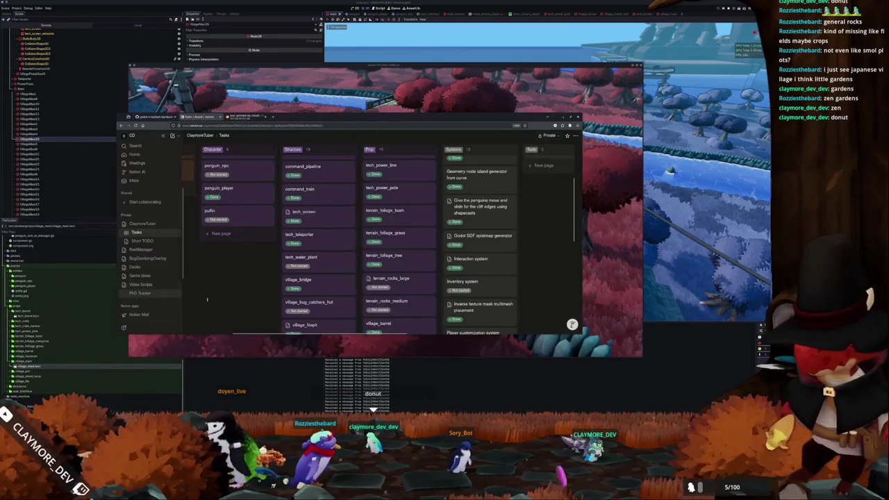
Step: Note clustered medium rocks placed via multimesh on the terrain_rocks_medium page
click(427, 277)
key(Return)
text(Me)
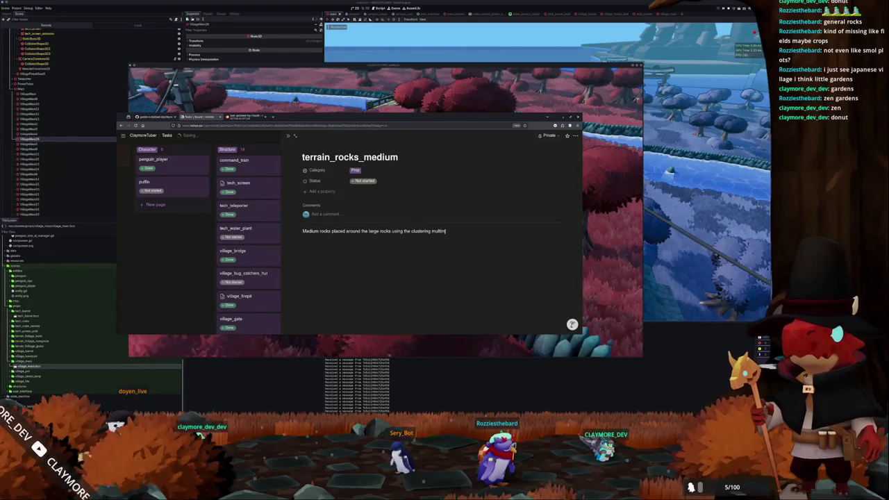
text(sh system)
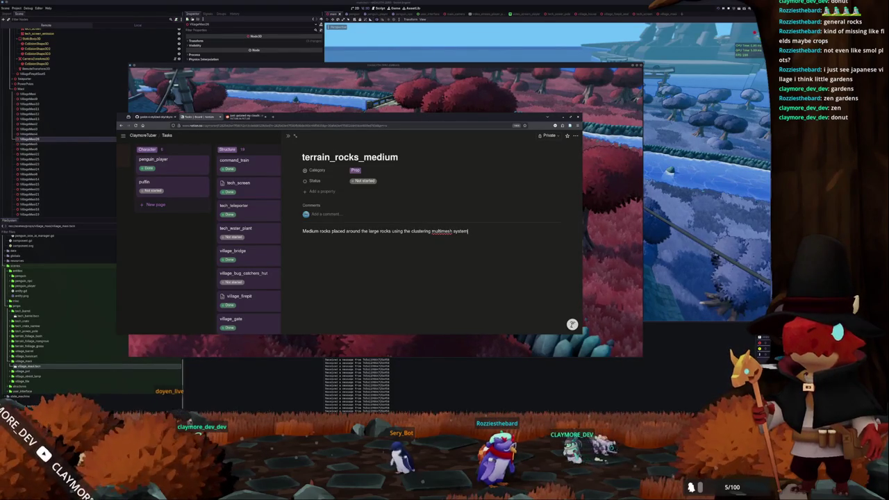
key(Return)
text(Second medium rocks pl)
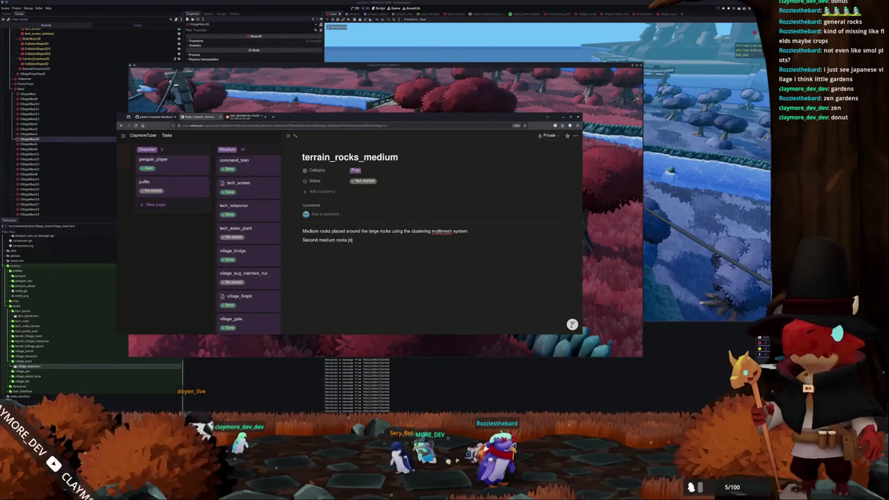
text(tly using the)
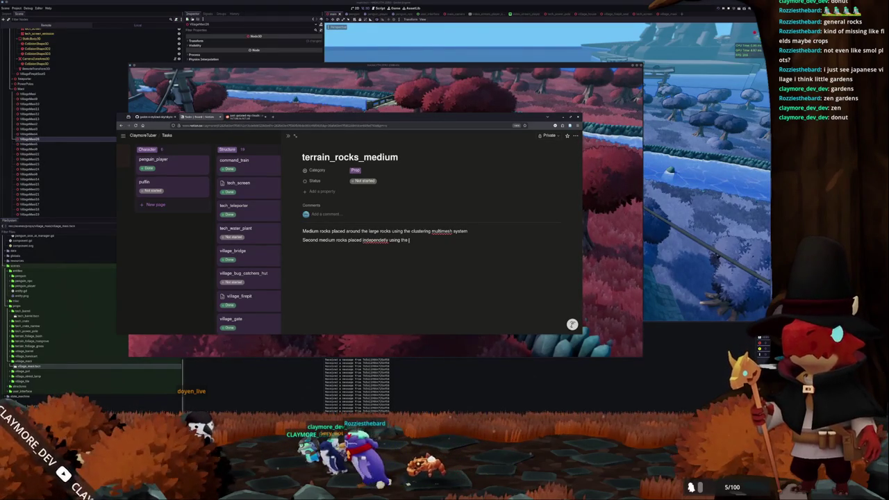
text( multimesh system)
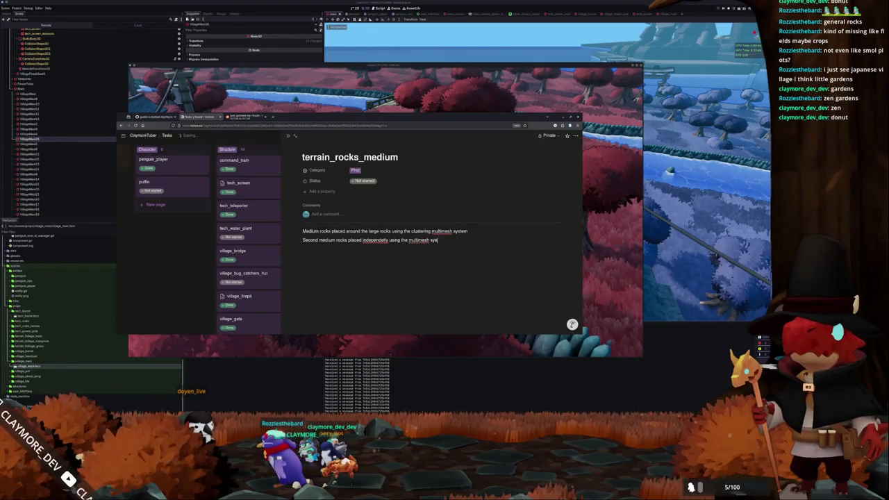
key(Escape)
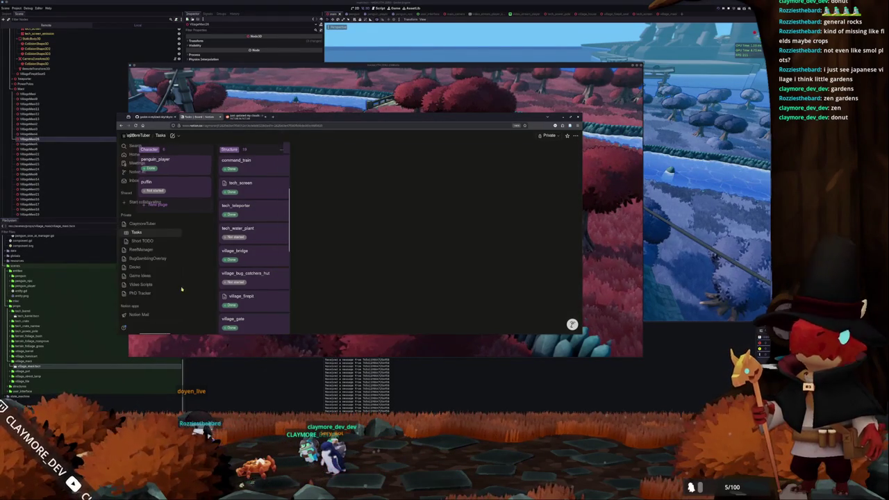
Step: Go to the Short TODO page from the Notion sidebar
scroll(230, 289, down, 5)
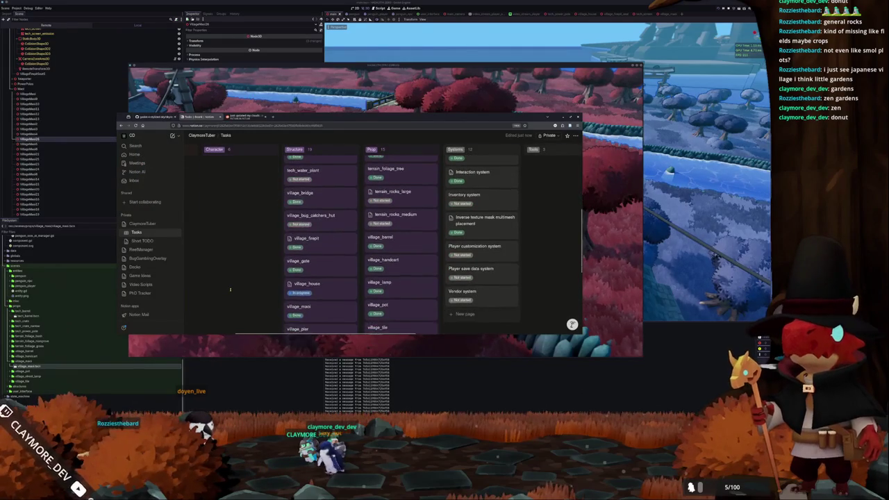
scroll(230, 290, up, 10)
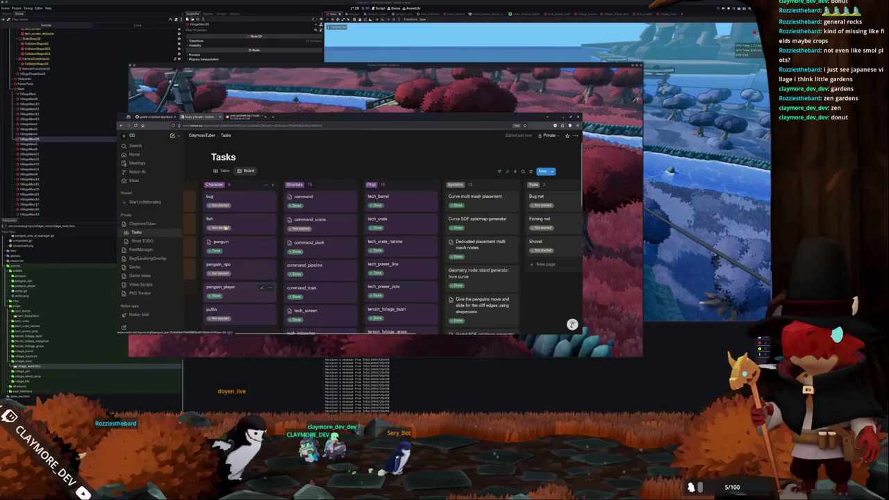
click(141, 241)
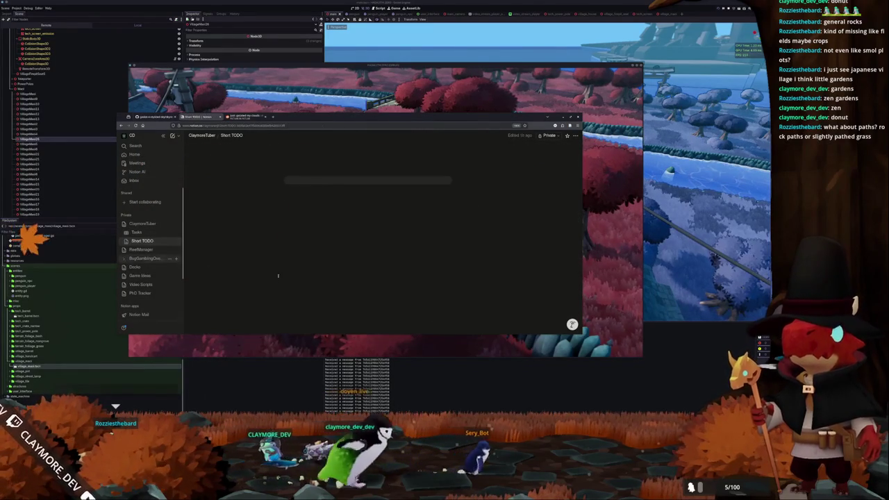
Step: Read through the unfinished Short TODO items, then switch back to the Godot editor
scroll(272, 264, down, 3)
scroll(273, 264, down, 10)
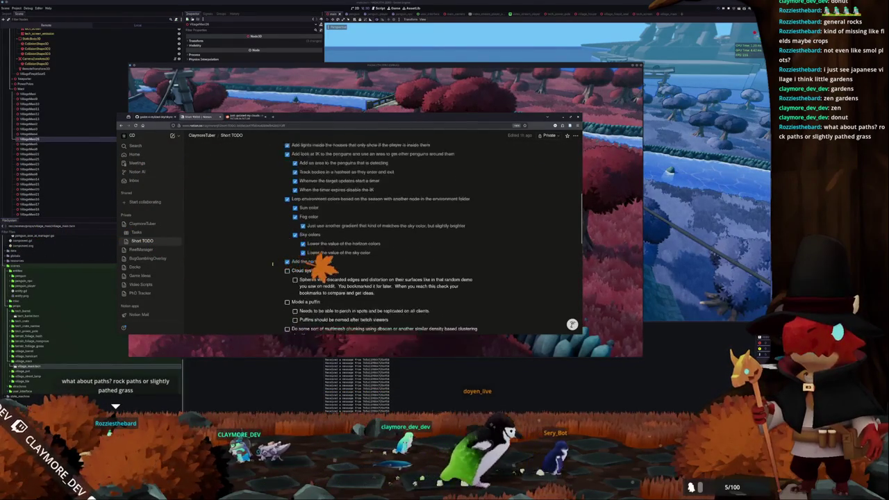
scroll(272, 264, down, 1)
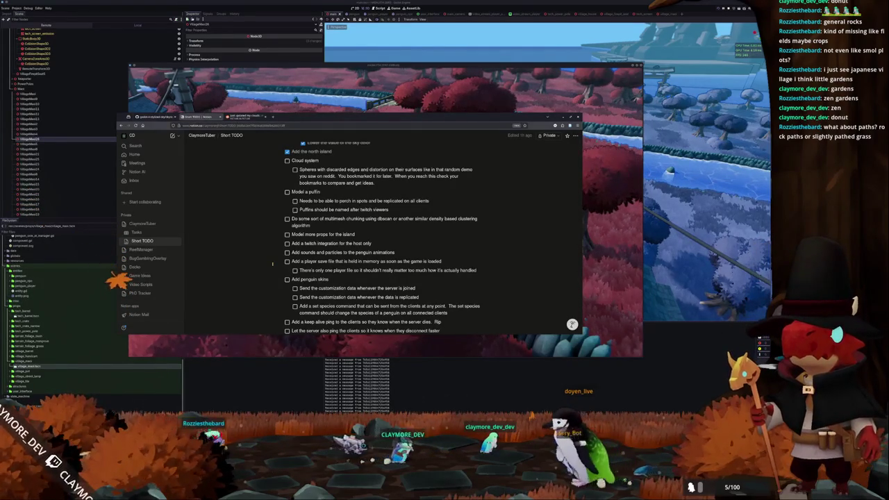
key(alt+Tab)
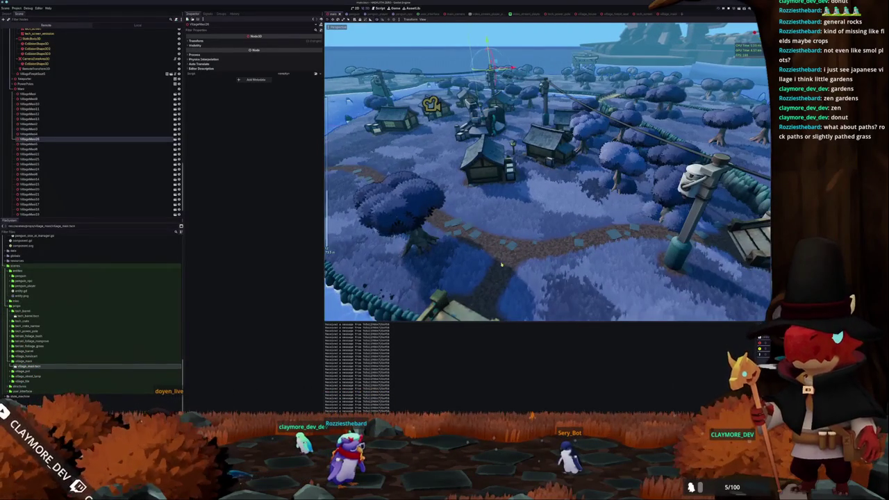
Step: Inspect the RadiusPath304 curve and a VillageBridge node, then switch to the penguin scene
scroll(486, 281, down, 3)
scroll(60, 103, down, 5)
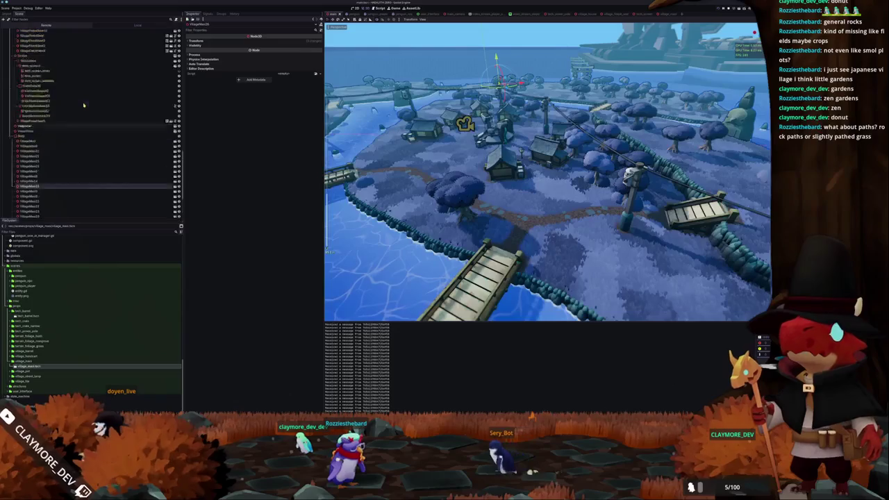
scroll(59, 103, up, 3)
scroll(48, 132, up, 5)
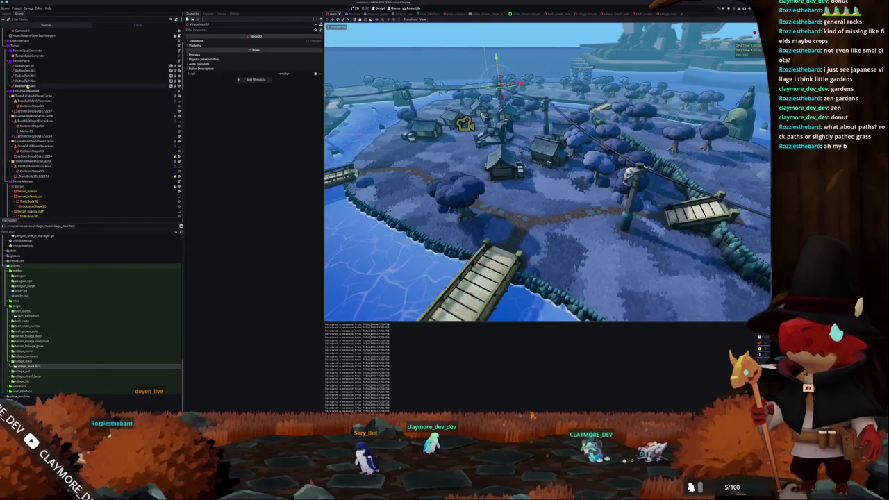
double_click(28, 85)
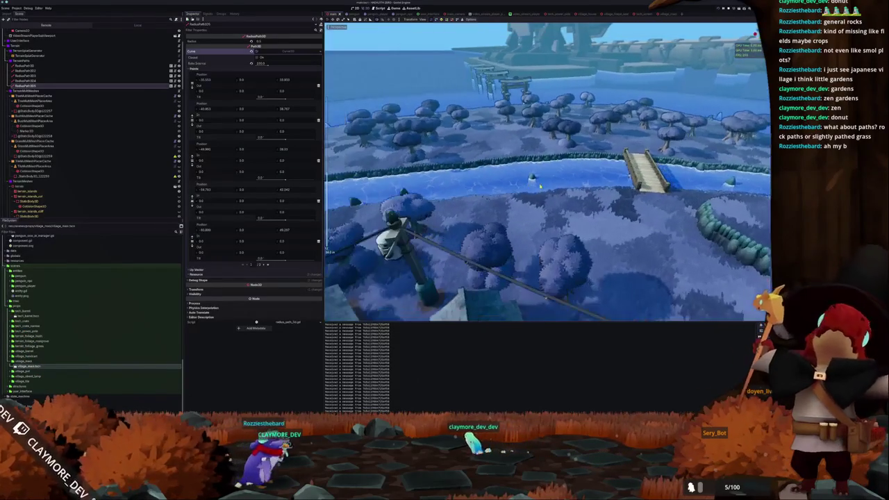
click(646, 170)
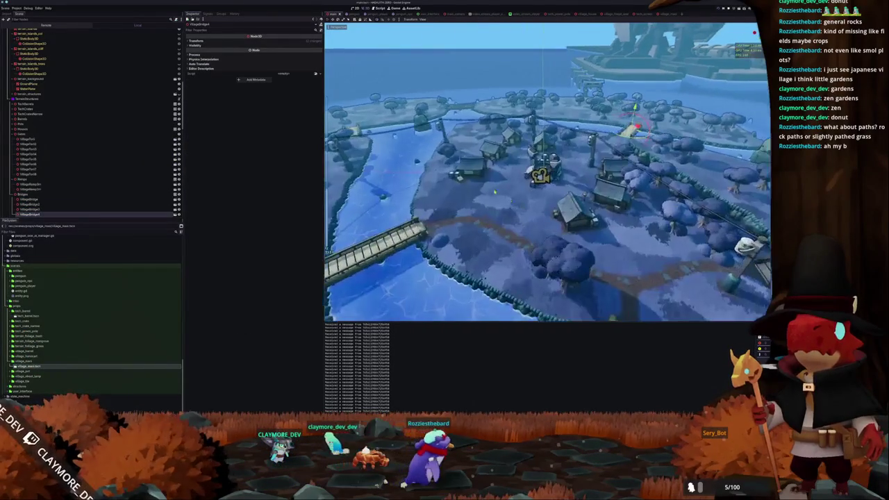
click(351, 14)
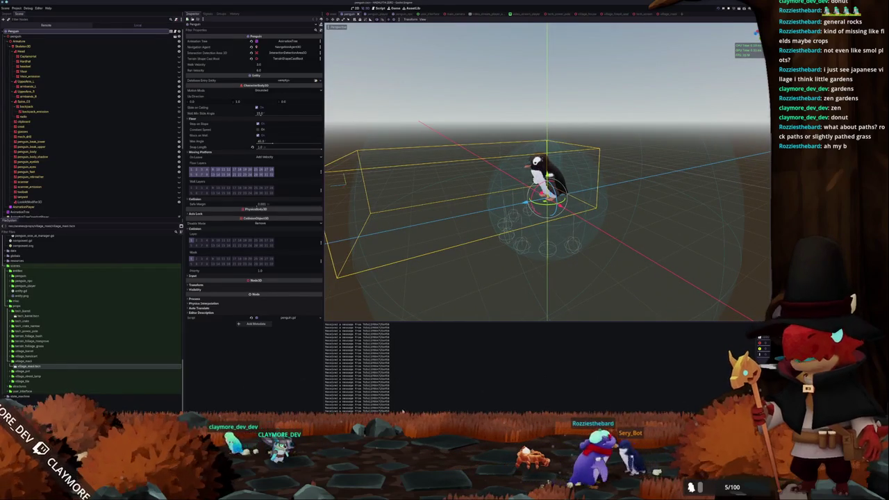
Step: Show one penguin animation's tracks in the Animation panel, then bring the Short TODO page back
key(alt+n)
click(382, 215)
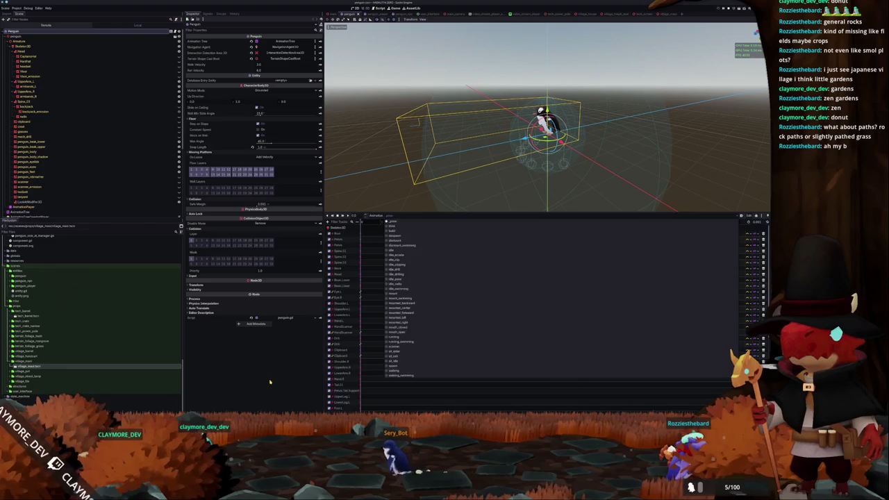
click(397, 375)
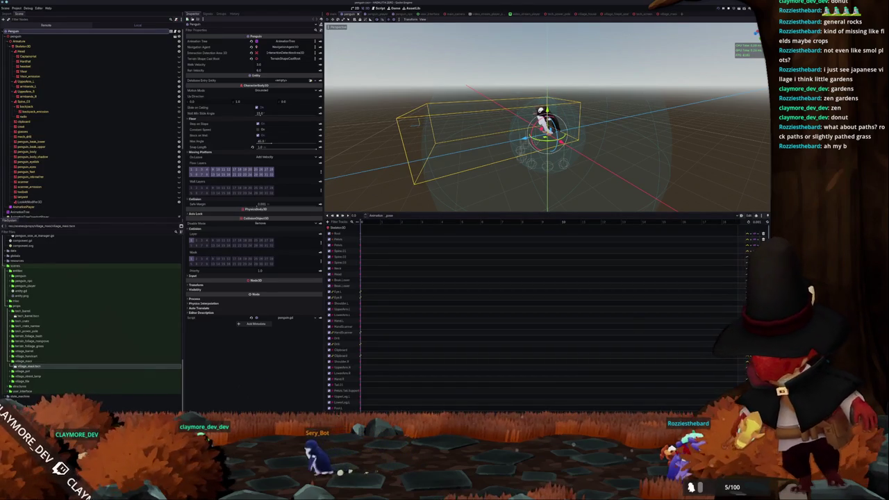
mouse_move(388, 413)
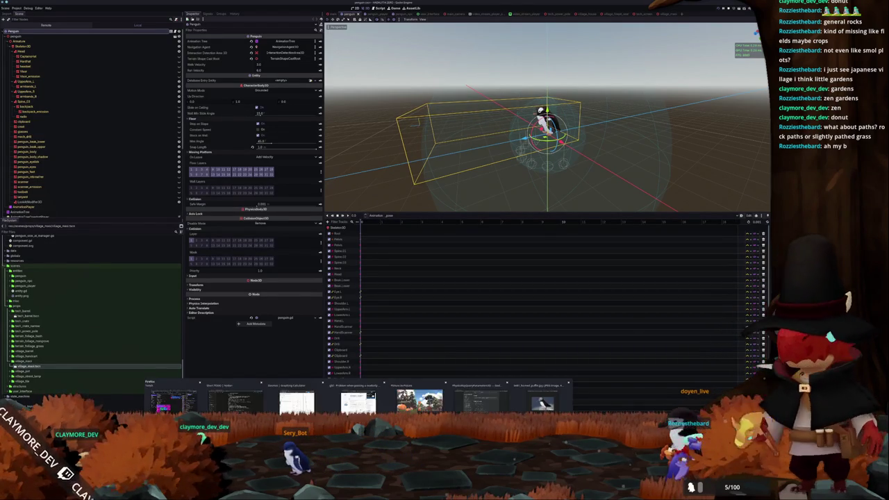
click(357, 401)
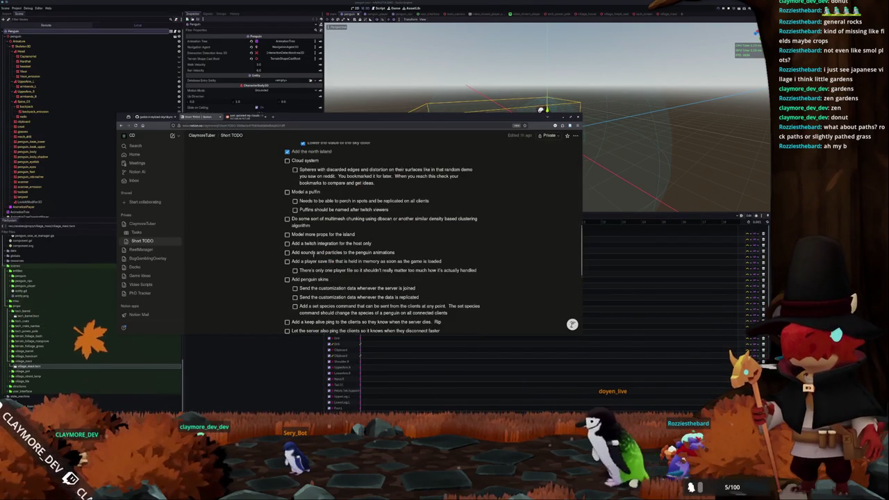
Step: Add a ticked 'Penguin statue' sub-task nested under 'Model more props for the island'
scroll(414, 306, down, 2)
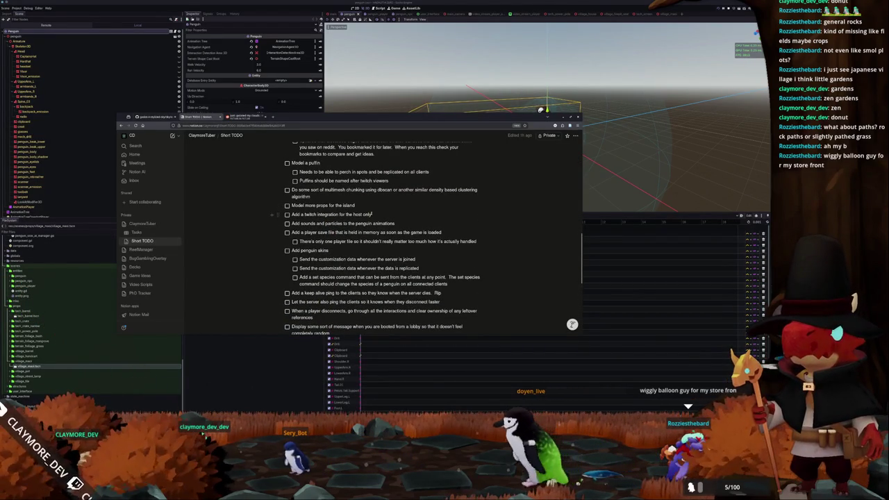
scroll(371, 214, up, 2)
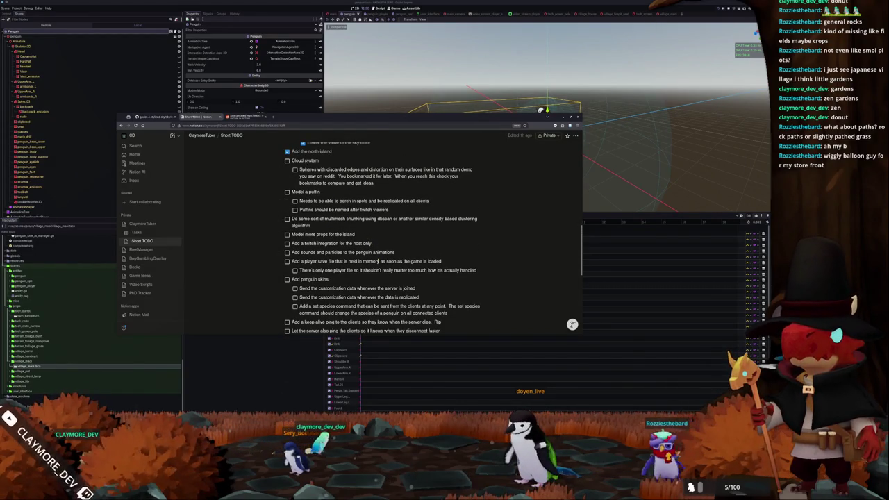
click(359, 234)
key(Return)
key(Tab)
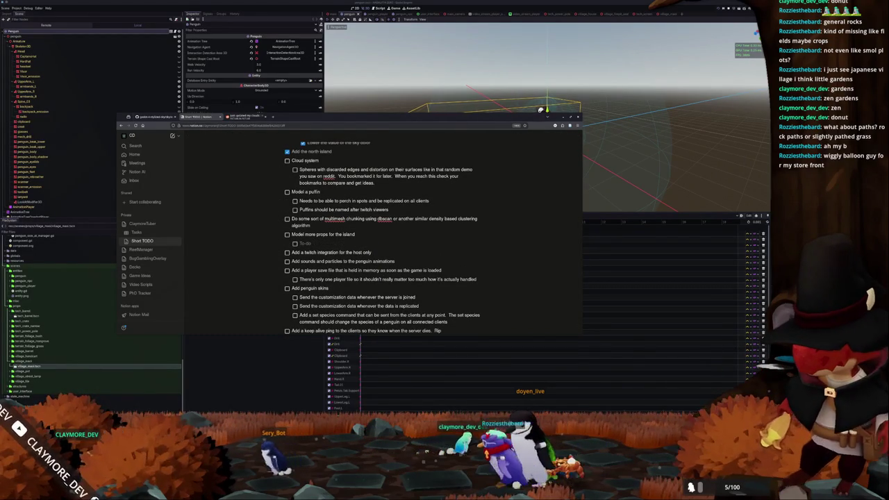
text(Pat)
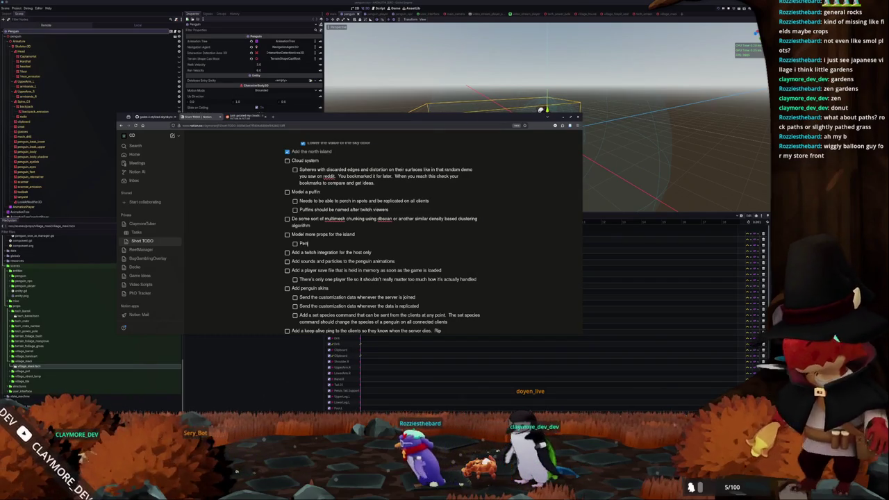
text(nguin statue)
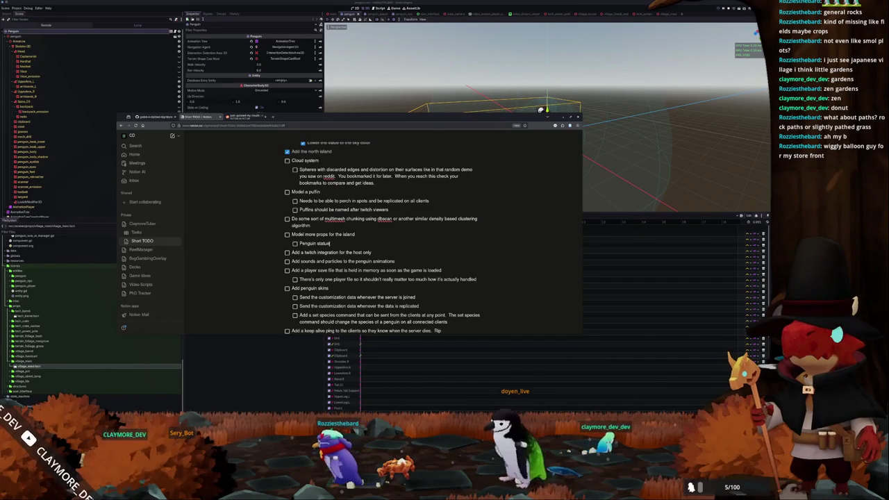
click(294, 243)
Step: Start an empty nested to-do under 'Add sounds and particles to the penguin animations'
scroll(275, 255, down, 1)
scroll(275, 255, down, 2)
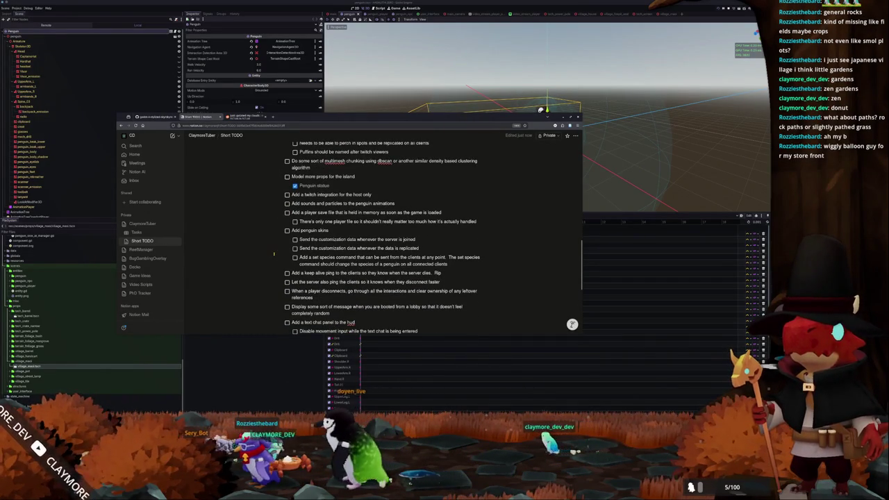
scroll(274, 255, down, 5)
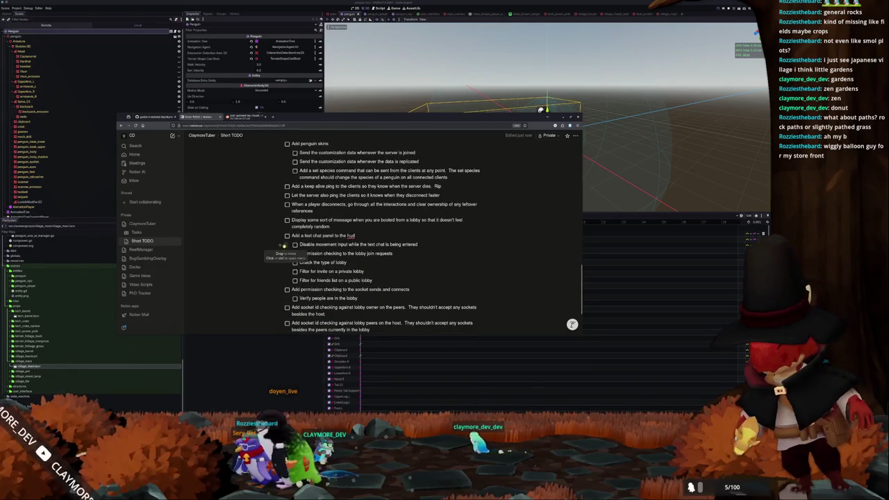
scroll(274, 281, down, 2)
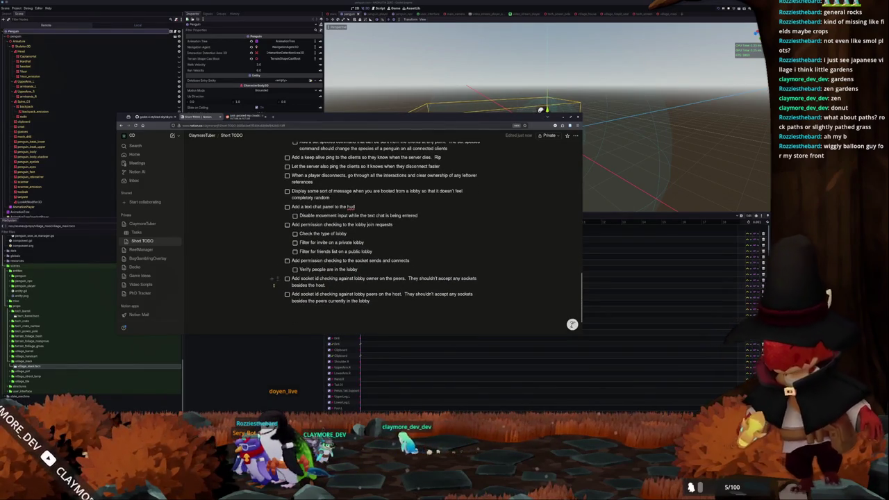
scroll(264, 279, up, 2)
scroll(264, 279, up, 4)
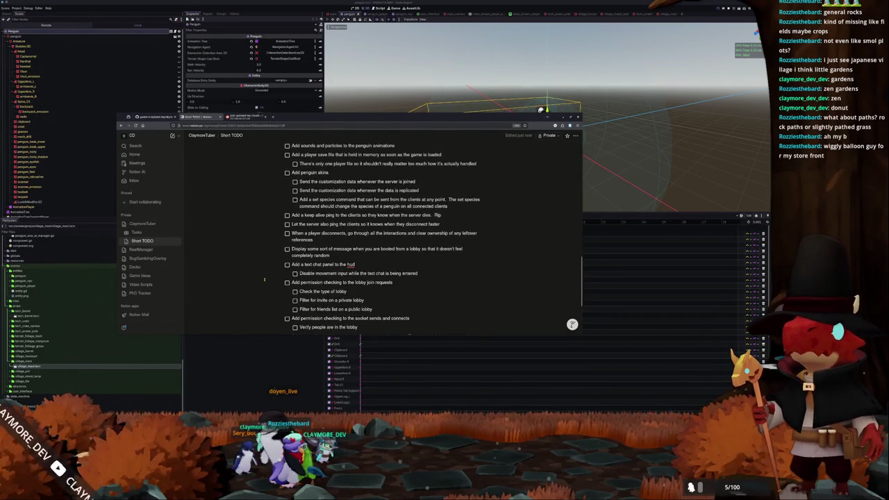
scroll(264, 279, up, 2)
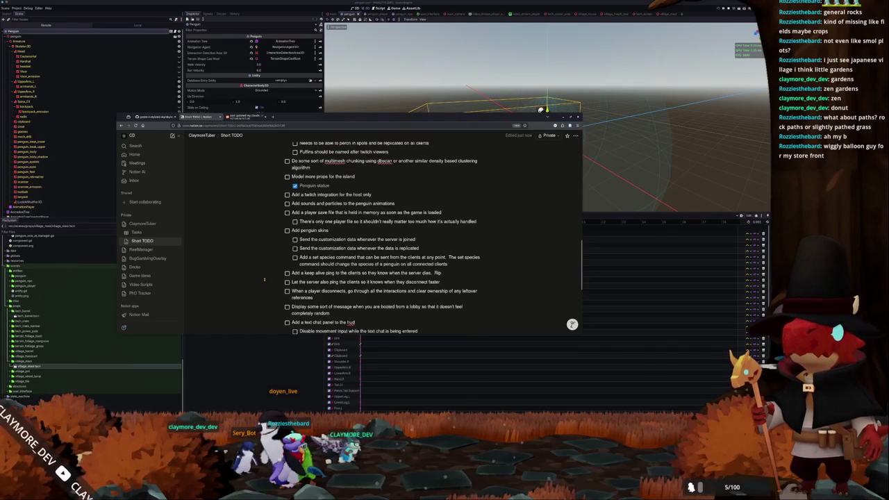
scroll(264, 279, up, 4)
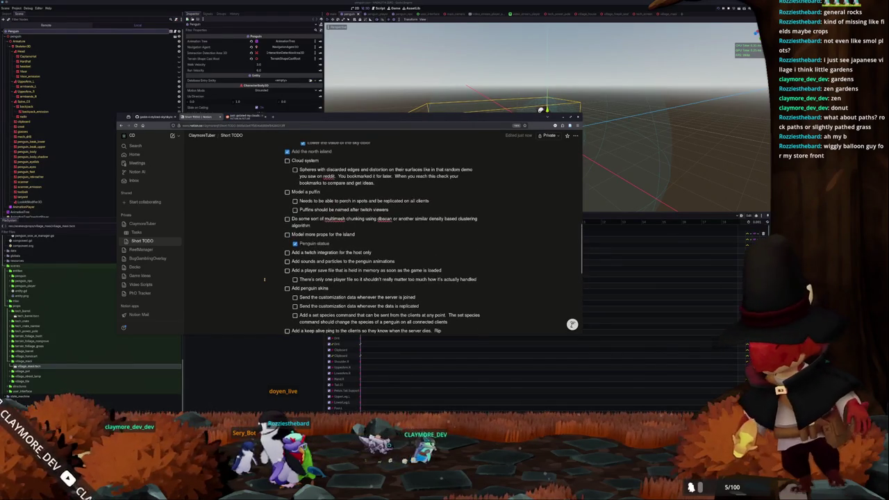
scroll(263, 279, up, 2)
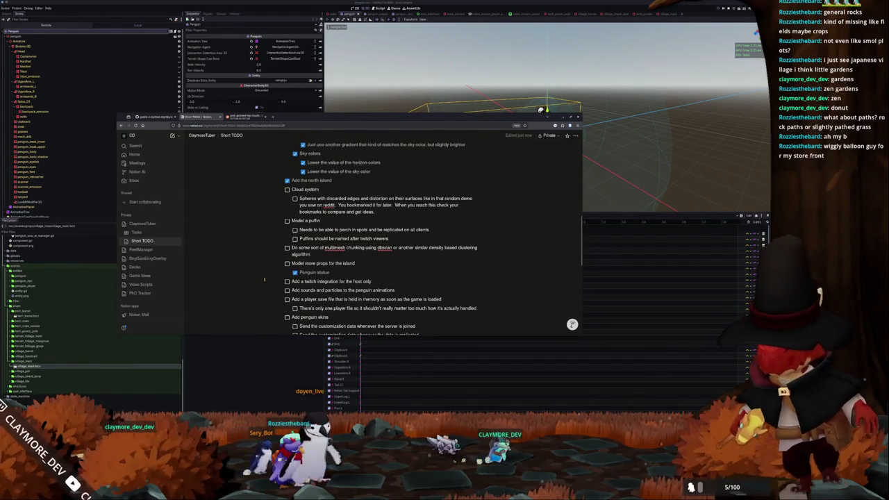
scroll(264, 279, down, 2)
scroll(264, 280, down, 2)
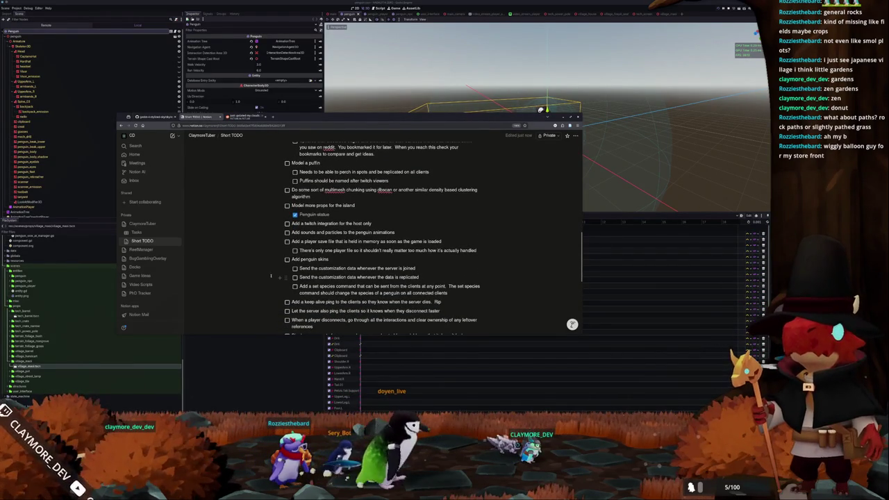
key(Return)
key(Tab)
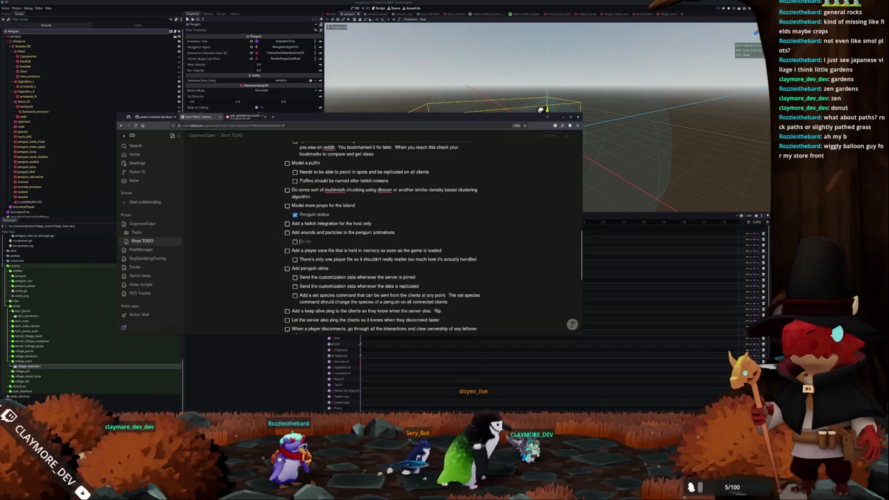
Step: Add 'Footstep particles' and 'Impact particles' sub-items under the penguin sounds task
text(Footstep particles)
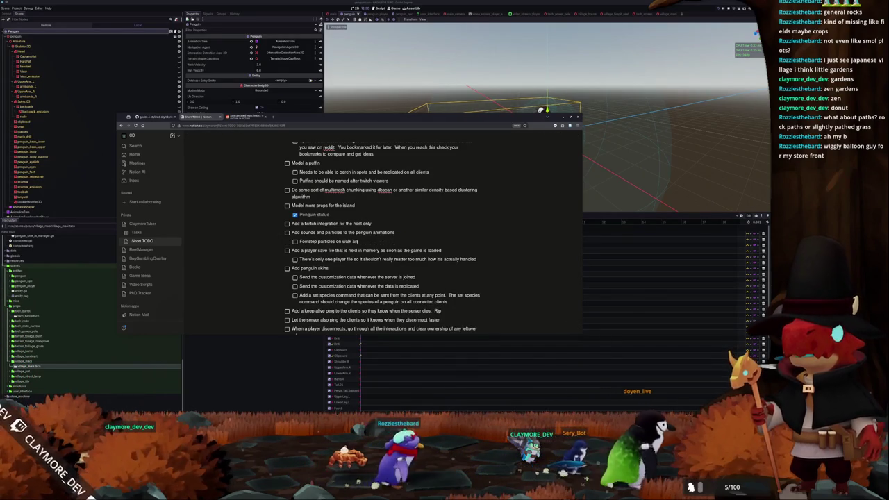
text(on)
key(Return)
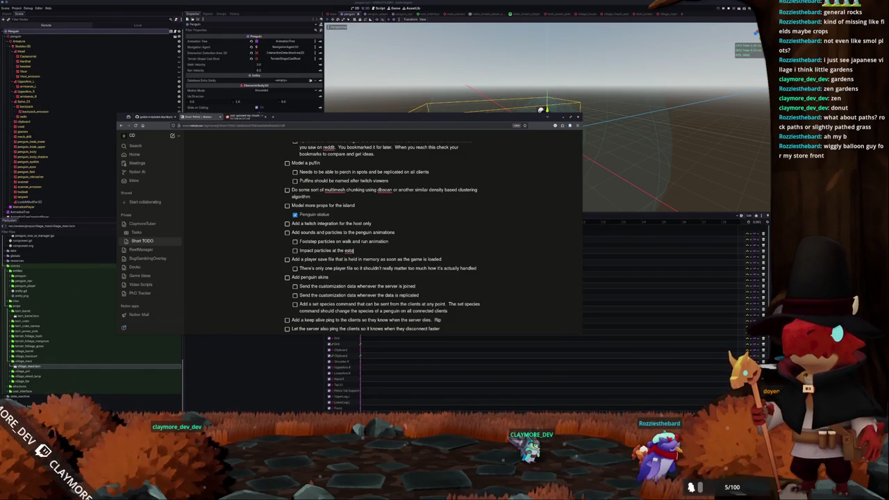
text(the sitting enter and e)
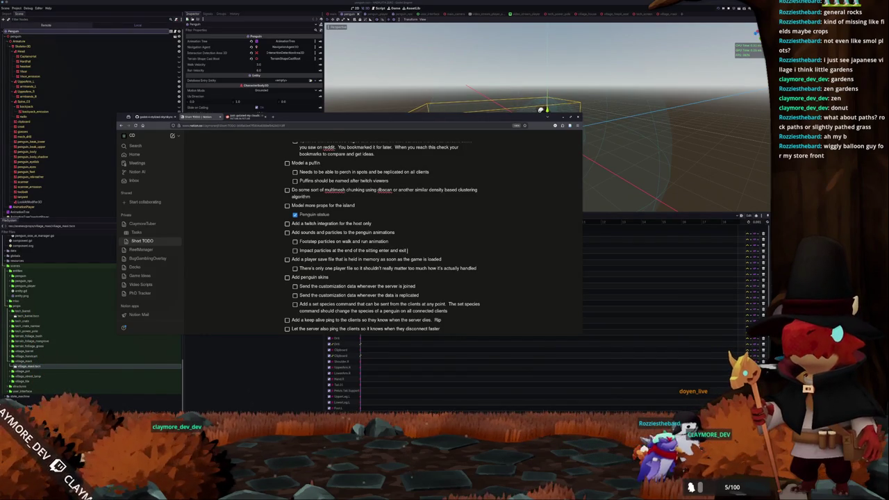
key(Return)
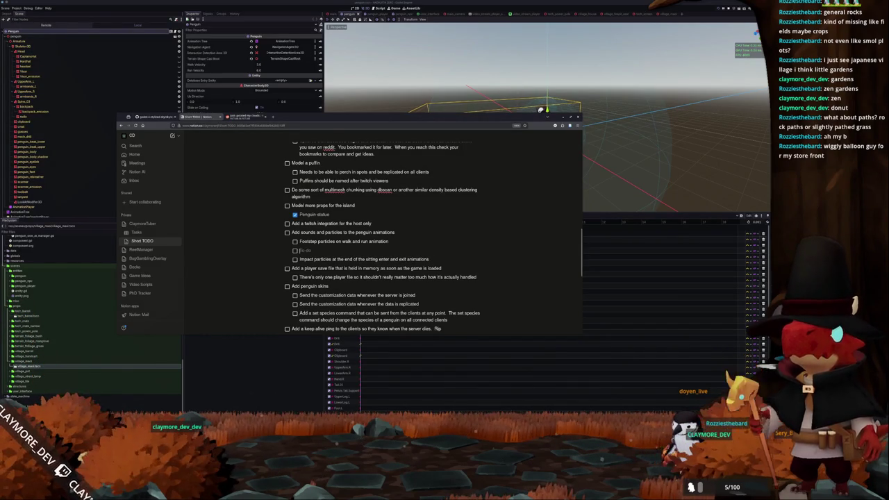
Step: Add 'Footstep sounds' and 'Impact sounds' to-dos, then return to the Godot editor
text(Footstepsounds)
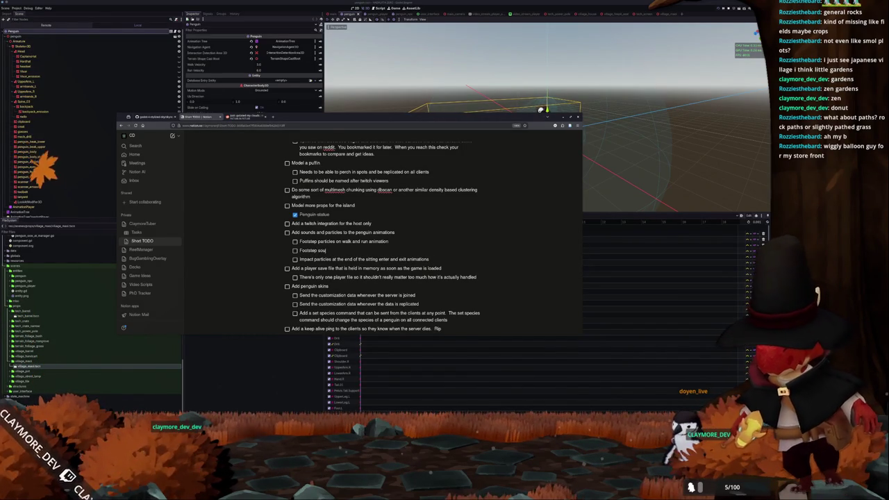
key(Return)
text(Impact sounds)
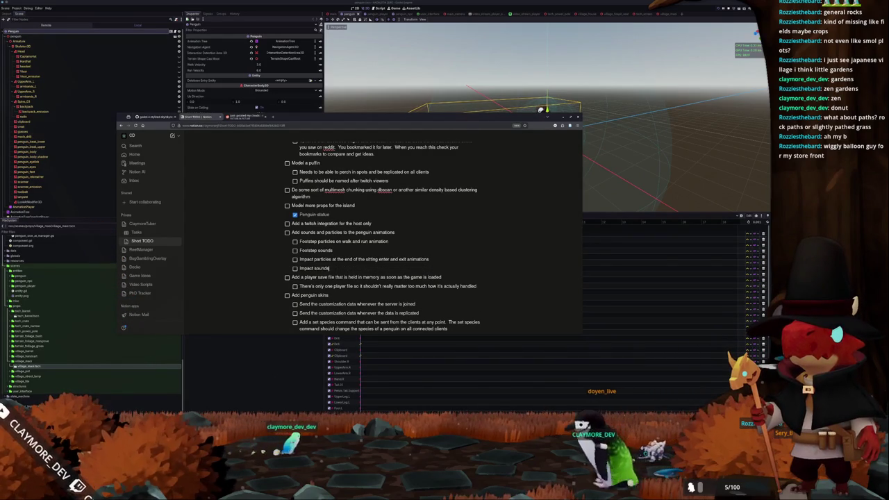
click(275, 367)
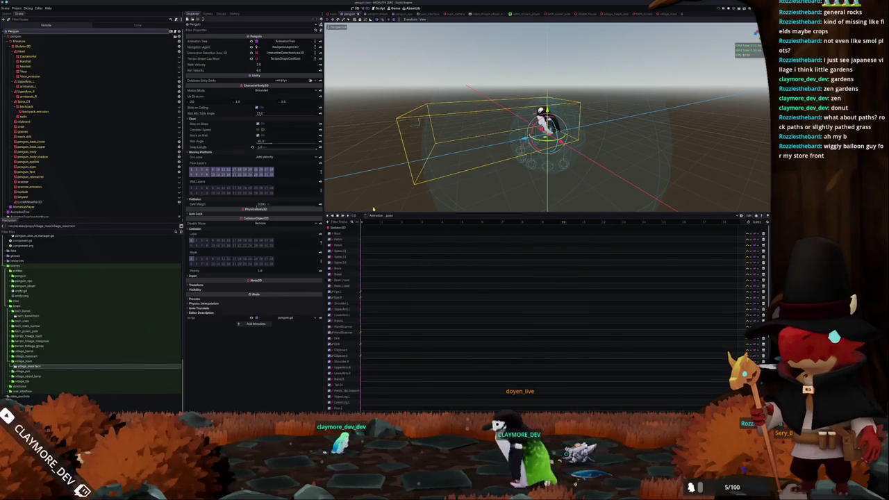
Step: Open the shader code of particles/dust/materials/dust_shader_material.tres
scroll(46, 292, up, 3)
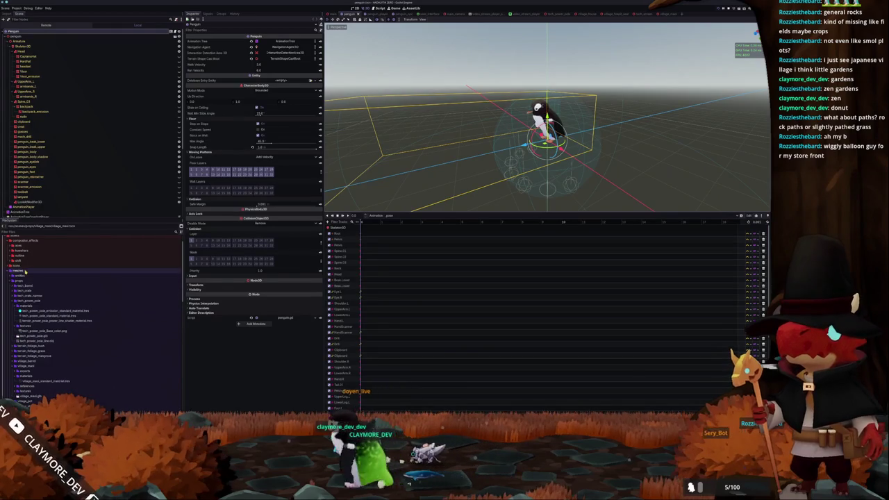
scroll(25, 242, up, 2)
click(25, 258)
click(21, 268)
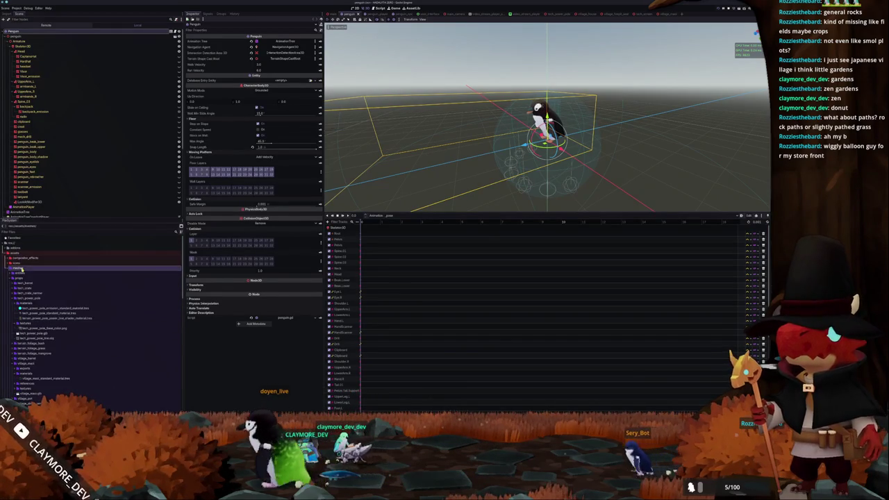
click(24, 273)
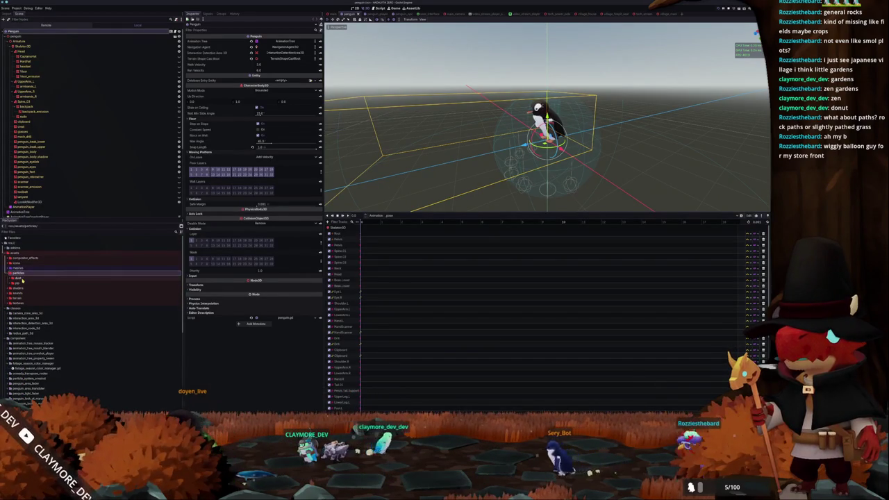
double_click(23, 278)
click(25, 283)
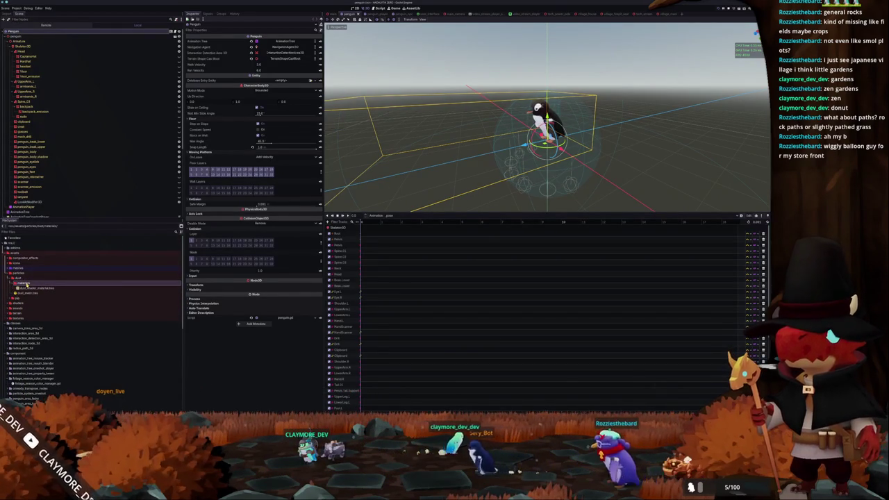
click(27, 289)
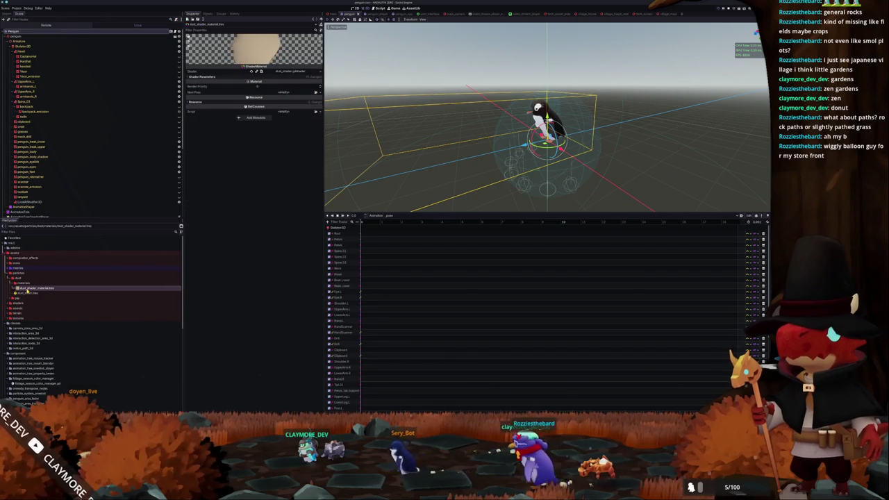
click(302, 72)
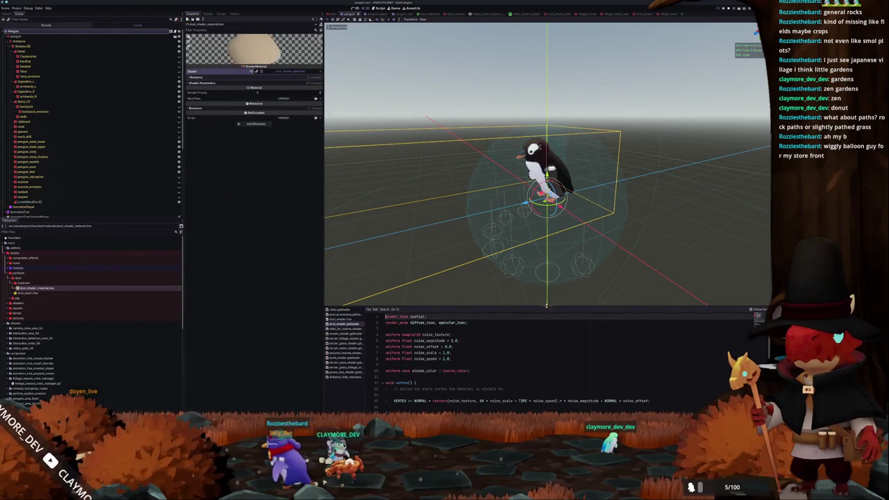
Step: Delete the two stray blank lines around vertex() and change specular_toon to specular_disabled
mouse_move(547, 307)
mouse_down()
mouse_move(545, 238)
mouse_move(528, 223)
mouse_up()
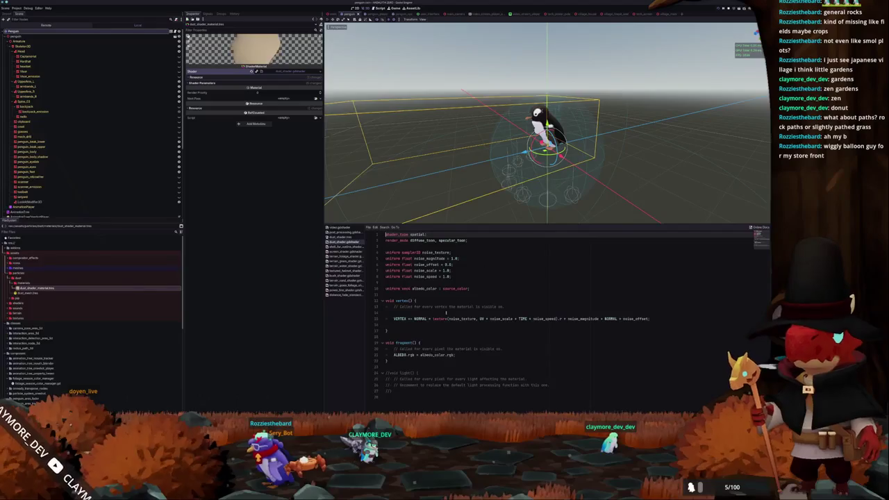
click(441, 322)
key(Delete)
click(396, 312)
key(Delete)
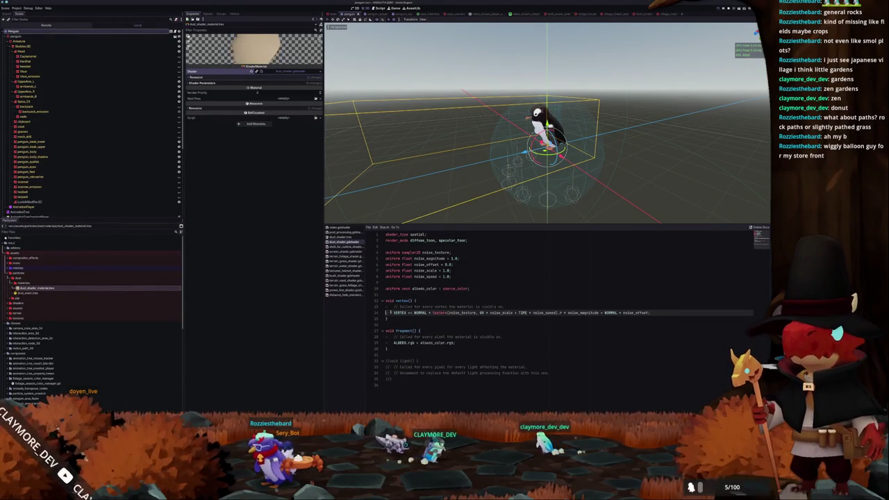
double_click(452, 240)
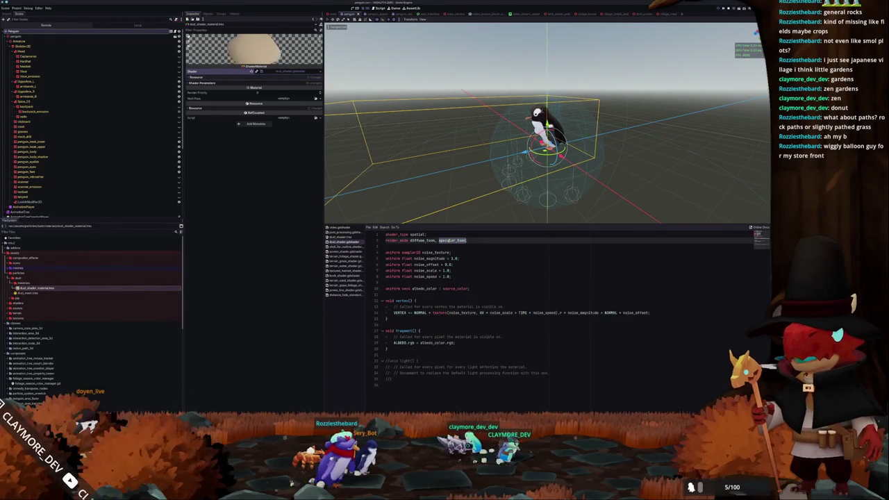
key(Return)
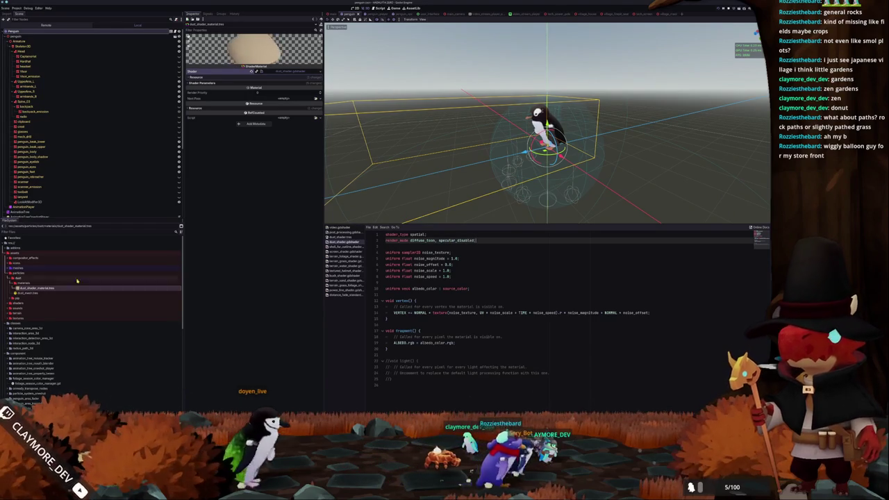
Step: Create dust_particles.tscn in the dust folder with a GPUParticles3D root named DustParticles
click(37, 293)
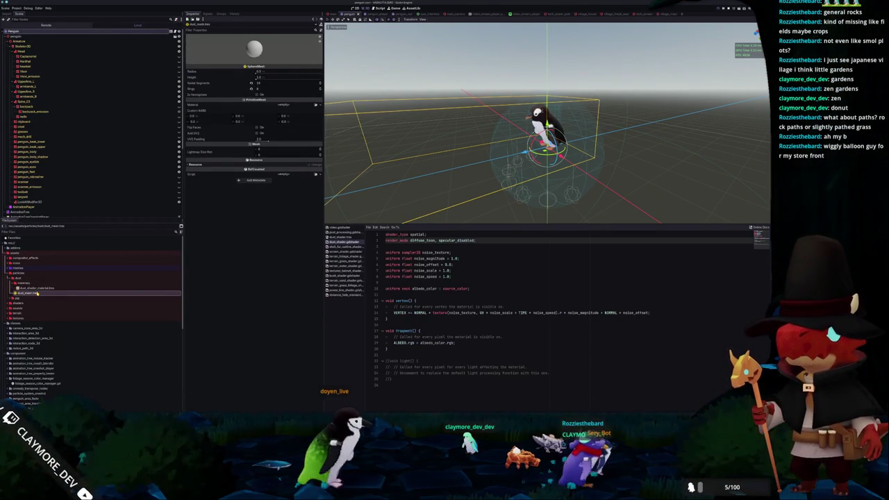
click(28, 278)
right_click(28, 279)
mouse_move(36, 280)
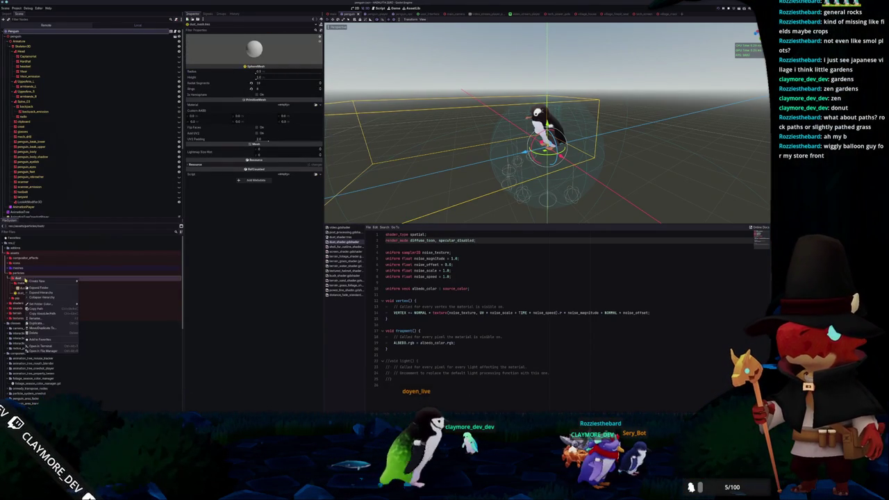
click(86, 285)
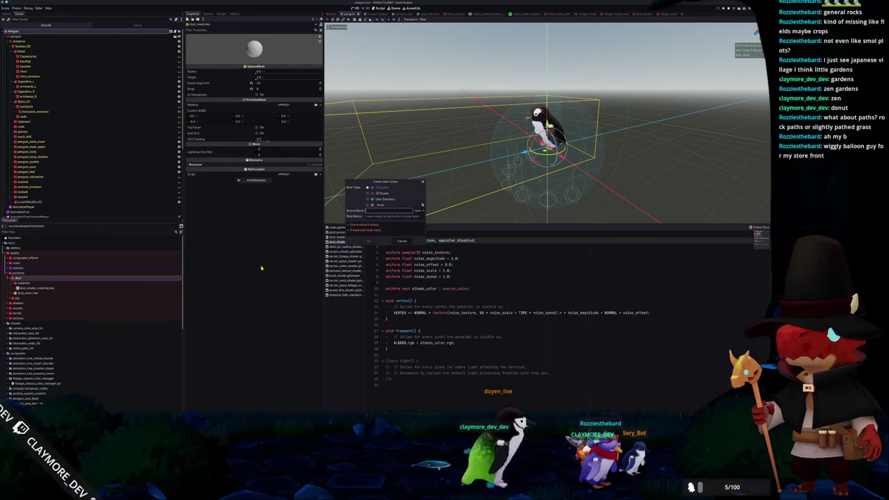
click(421, 206)
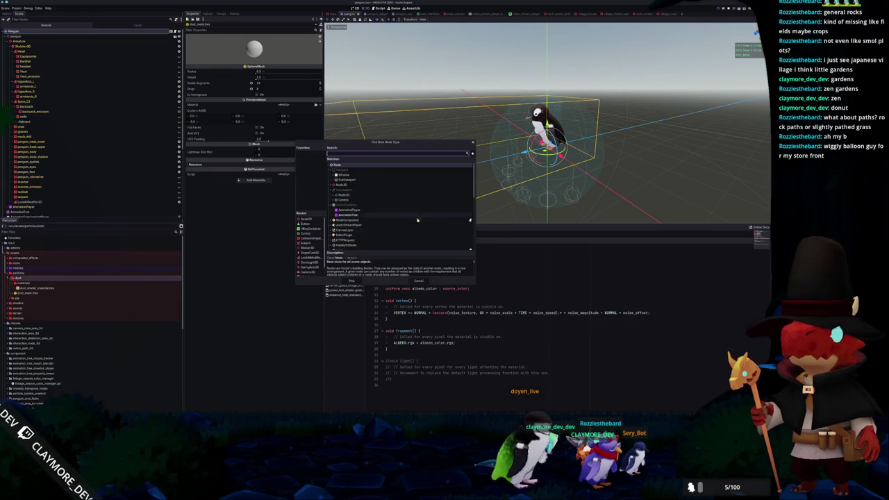
text(gpupart)
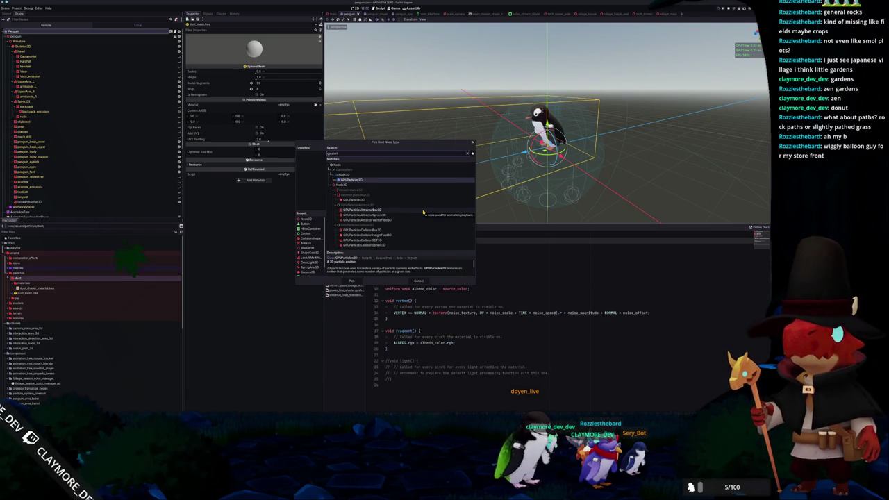
key(Return)
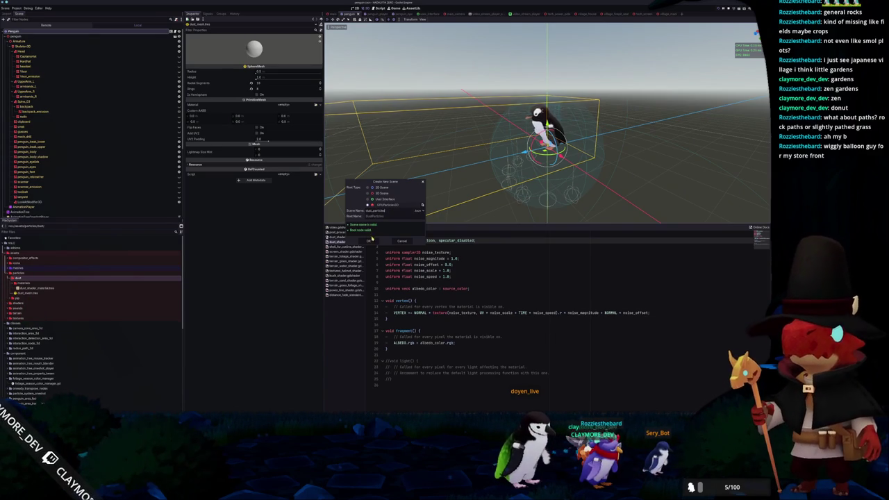
click(370, 240)
click(45, 299)
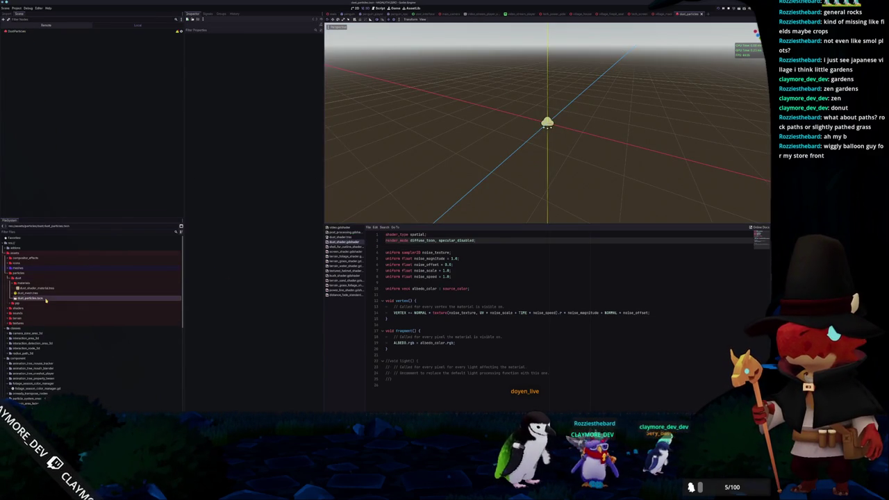
Step: Assign the dust shader material as the DustParticles' geometry material override
click(160, 33)
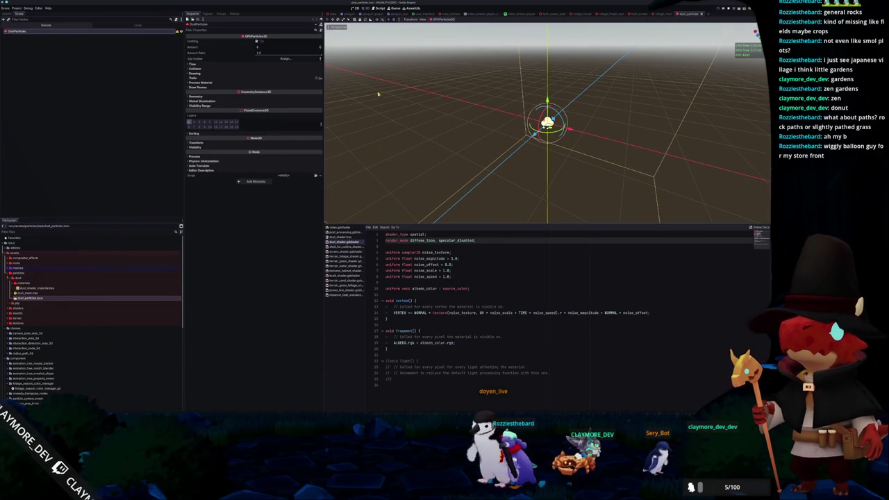
click(237, 91)
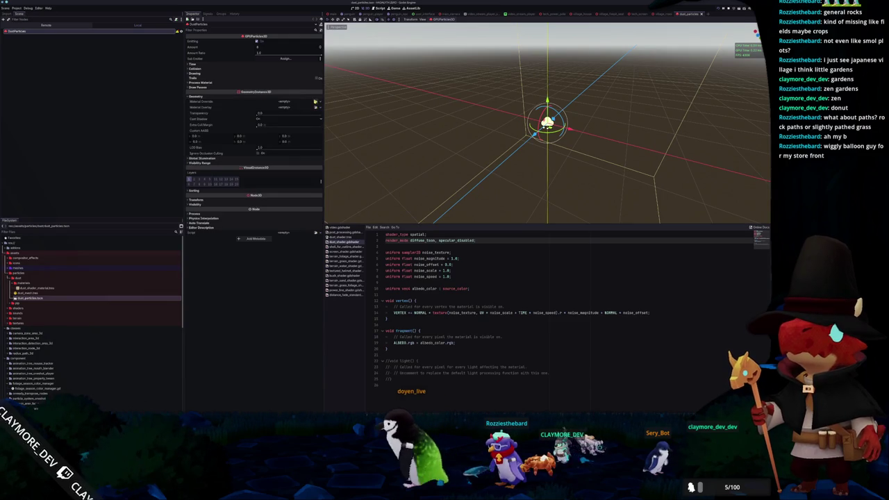
click(320, 102)
text(dust)
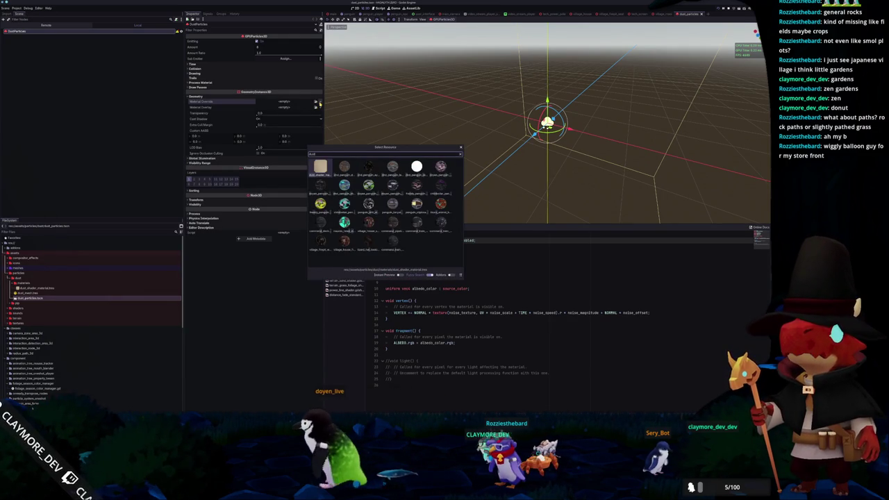
key(Return)
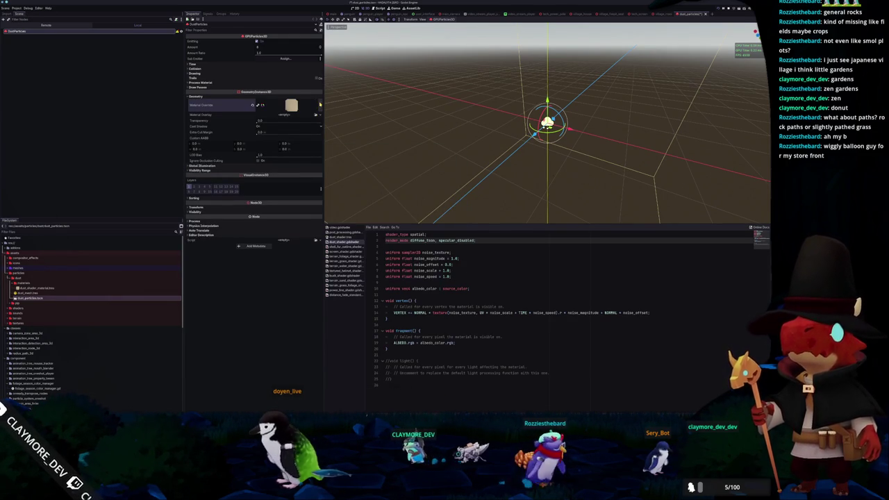
Step: Set the dust mesh as the particles' draw pass 1
click(199, 87)
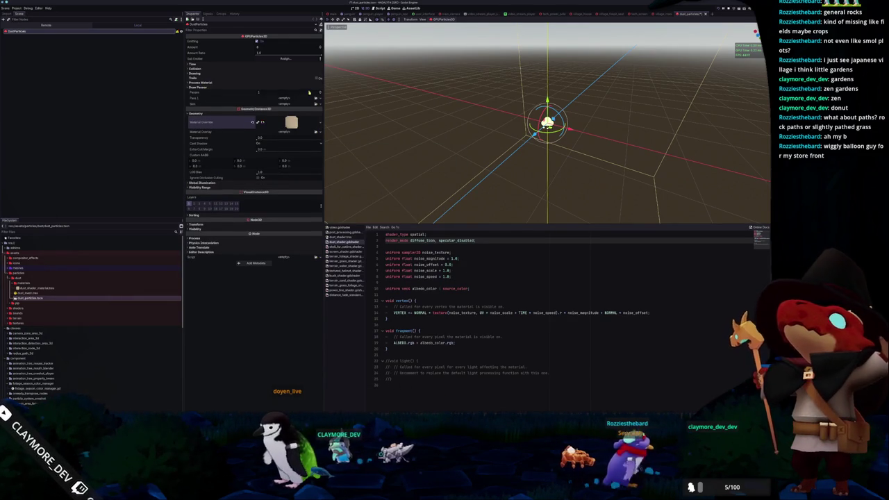
click(316, 99)
text(dust)
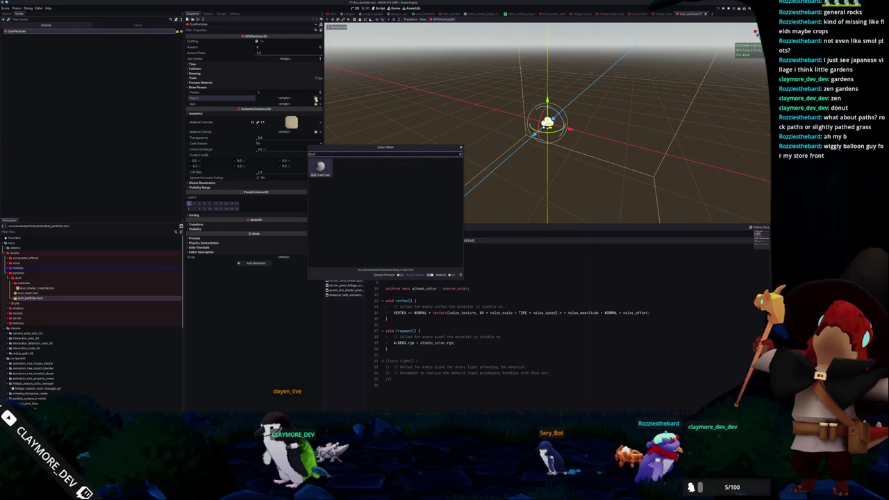
key(Return)
Step: Give the particles a new ParticleProcessMaterial and raise Explosiveness so they burst together
scroll(436, 116, up, 3)
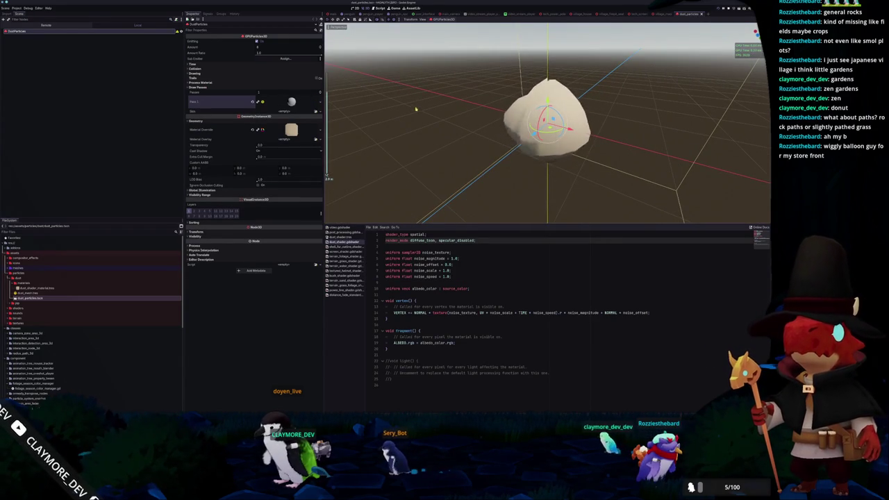
click(262, 83)
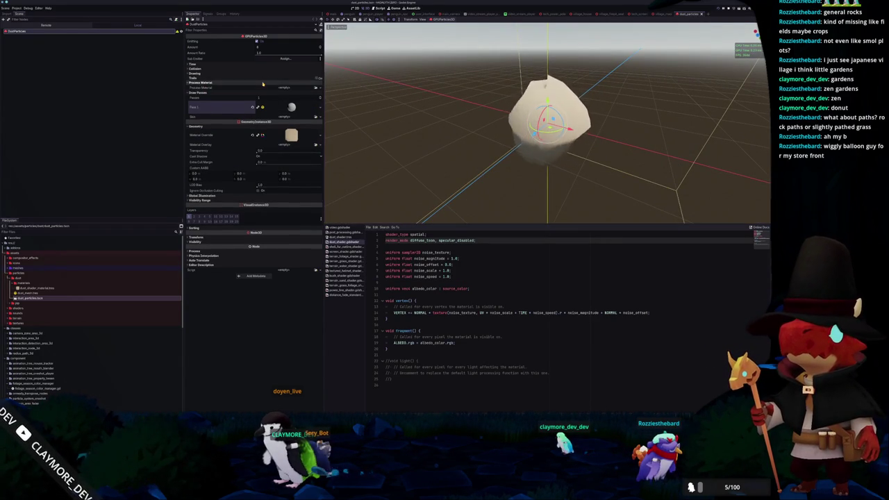
click(317, 88)
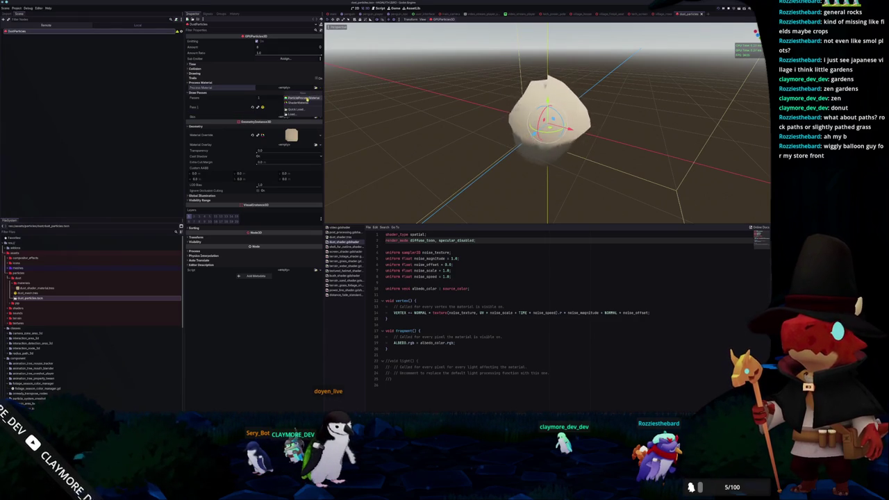
click(306, 98)
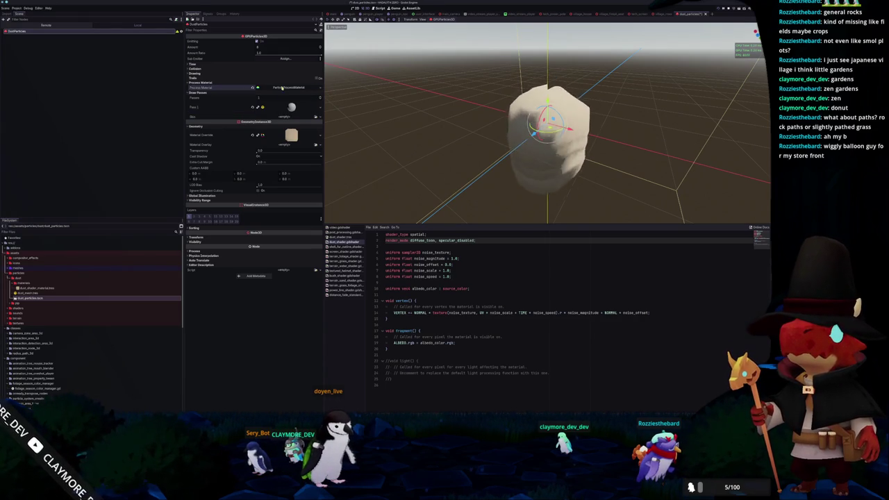
click(238, 64)
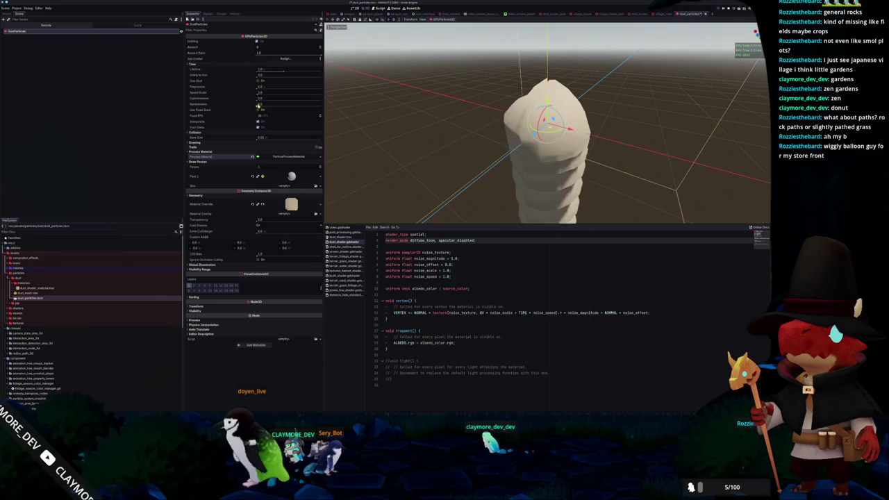
drag(258, 99, 266, 100)
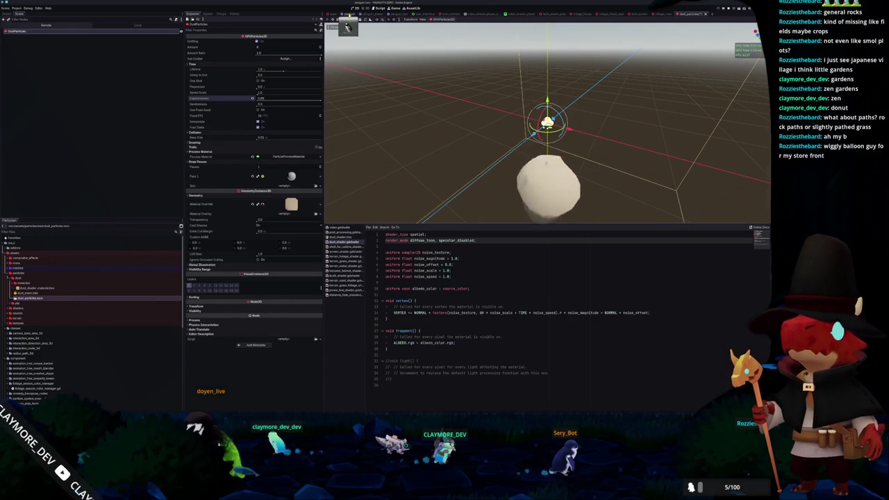
Step: Drag dust_particles.tscn under the penguin in the penguin scene and focus on it
click(348, 14)
drag(28, 300, 95, 143)
key(f)
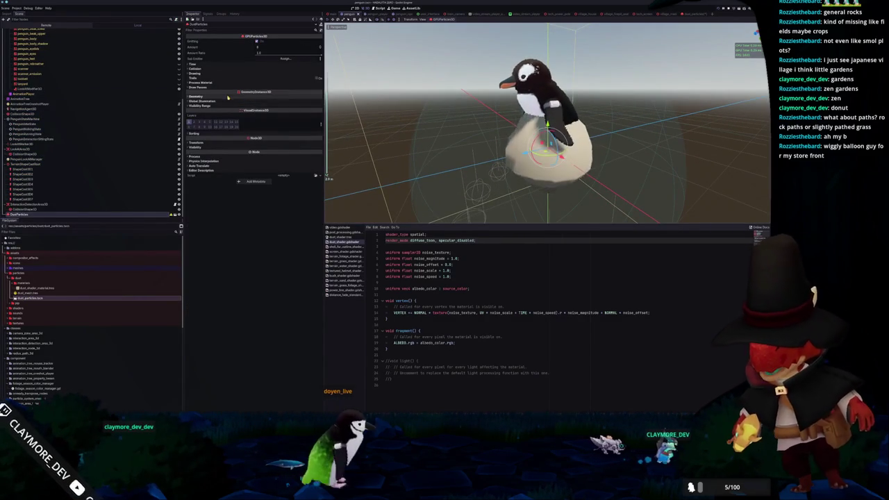
Step: Review the penguin's particle process material flags and spawn settings, then return to dust_particles
click(222, 83)
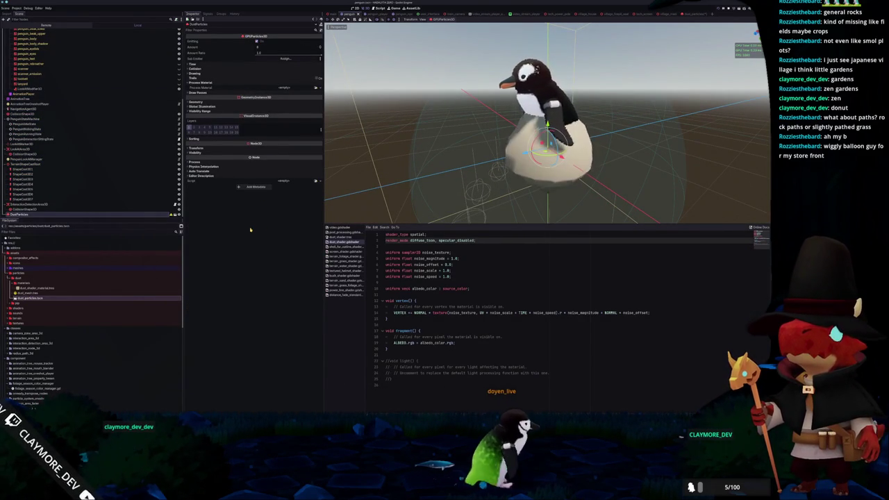
double_click(81, 298)
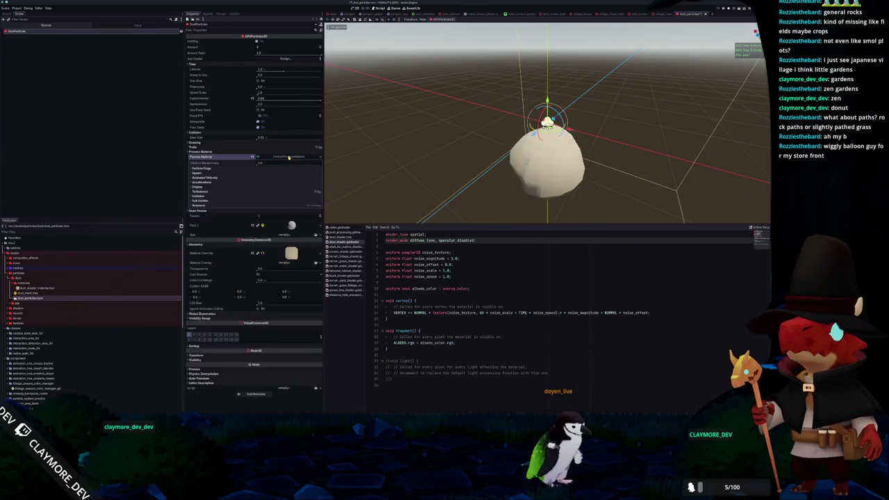
click(353, 15)
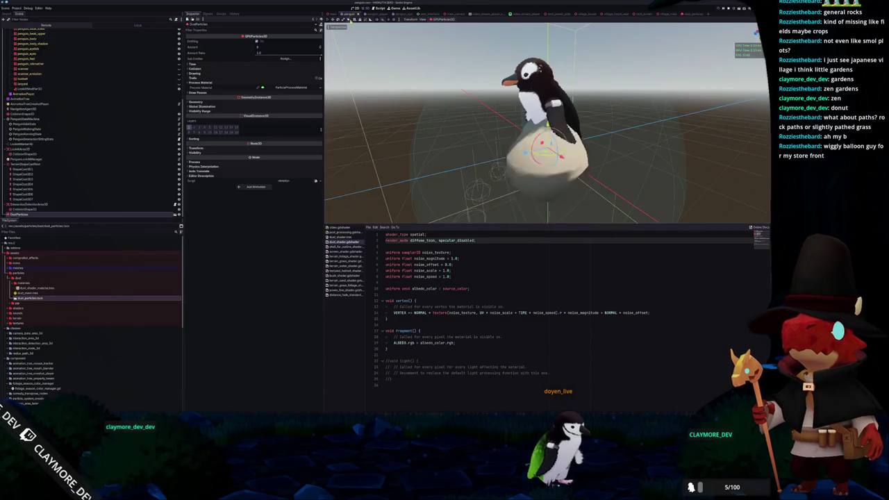
click(292, 88)
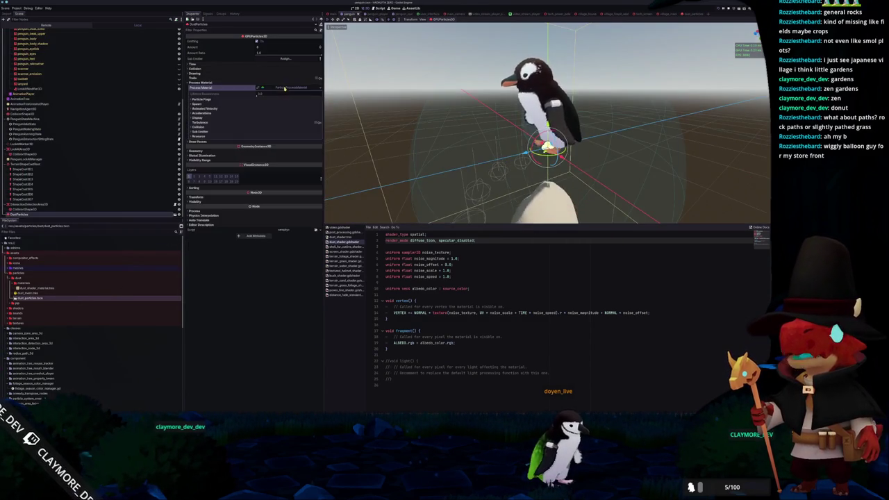
click(217, 100)
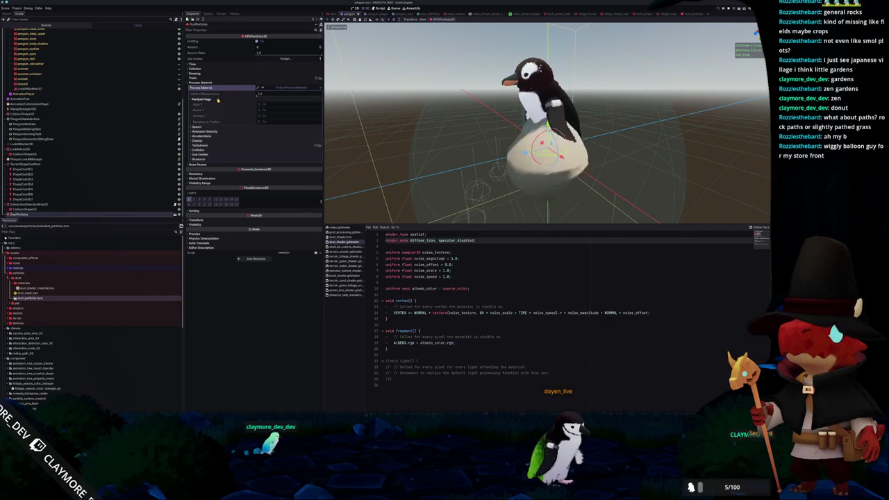
click(213, 127)
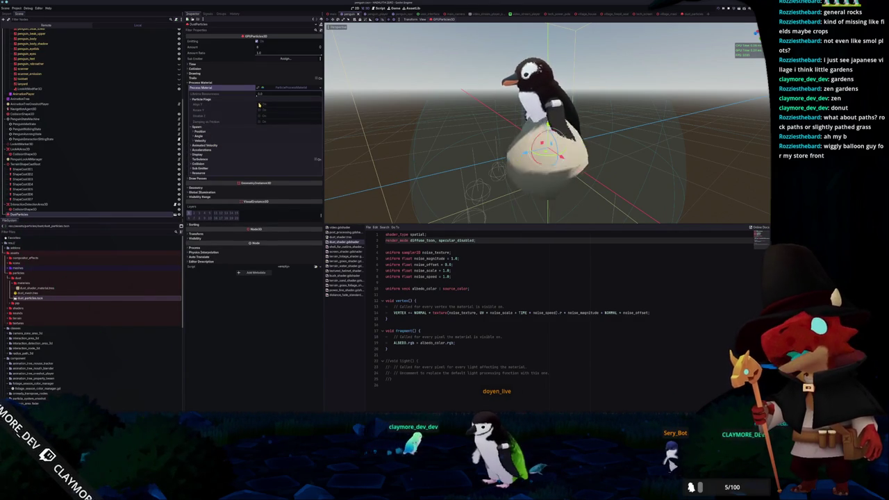
click(320, 88)
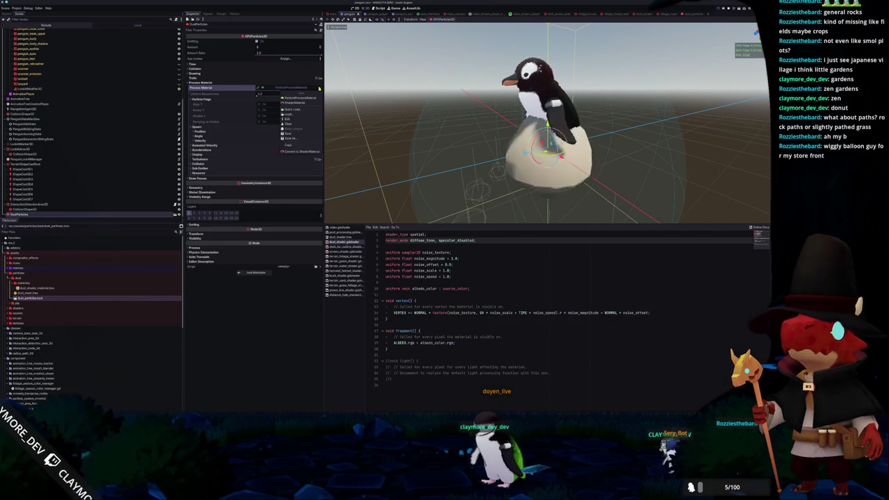
click(319, 88)
click(687, 13)
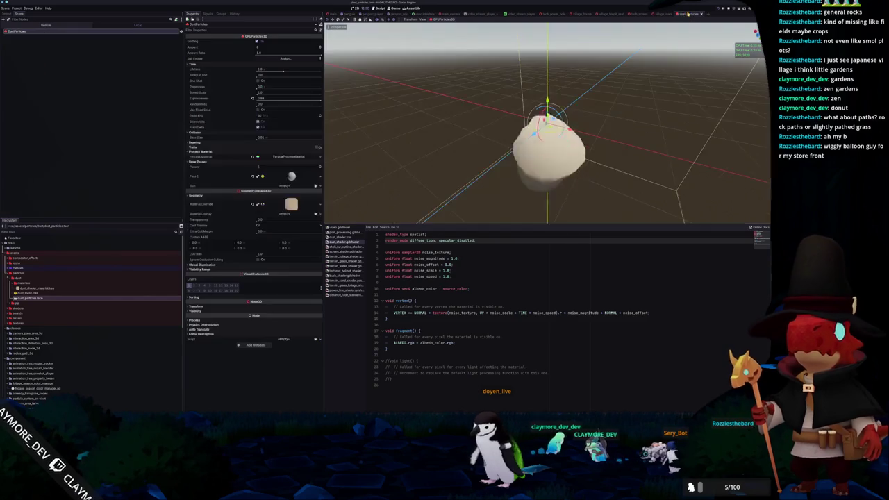
Step: Save the process material into the dust folder as dust_particles_process_material.tres, then reopen the penguin scene
click(319, 159)
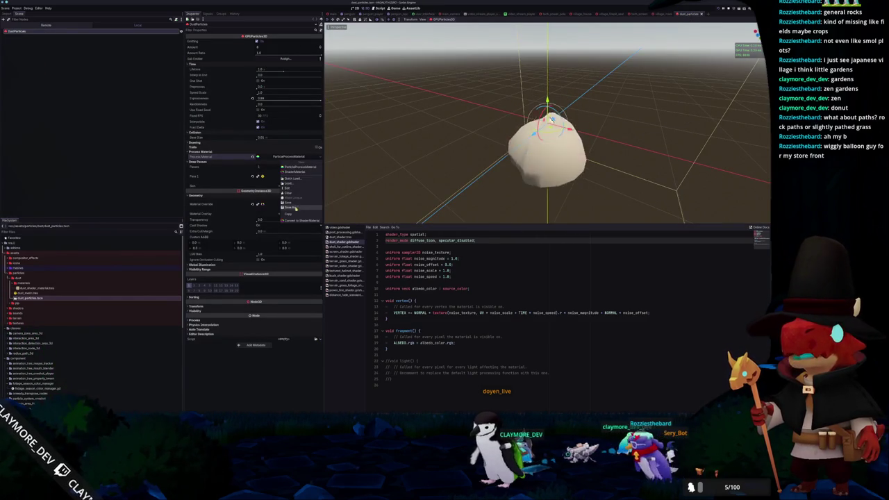
click(290, 207)
click(296, 148)
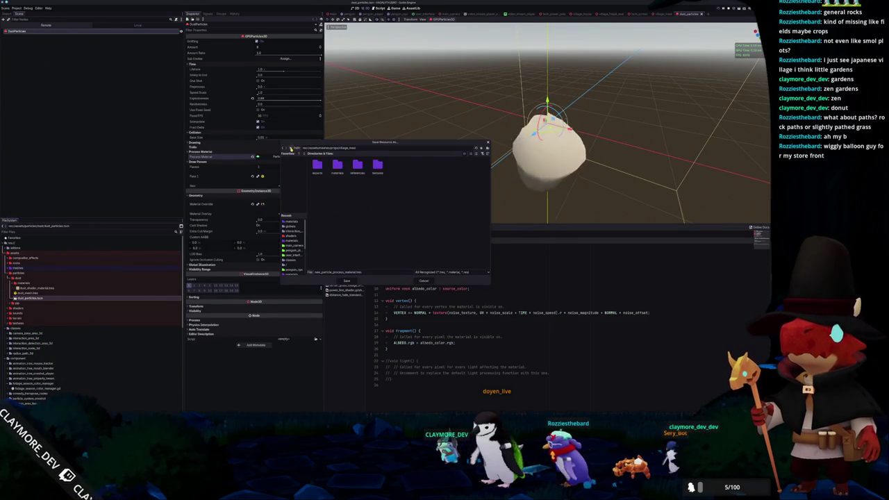
double_click(368, 166)
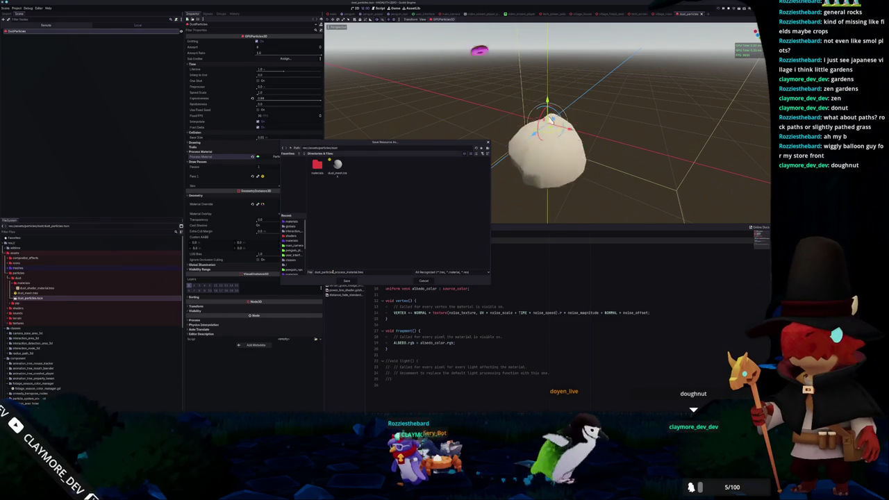
key(Return)
click(348, 14)
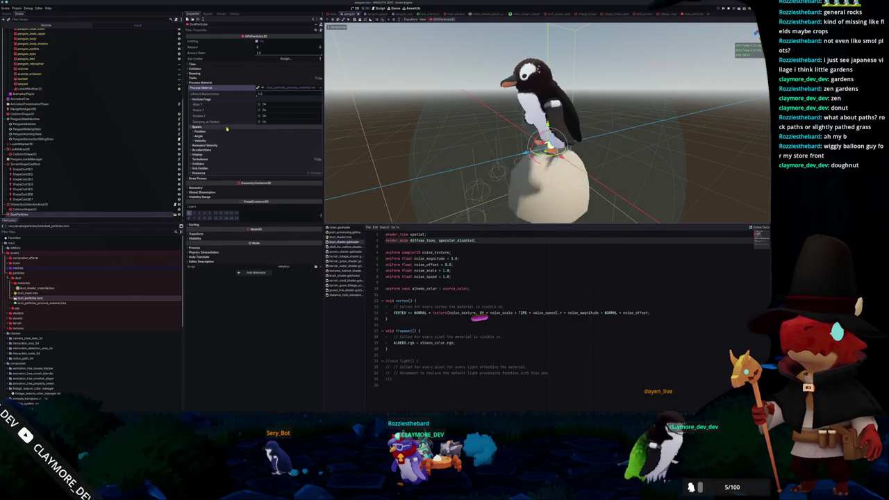
click(222, 132)
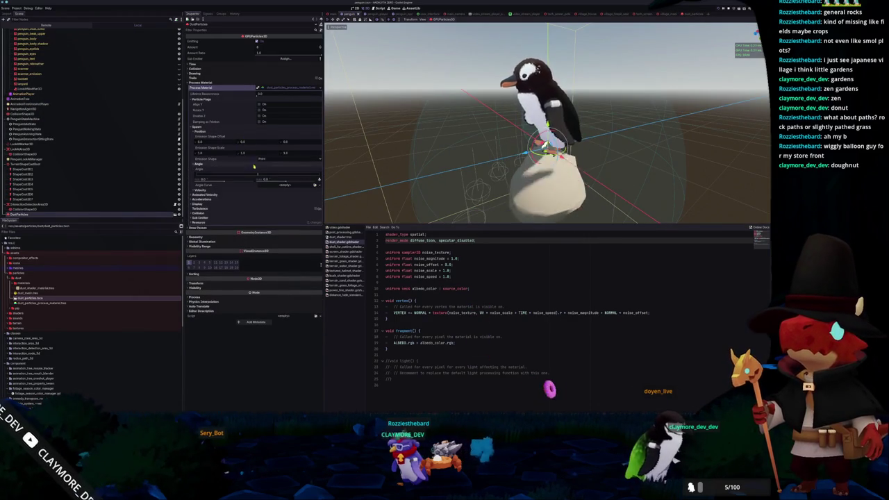
Step: Expand the Spawn Position, Angle and Velocity groups plus Accelerations > Gravity in the Inspector
click(206, 132)
click(201, 136)
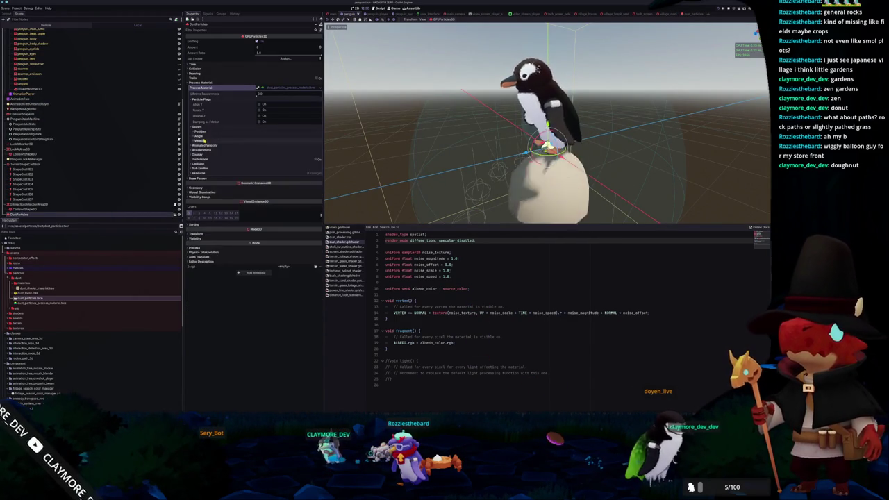
click(206, 131)
click(208, 133)
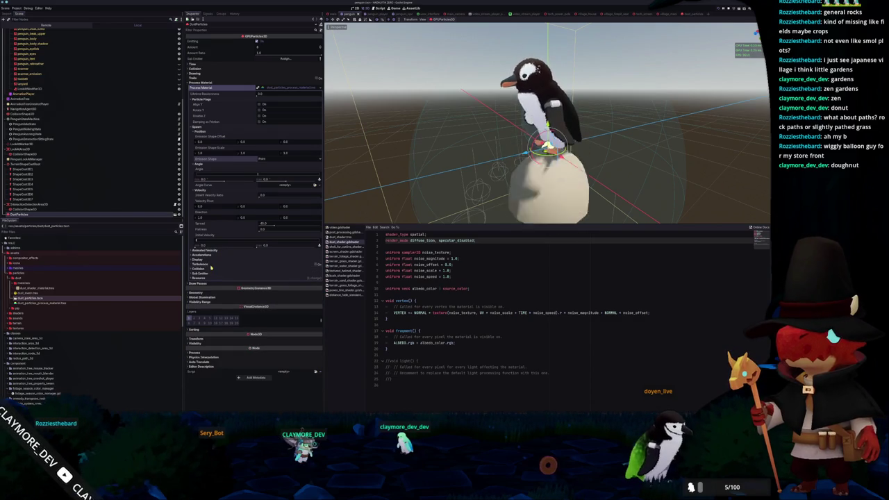
click(208, 254)
click(208, 259)
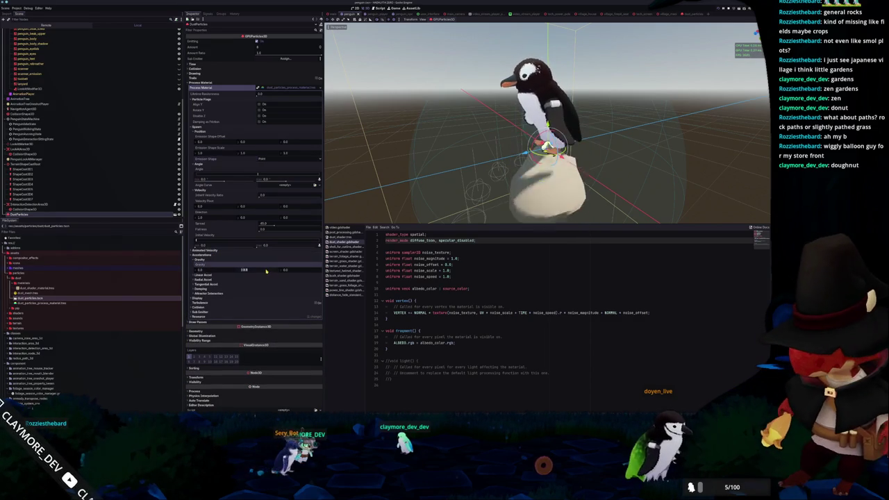
scroll(381, 175, down, 3)
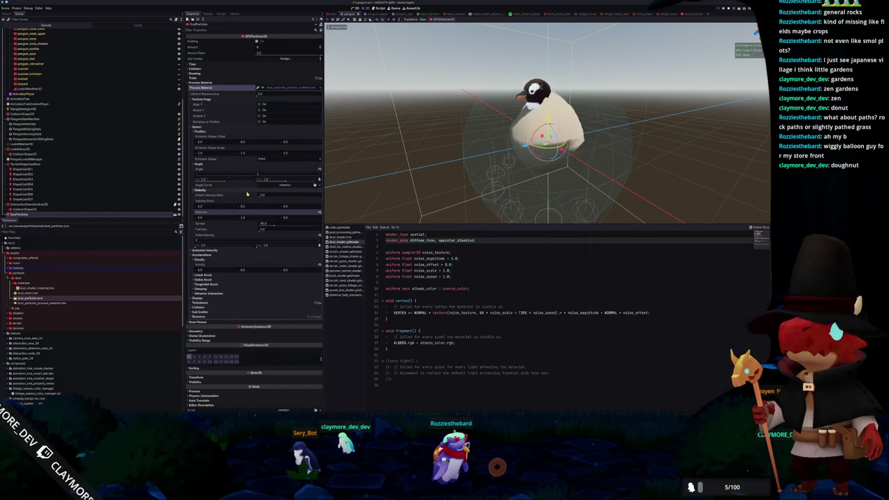
Step: Widen the velocity Spread to 180, view from lower down, then set Spread back to 45
drag(275, 225, 345, 225)
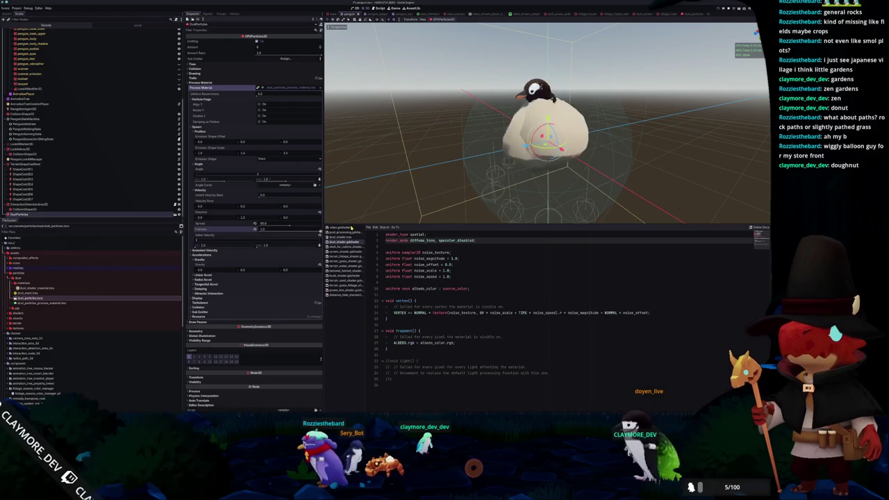
mouse_move(444, 173)
mouse_down()
mouse_move(363, 189)
mouse_move(382, 185)
mouse_up()
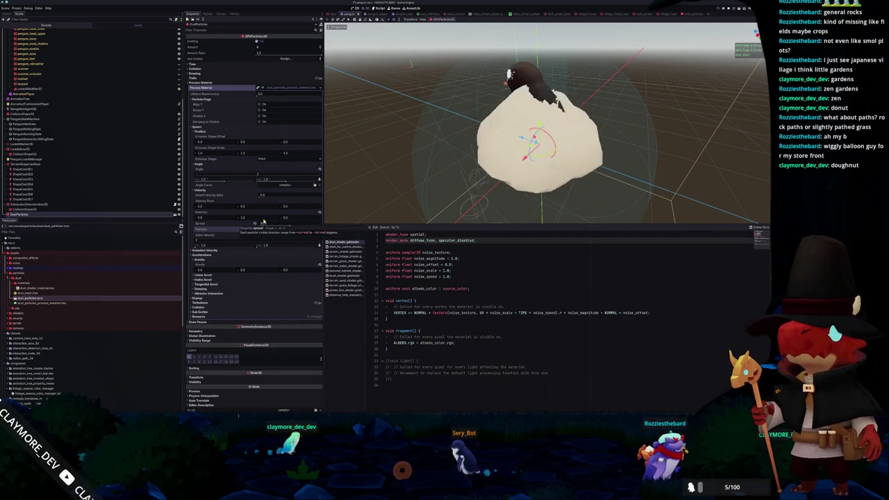
drag(255, 224, 265, 225)
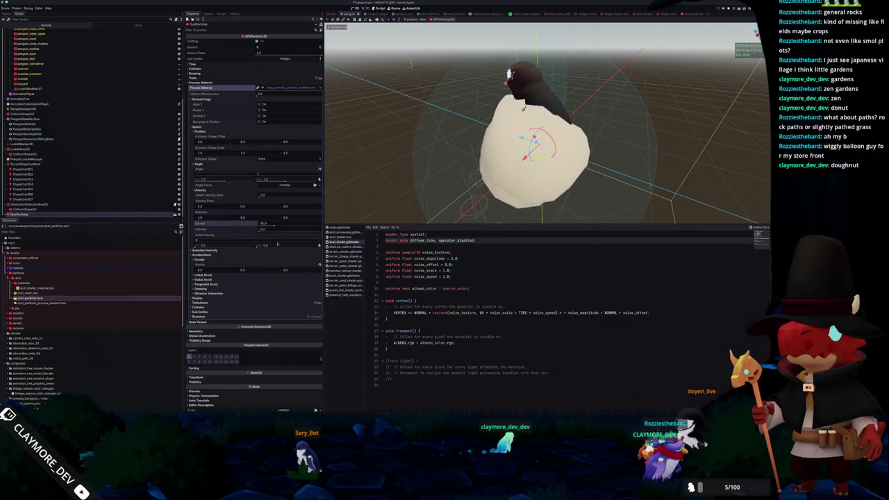
click(271, 158)
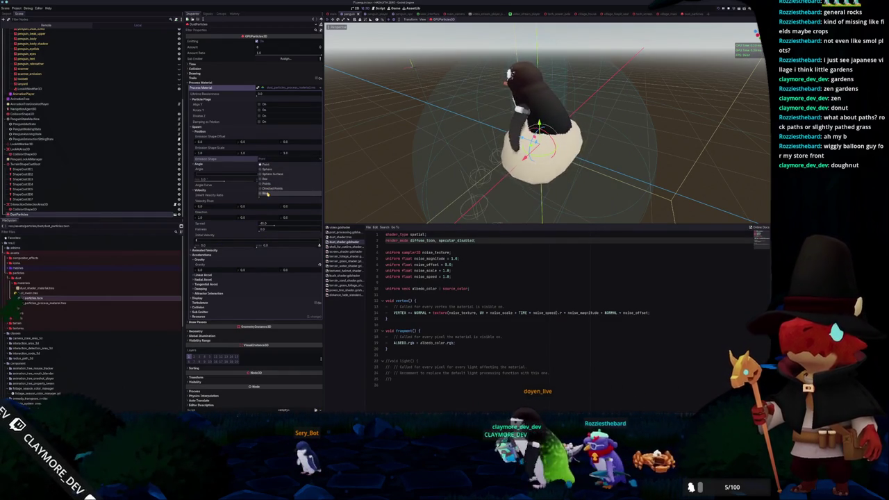
Step: Choose Ring as the Emission Shape under Spawn > Position
click(267, 193)
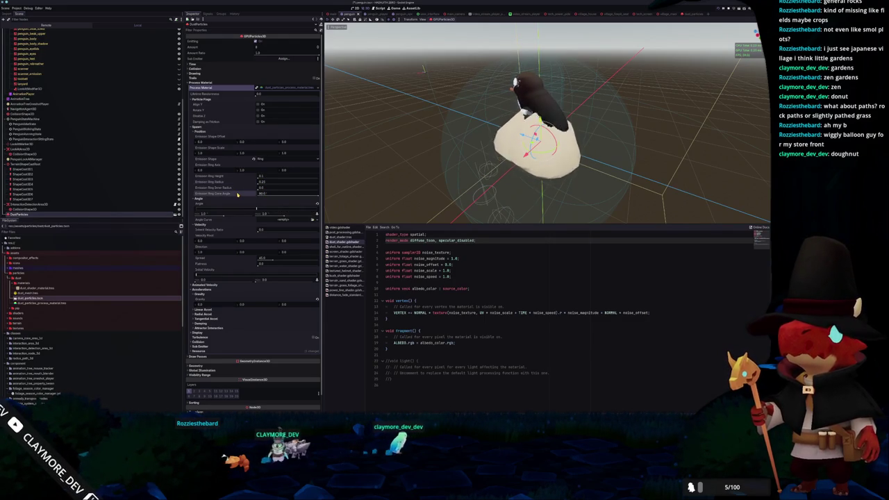
Step: Raise the particles' spawn angle to about 720
scroll(243, 198, down, 2)
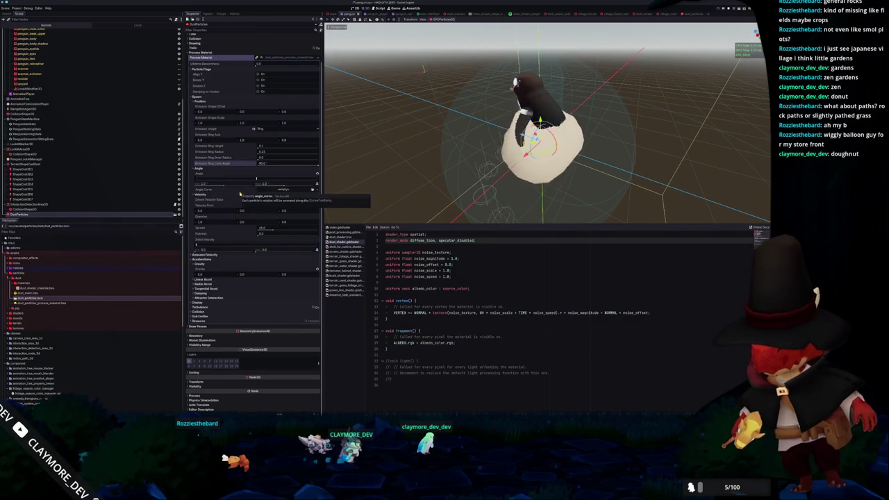
mouse_move(222, 187)
mouse_down()
mouse_move(252, 186)
mouse_move(200, 186)
mouse_up()
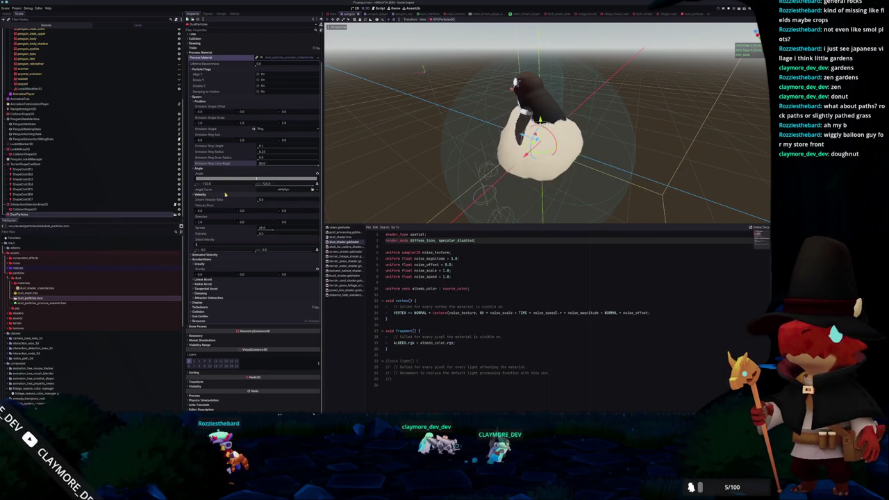
scroll(259, 109, up, 2)
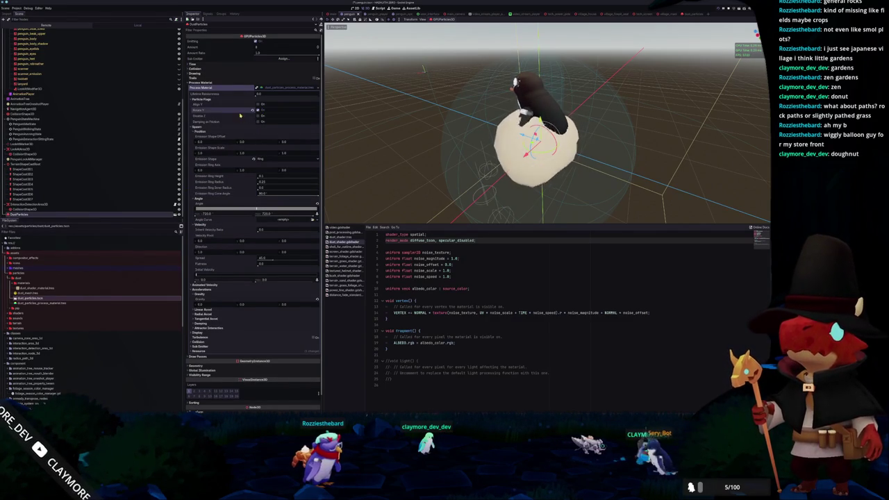
scroll(236, 167, down, 2)
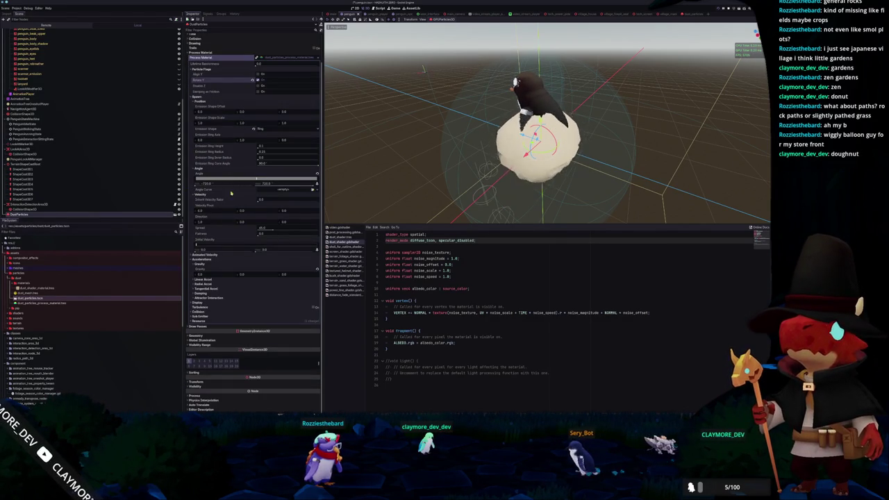
Step: Expand the Display settings and create a New CurveTexture for the Scale Curve
click(213, 304)
scroll(250, 292, down, 1)
scroll(276, 277, down, 2)
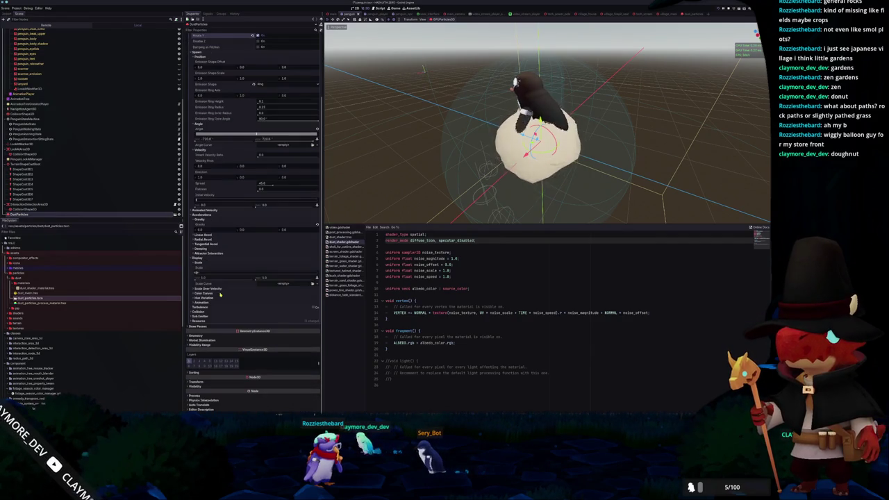
click(312, 285)
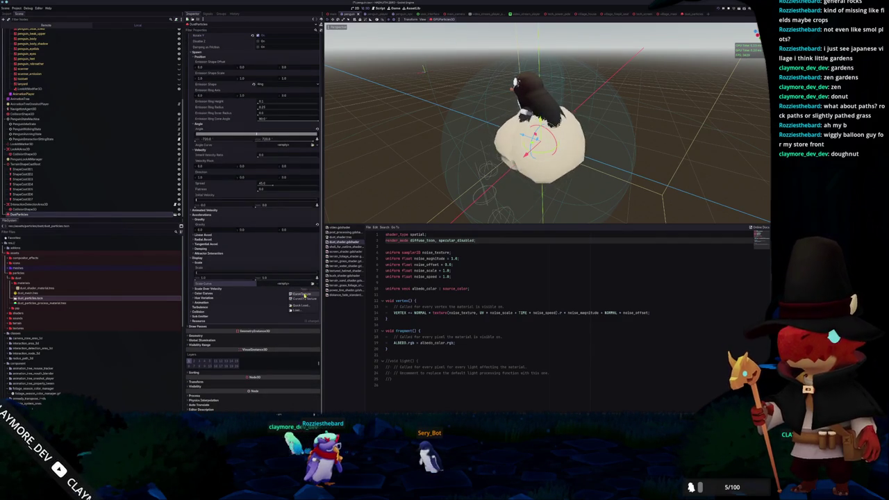
click(303, 294)
Step: Add a new Curve to the scale CurveTexture and lift its start point to full size
click(278, 306)
click(289, 325)
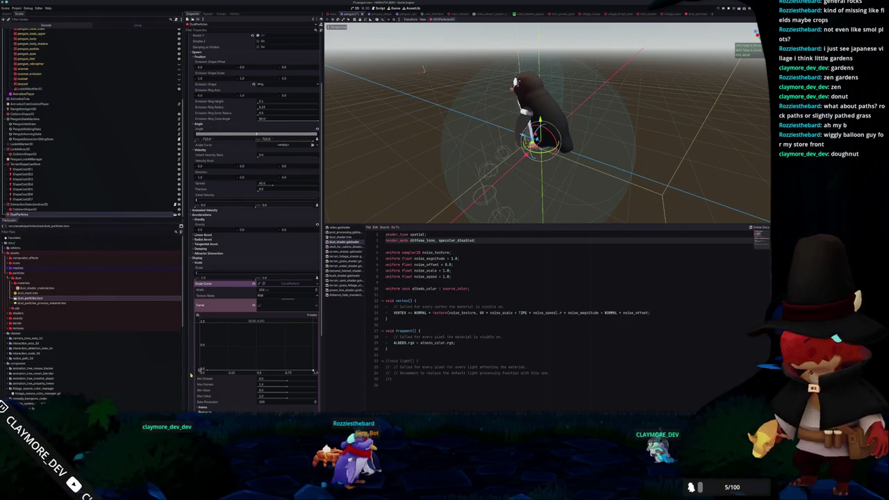
drag(201, 371, 204, 321)
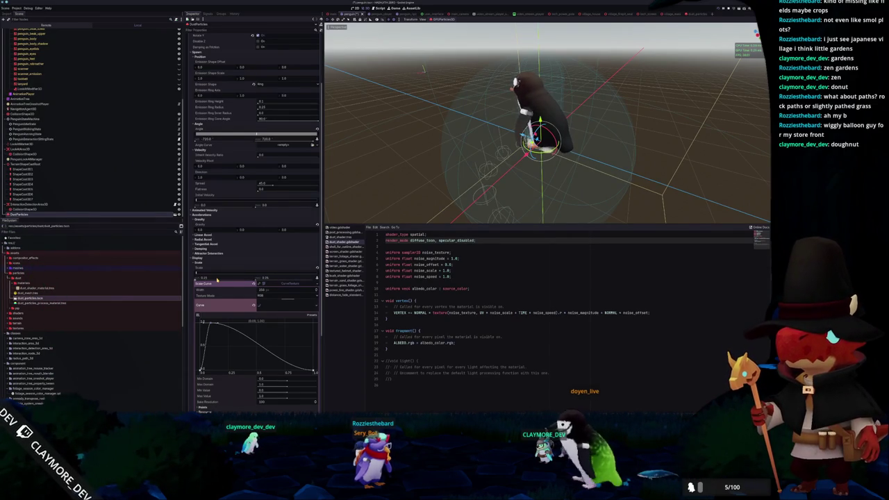
scroll(407, 169, up, 3)
mouse_move(407, 169)
mouse_down()
mouse_move(485, 169)
mouse_move(487, 179)
mouse_up()
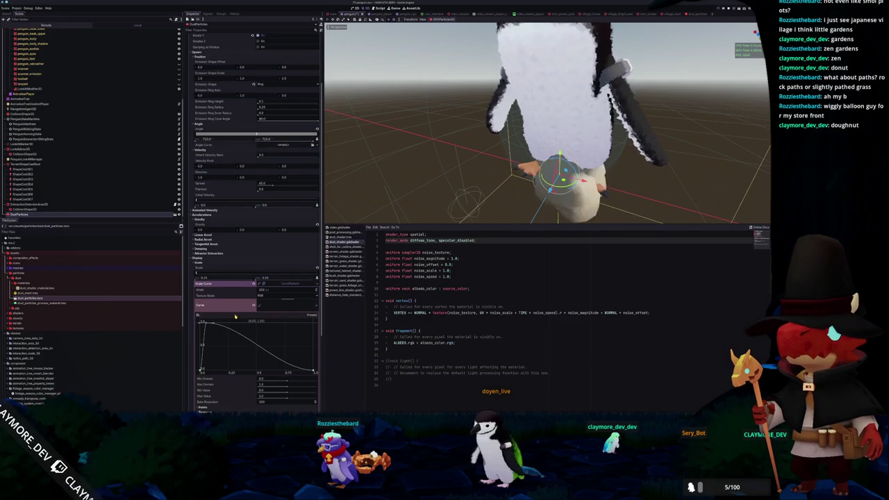
click(284, 309)
scroll(284, 301, down, 1)
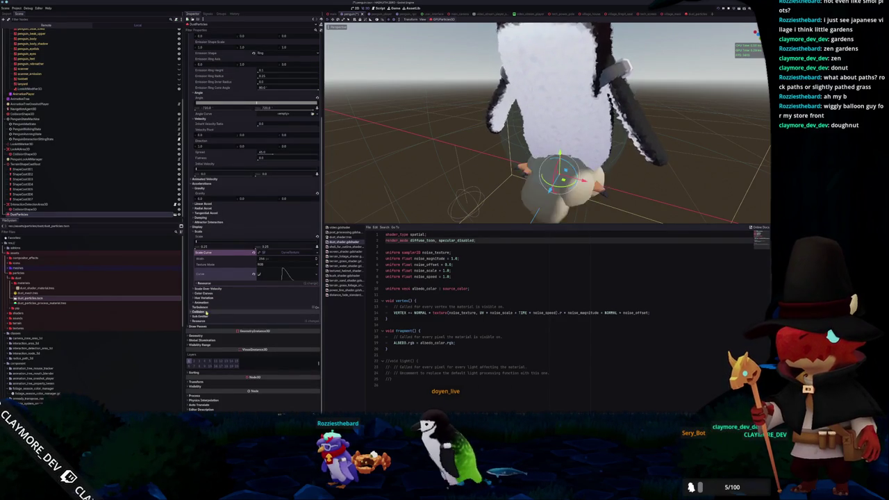
scroll(206, 312, up, 3)
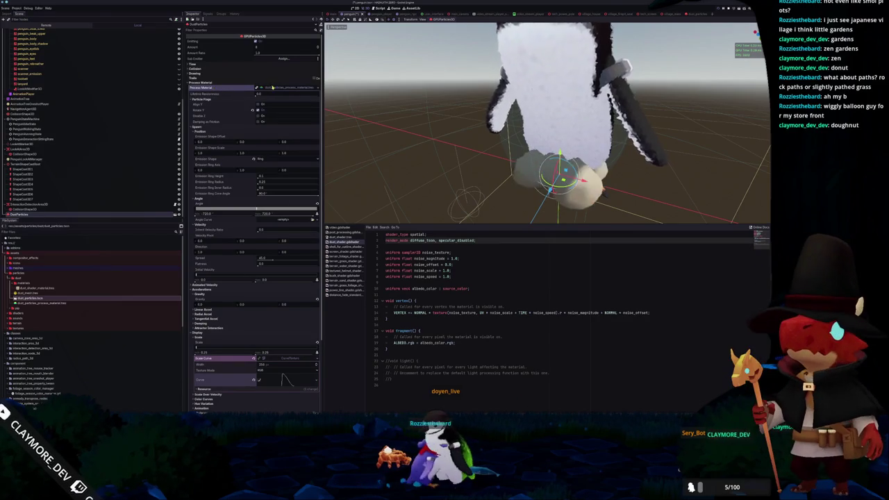
Step: Try scaling the dust emitter up to 3.4 in Transform, then reset its scale to 1.0
click(219, 88)
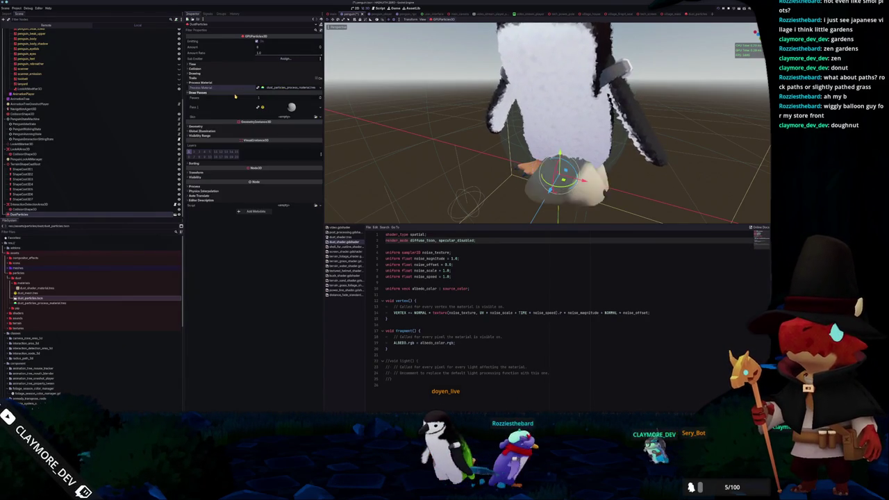
click(223, 74)
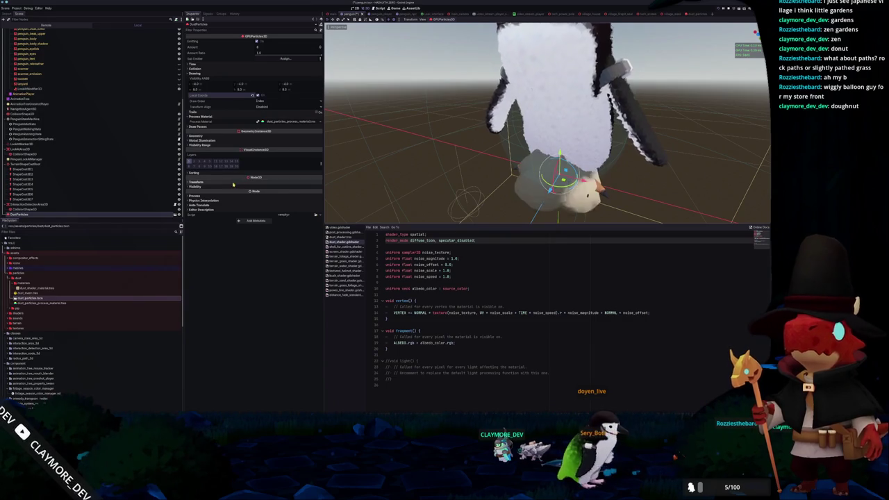
click(196, 181)
mouse_move(307, 215)
mouse_down()
mouse_move(326, 215)
mouse_move(306, 214)
mouse_up()
click(306, 214)
Step: Delete the DustParticles node from the penguin scene
scroll(426, 157, down, 6)
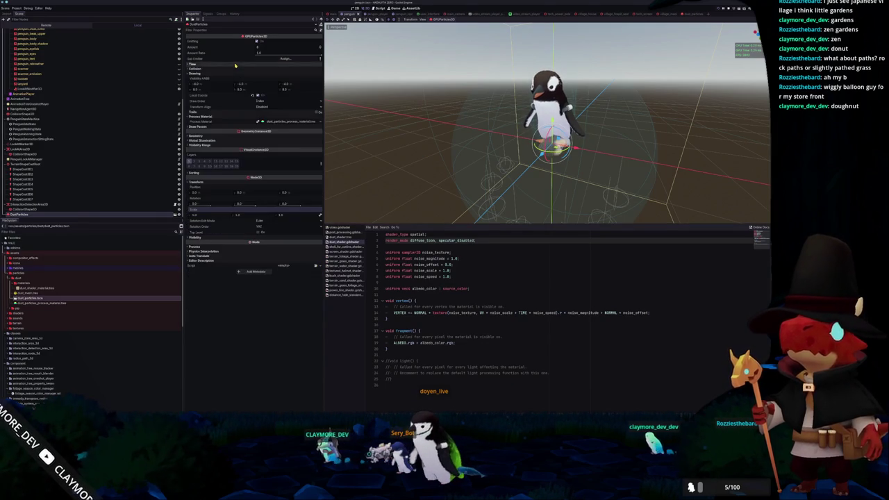
click(24, 209)
click(24, 214)
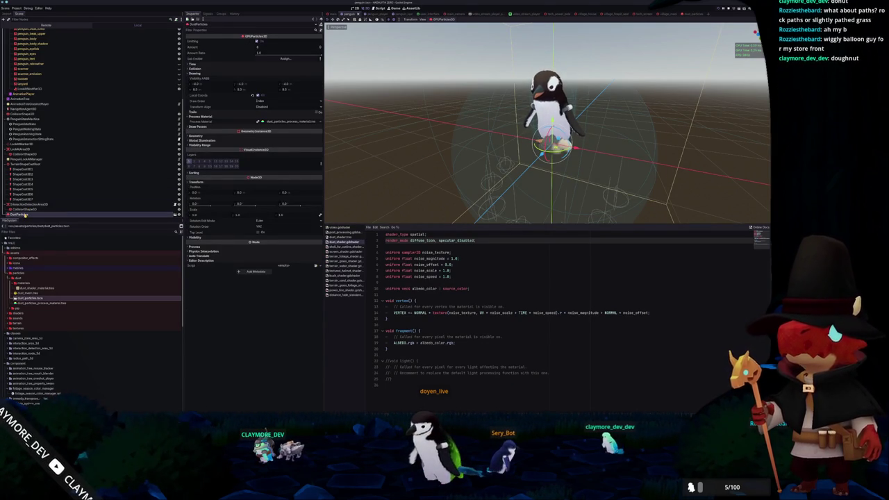
key(Delete)
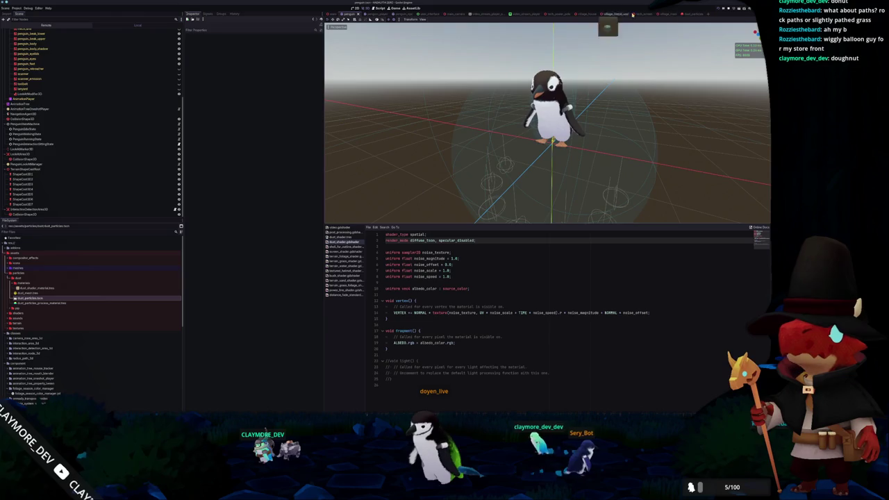
Step: Enable One Shot on the dust_particles scene's particles, then switch to the main village scene
click(684, 13)
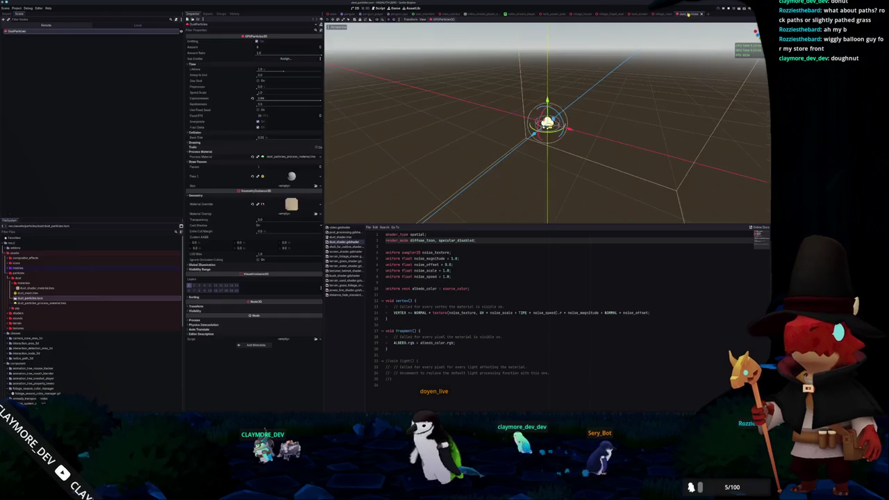
click(257, 81)
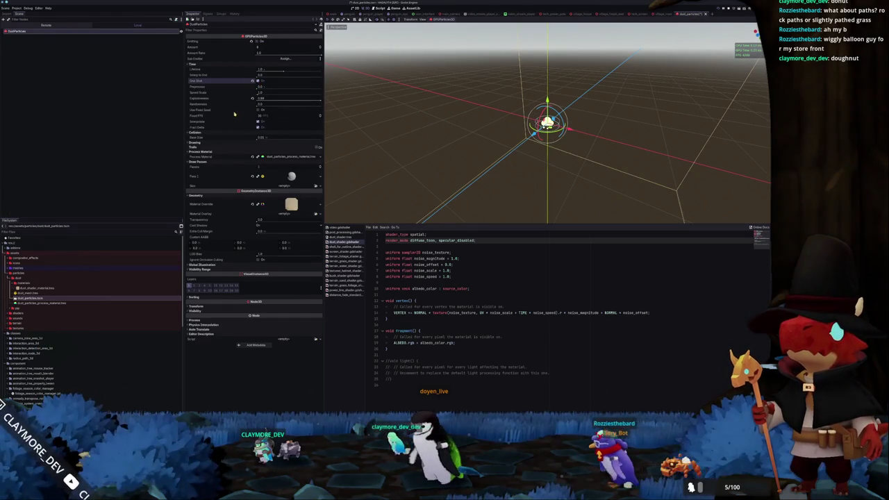
click(234, 143)
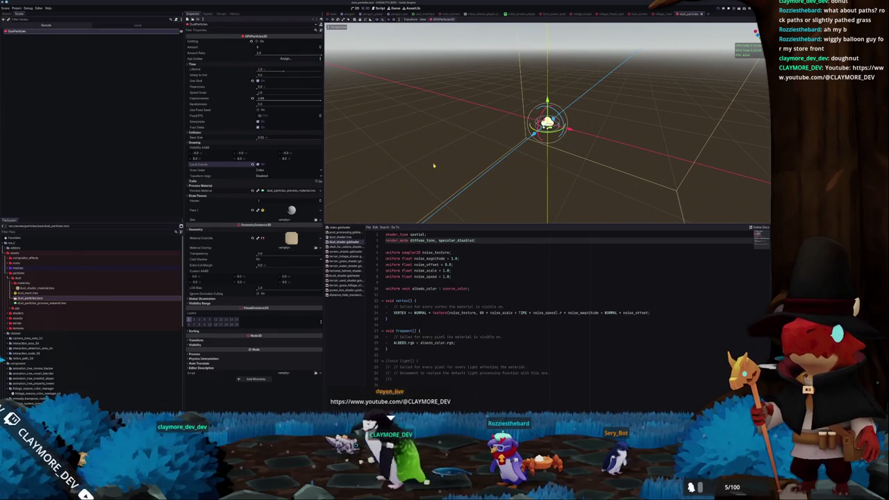
key(ctrl+Tab)
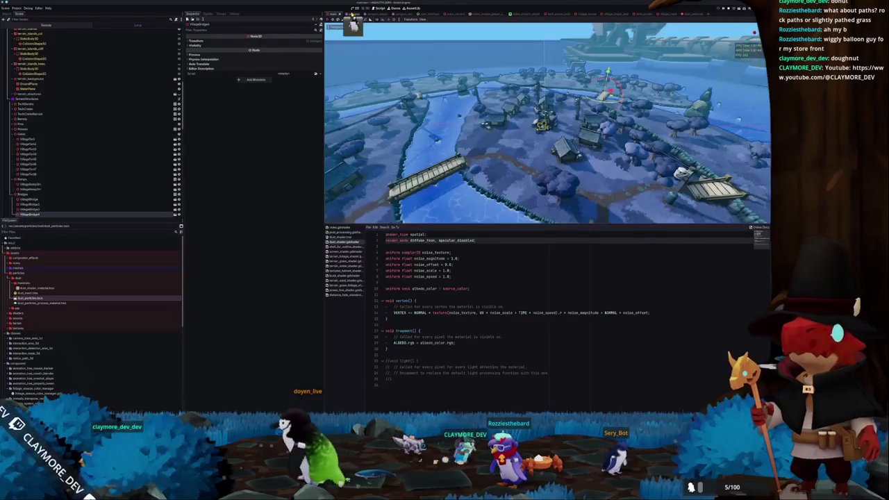
Step: Return to the penguin scene and collapse the particles and classes folders in the FileSystem dock
key(ctrl+Tab)
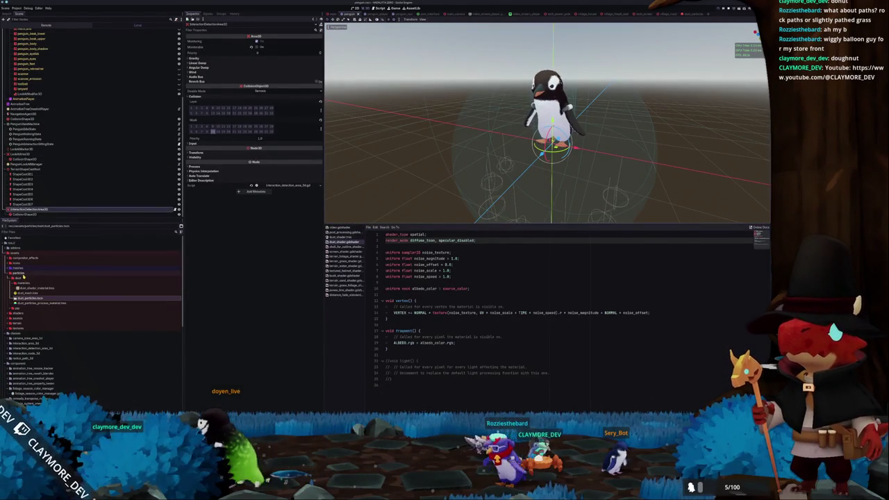
click(23, 276)
click(20, 298)
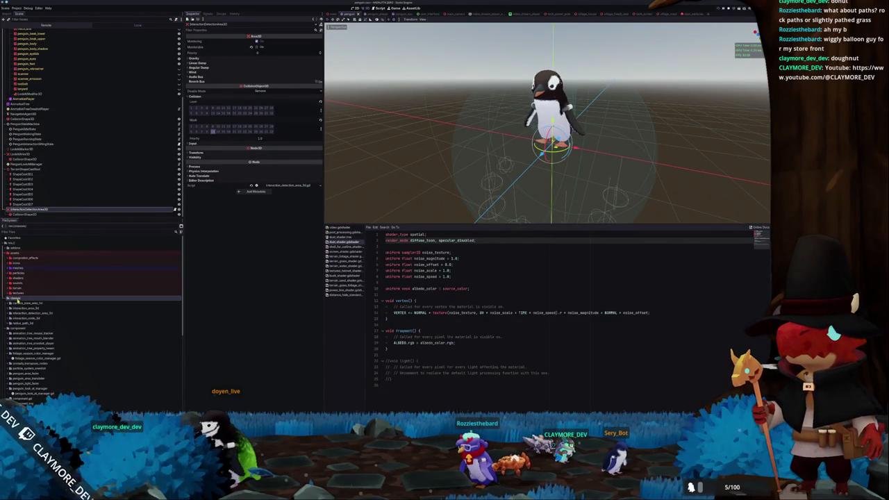
click(20, 298)
click(19, 303)
Step: Browse component/particle_system_oneshot and open particle_system_oneshot.gd in the script editor
double_click(25, 327)
click(24, 328)
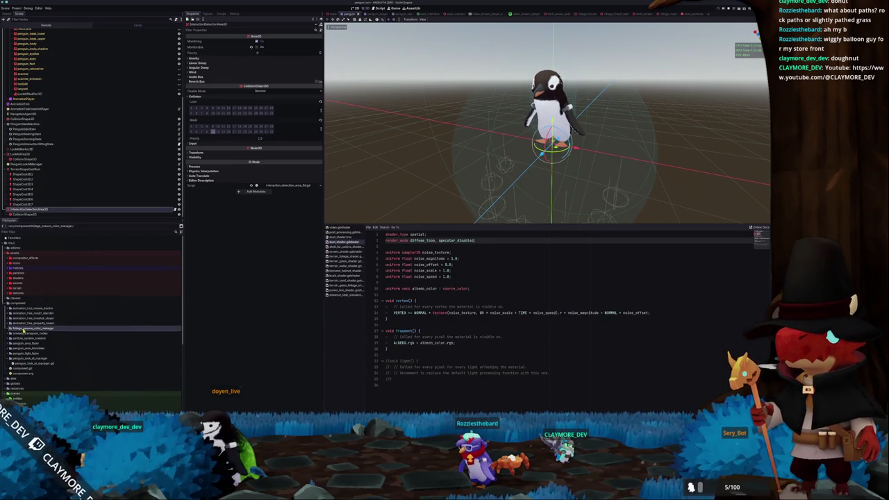
double_click(42, 338)
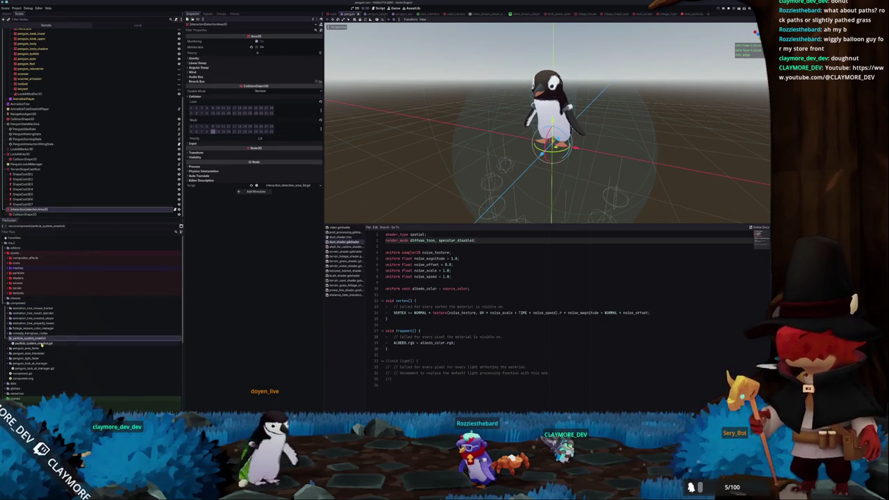
click(34, 343)
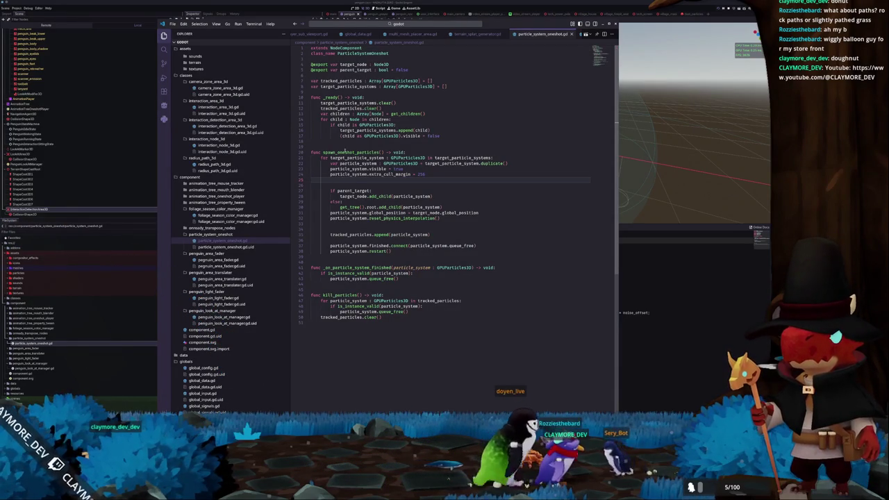
click(342, 141)
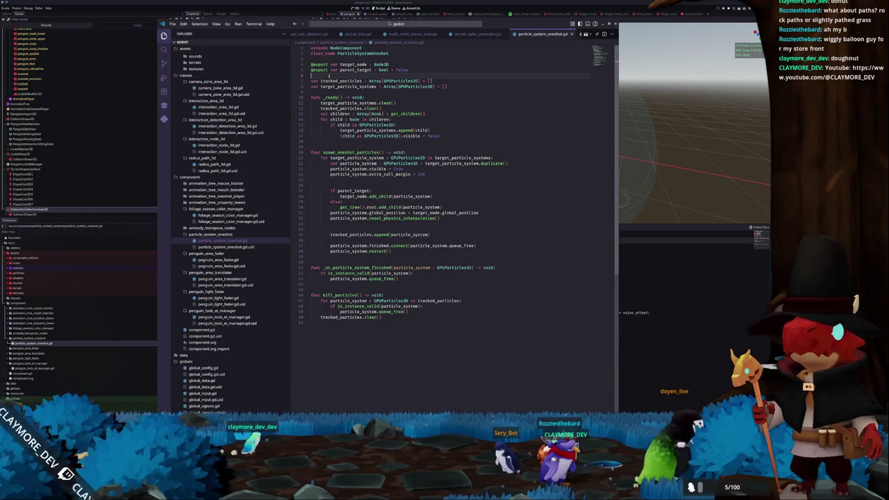
double_click(341, 81)
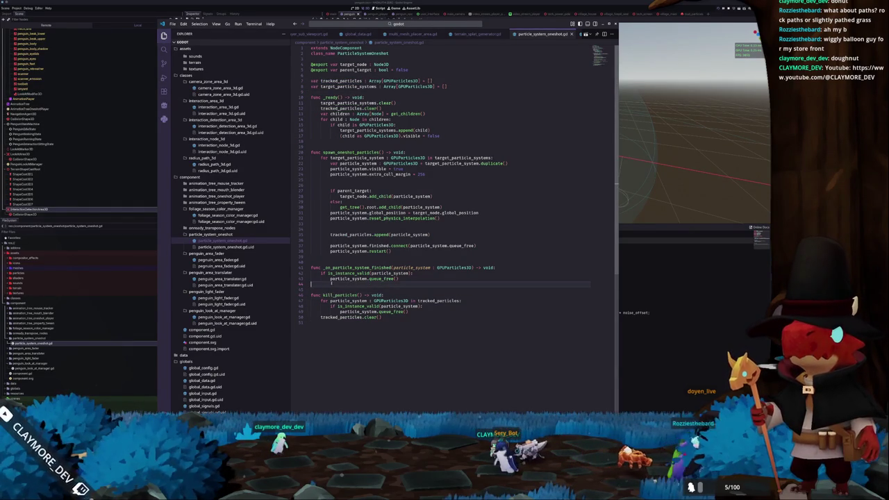
click(333, 257)
click(342, 229)
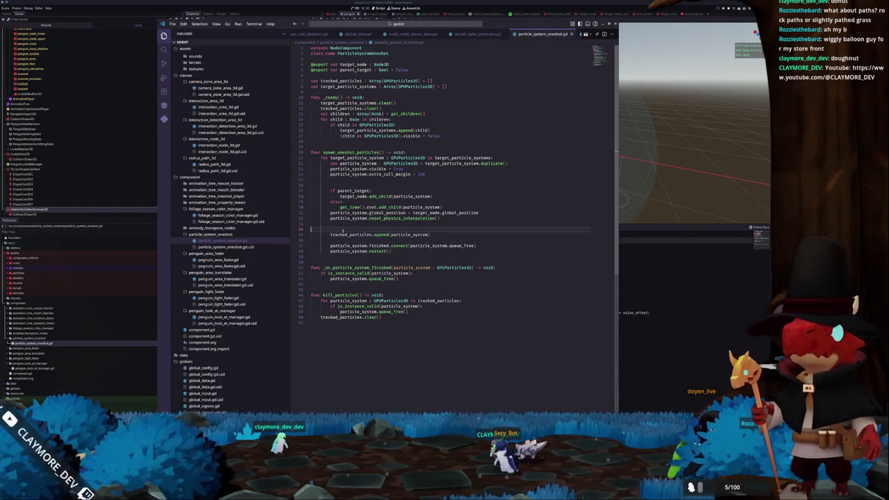
double_click(420, 174)
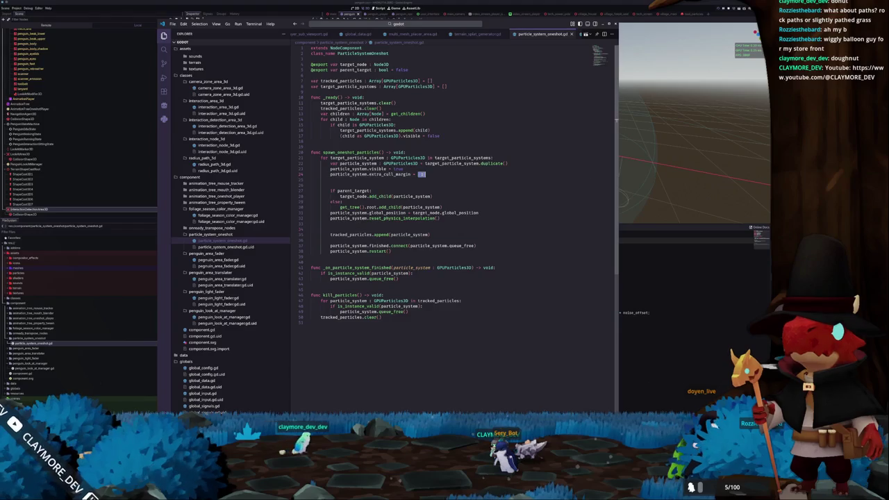